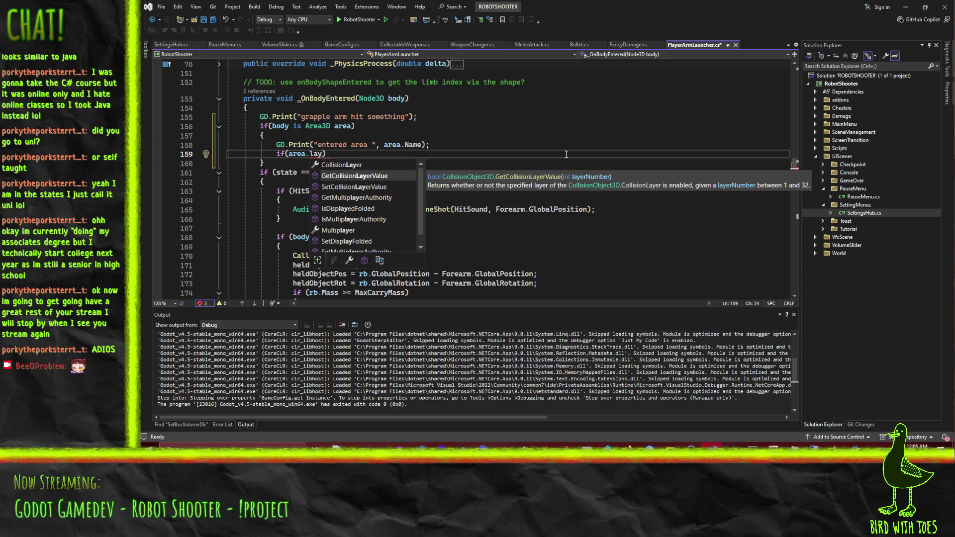
# Complete the GetCollisionLayerValue(16) check with a GD.Print("IN DROP ZONE!") block and save the script.
pyautogui.write('(15')
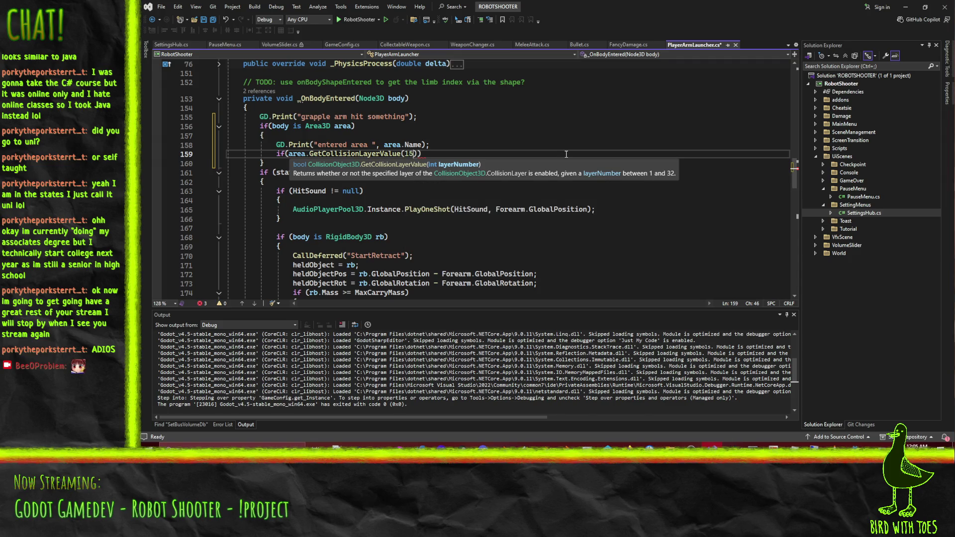
pyautogui.write('))')
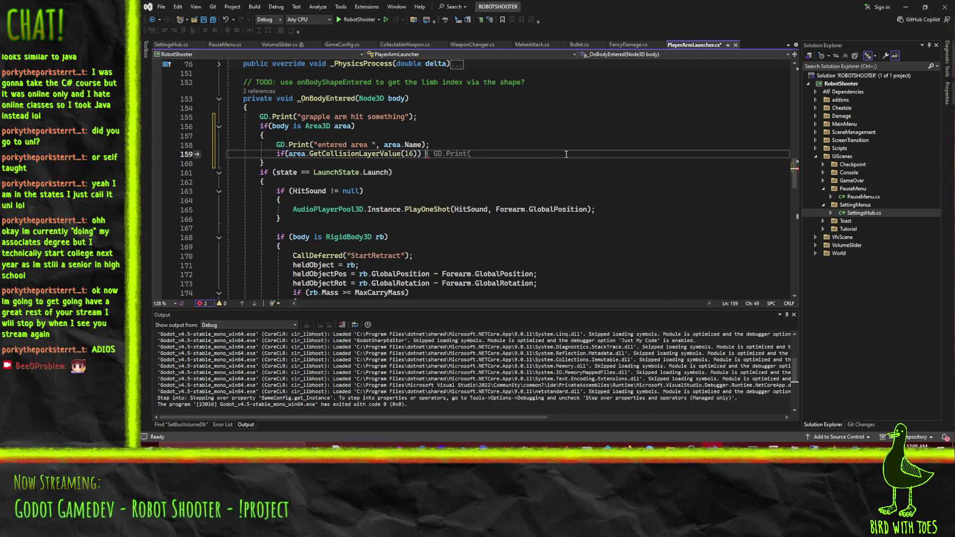
pyautogui.write('{')
pyautogui.press('Return')
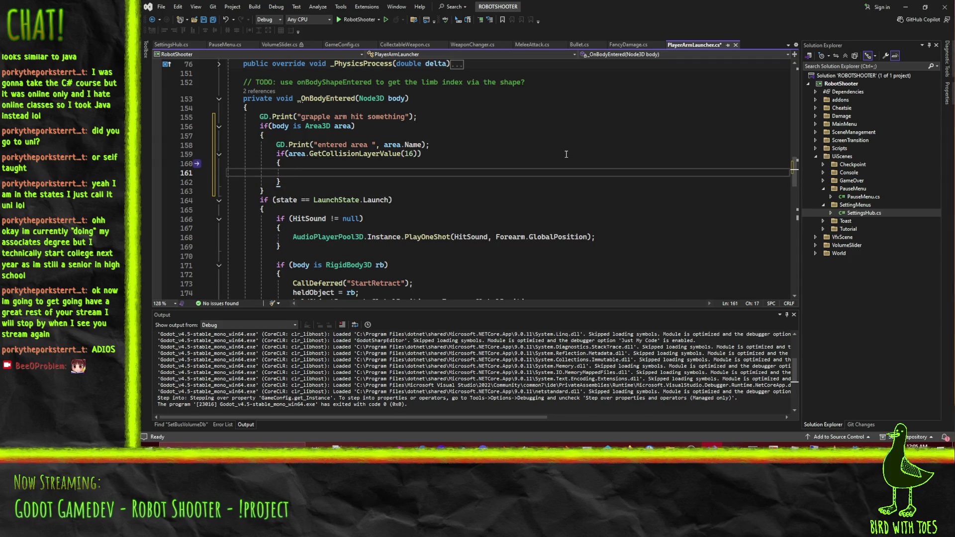
pyautogui.write('G')
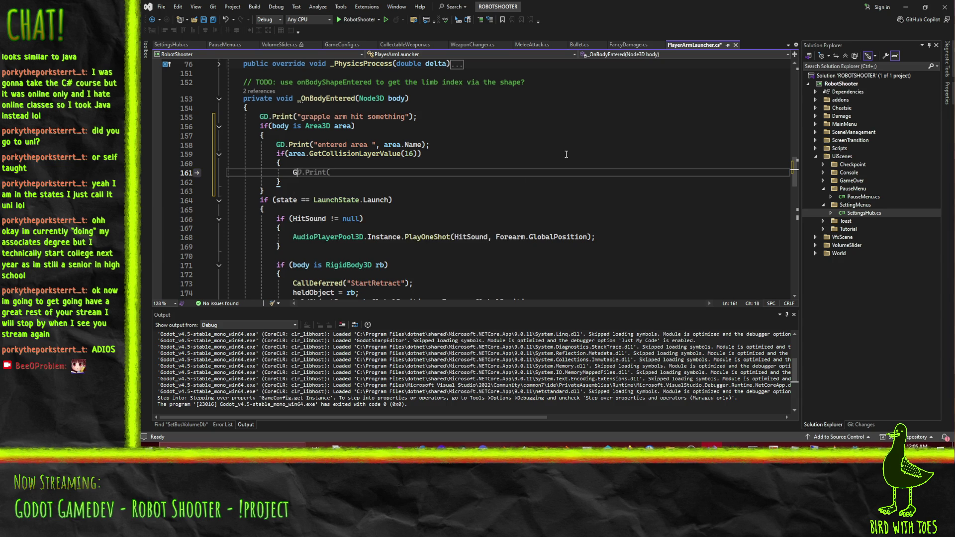
pyautogui.write('D.Print("IN DROP ZONE!')
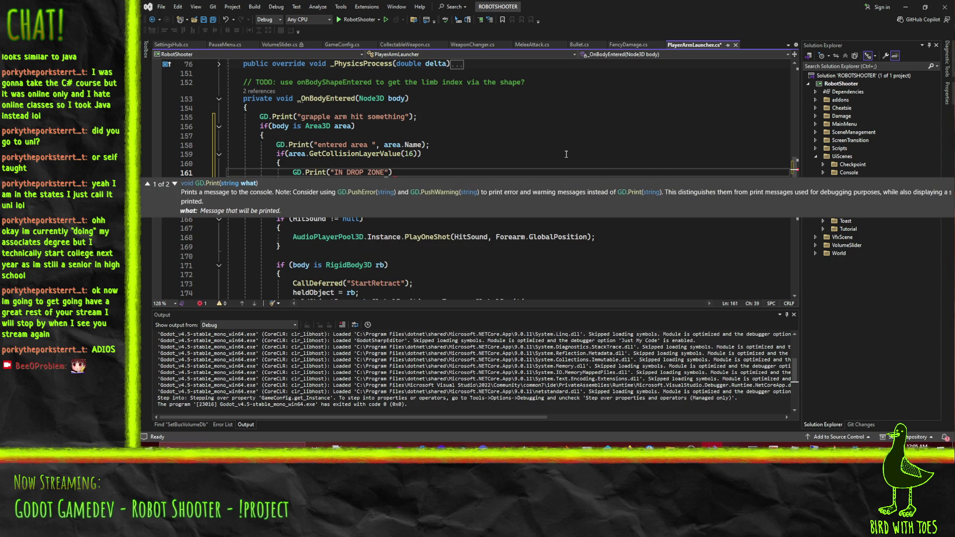
pyautogui.write('");')
pyautogui.hotkey('ctrl', 's')
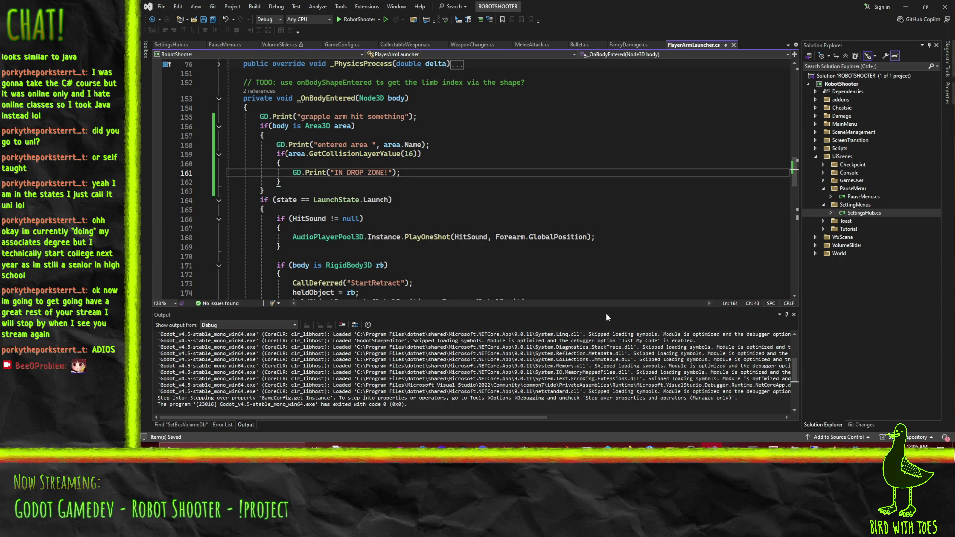
pyautogui.hotkey('alt', 'Tab')
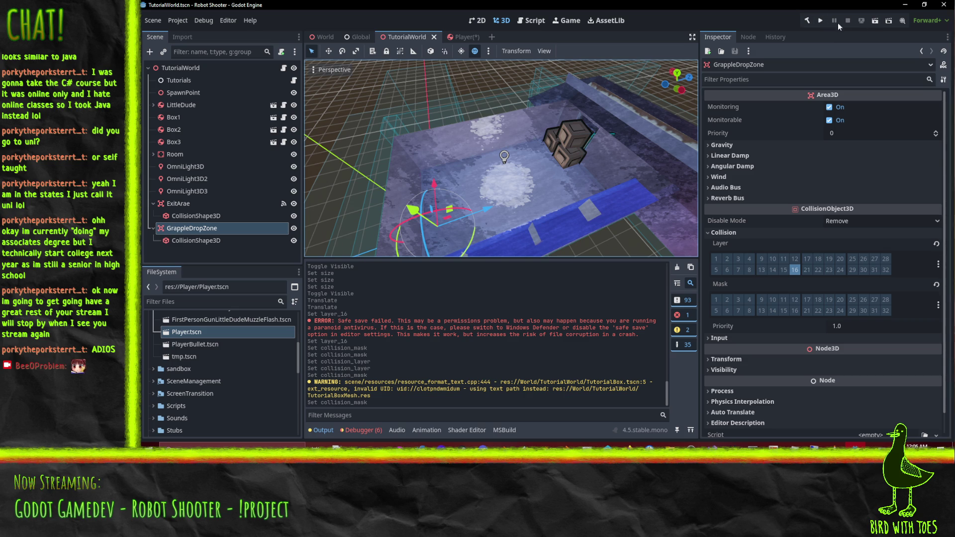
# Run the project, walk to the crate stack, grapple a crate and fire, then pause and return to the editor.
pyautogui.click(820, 22)
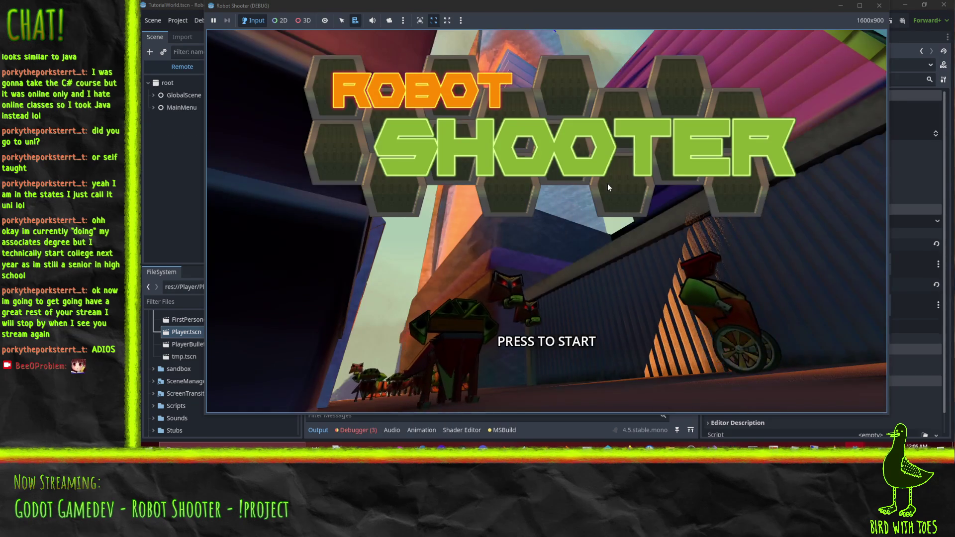
pyautogui.click(606, 183)
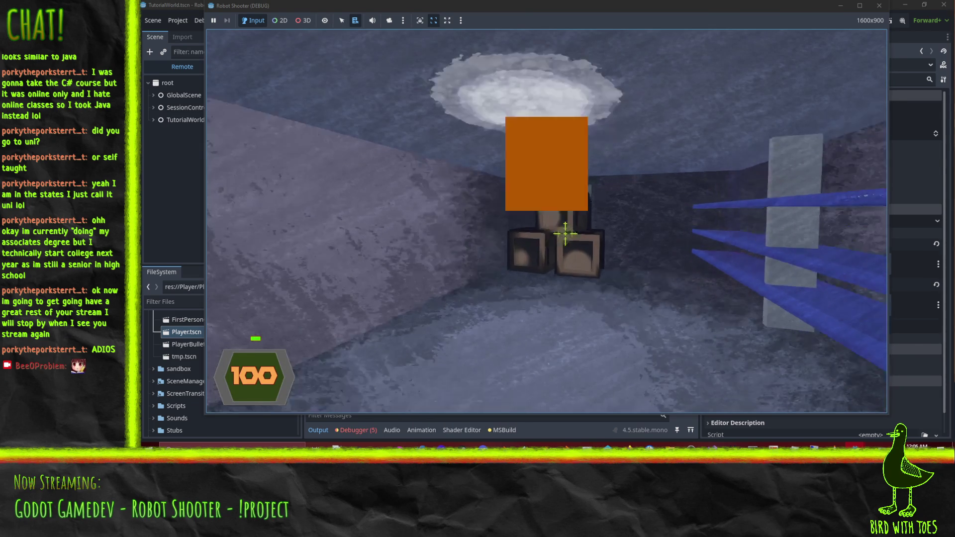
pyautogui.press('w')
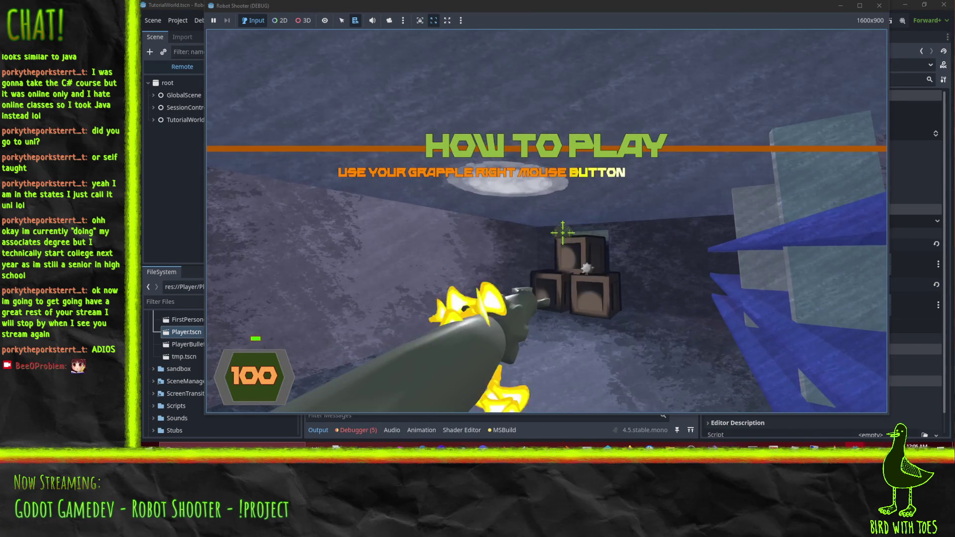
pyautogui.rightClick(593, 244)
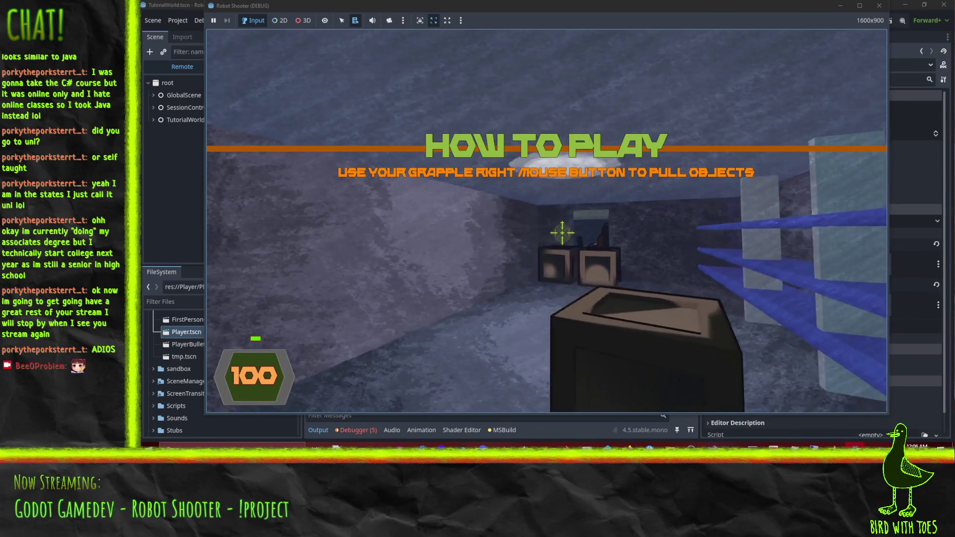
pyautogui.click(562, 232)
pyautogui.click(562, 232)
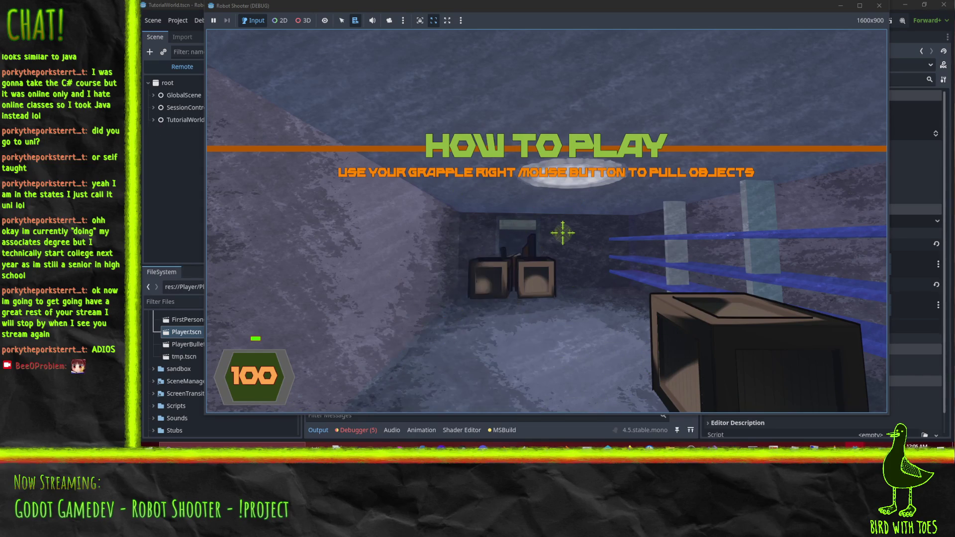
pyautogui.press('Escape')
pyautogui.click(568, 431)
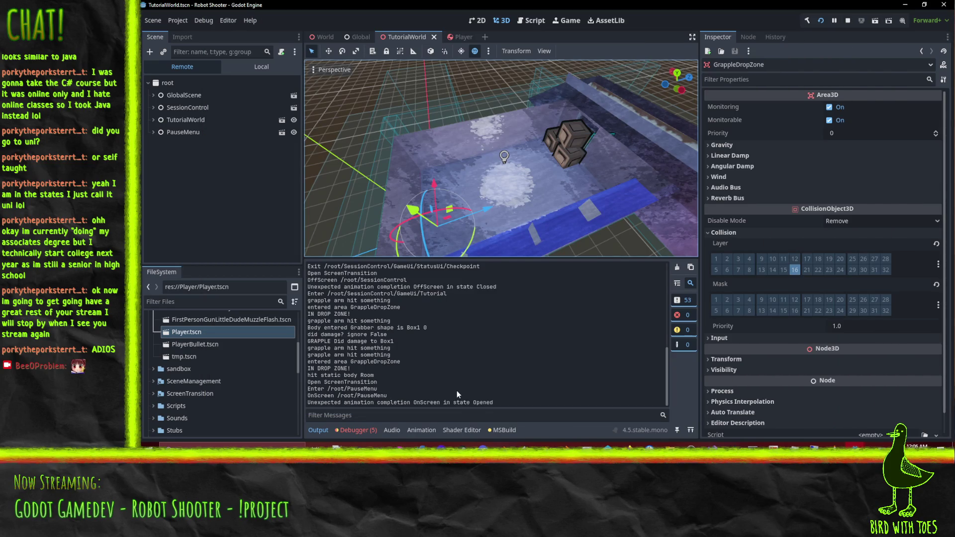
# Highlight the IN DROP ZONE! message in the Output log.
pyautogui.moveTo(308, 342); pyautogui.dragTo(399, 339)
pyautogui.moveTo(311, 349); pyautogui.dragTo(398, 348)
pyautogui.click(314, 355)
pyautogui.moveTo(315, 355); pyautogui.dragTo(371, 357)
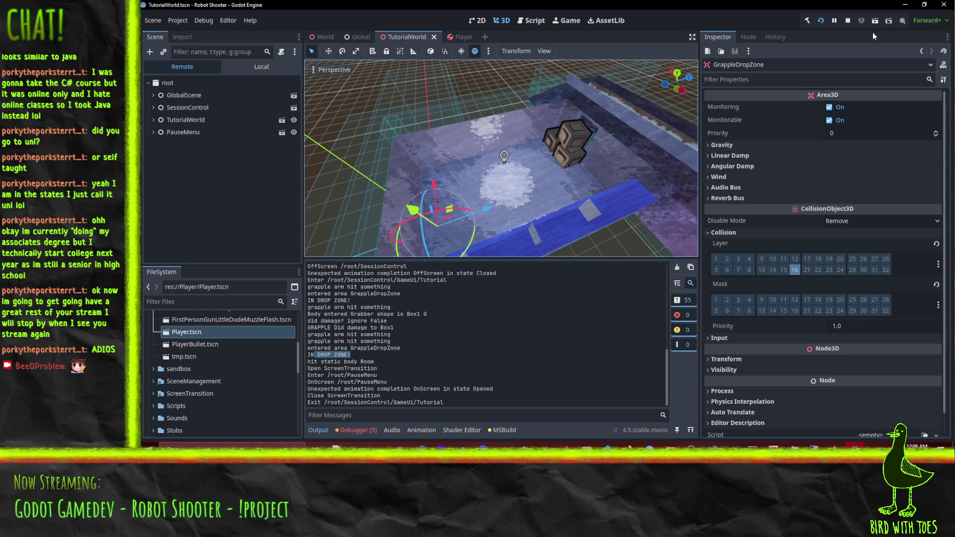
# Stop the running game and launch it again.
pyautogui.click(848, 20)
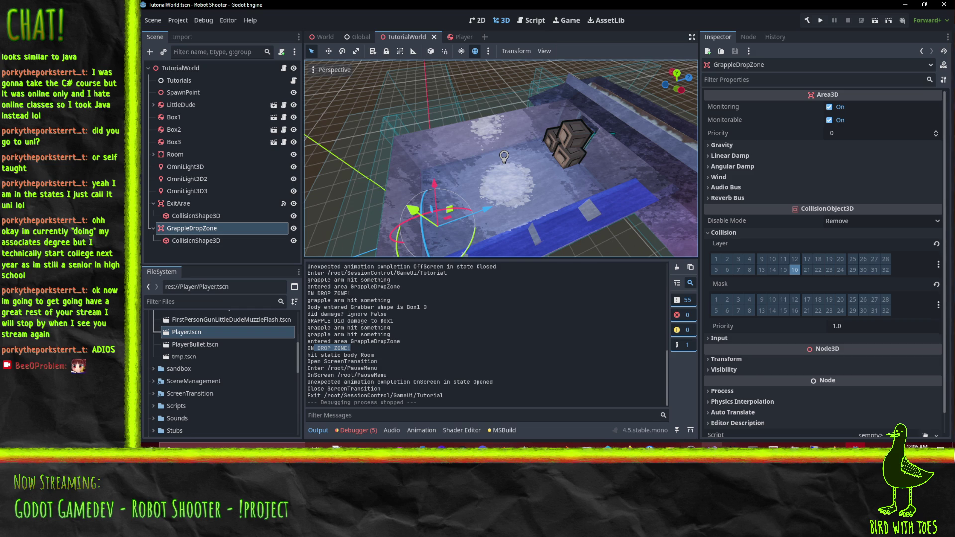
pyautogui.moveTo(711, 444)
pyautogui.click(821, 20)
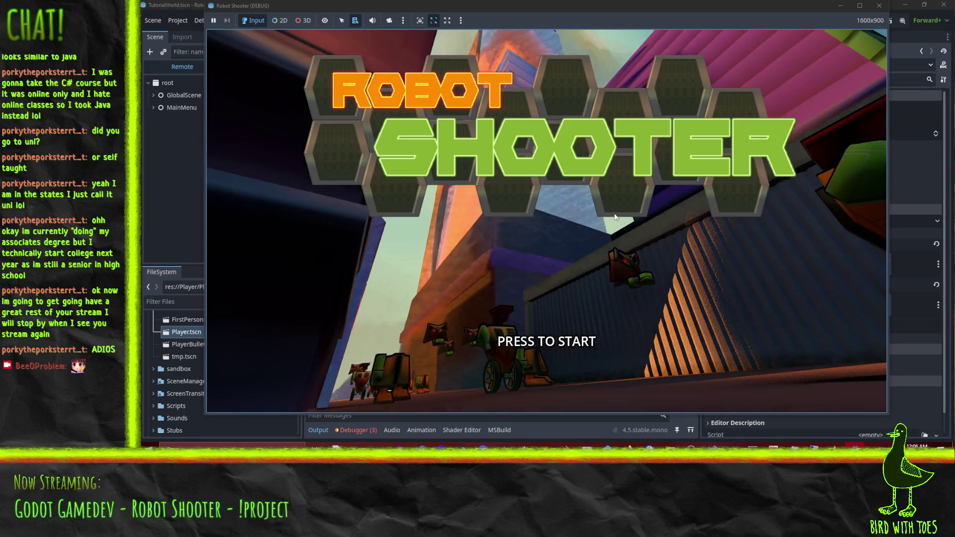
# Start the game, walk past the crates, grapple the gun off the robot and fire it.
pyautogui.click(600, 204)
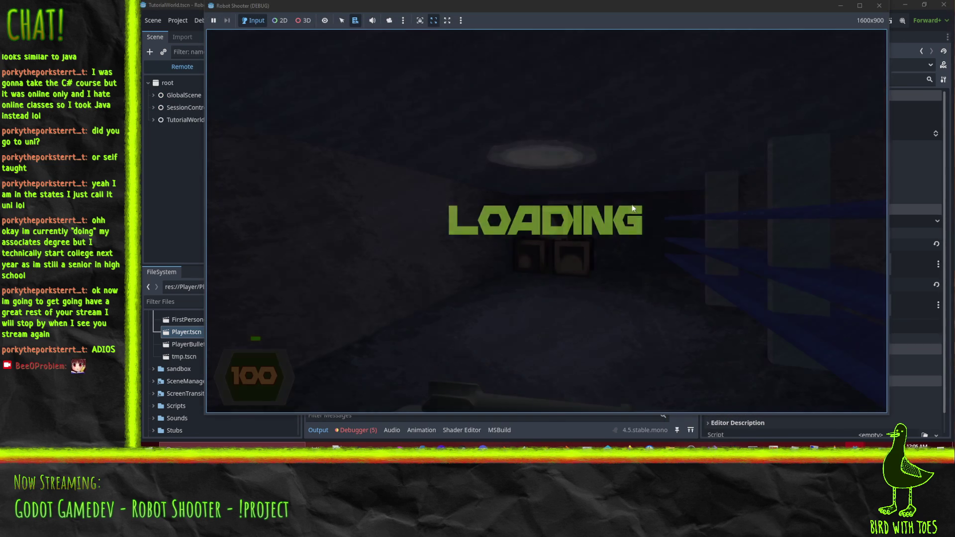
pyautogui.press('w')
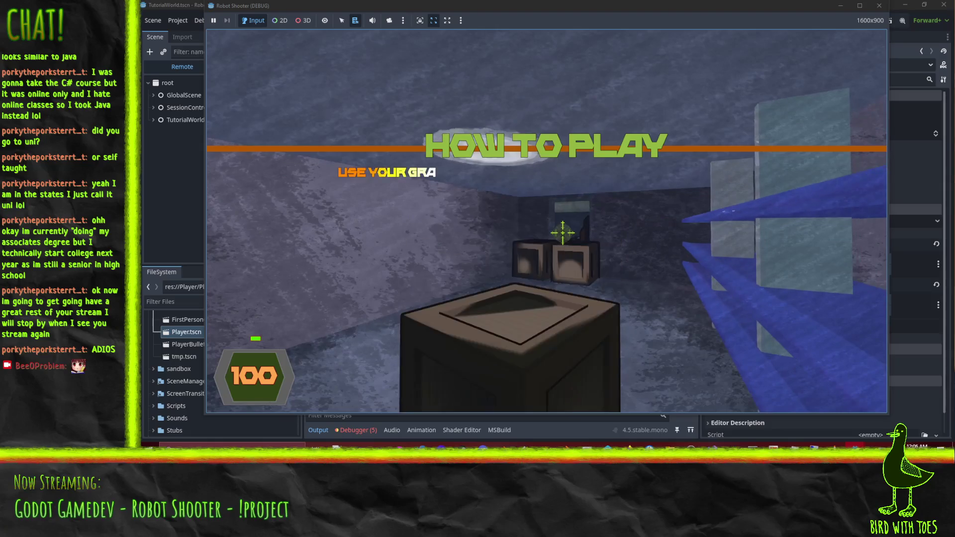
pyautogui.click(566, 234)
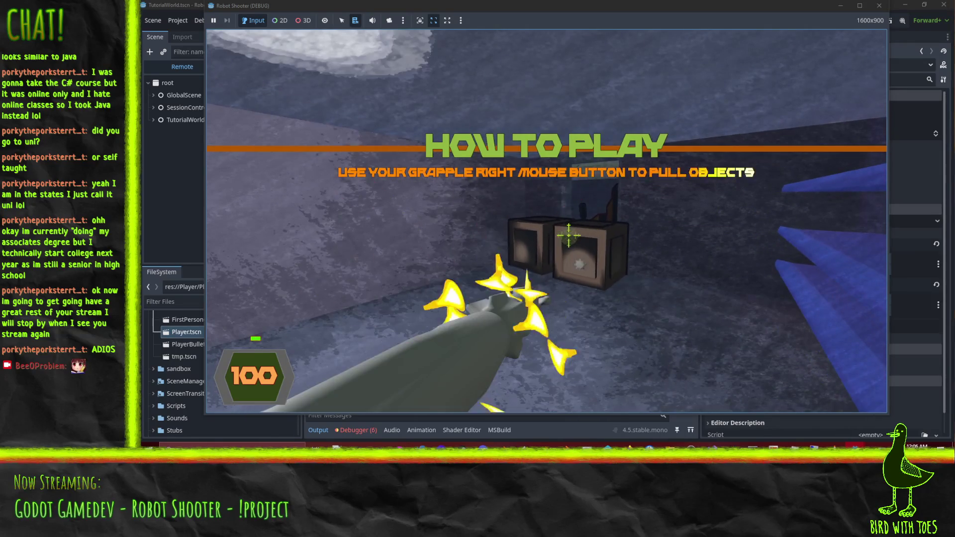
pyautogui.press('w')
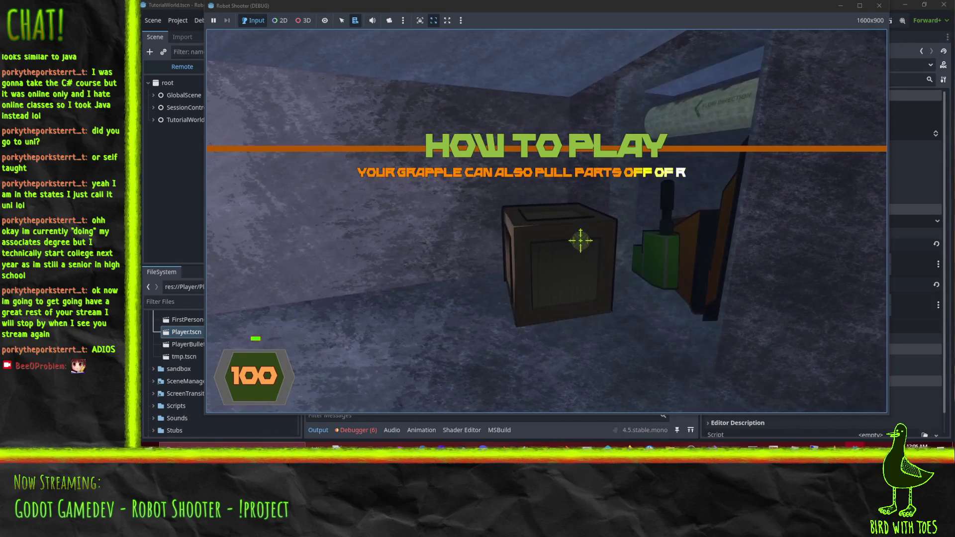
pyautogui.rightClick(574, 233)
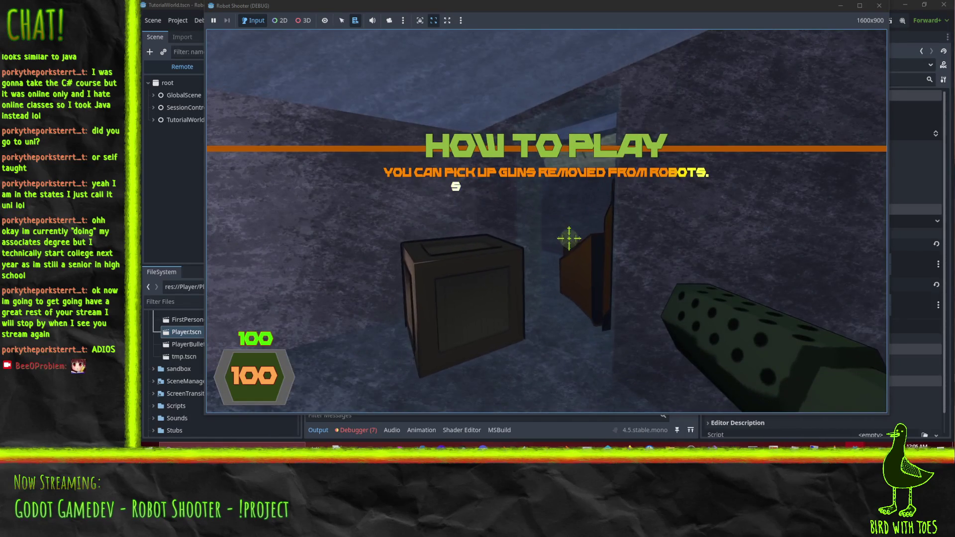
pyautogui.rightClick(625, 290)
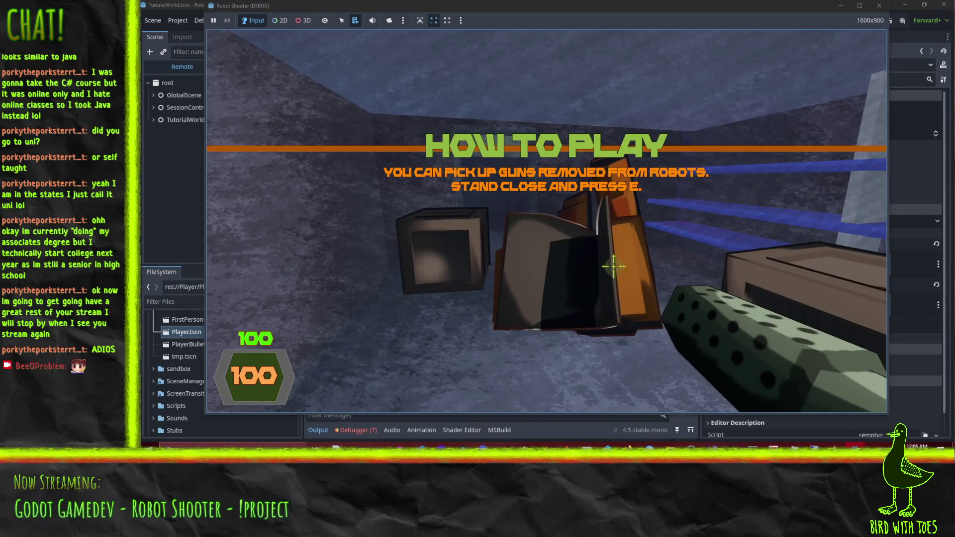
pyautogui.click(593, 254)
pyautogui.click(592, 252)
pyautogui.click(585, 248)
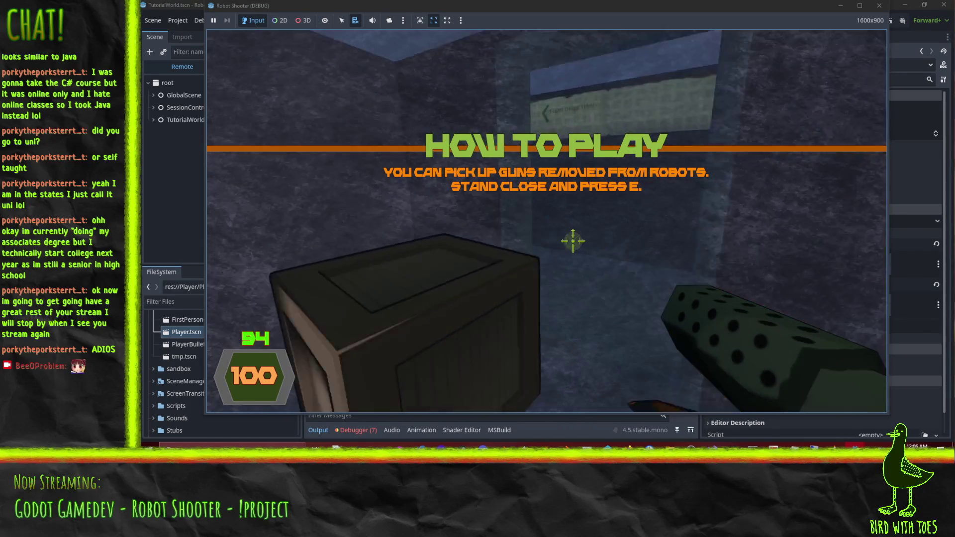
# Punch the wall crate twice, walk through the corridor into the next level, then pause and return to the editor.
pyautogui.press('w')
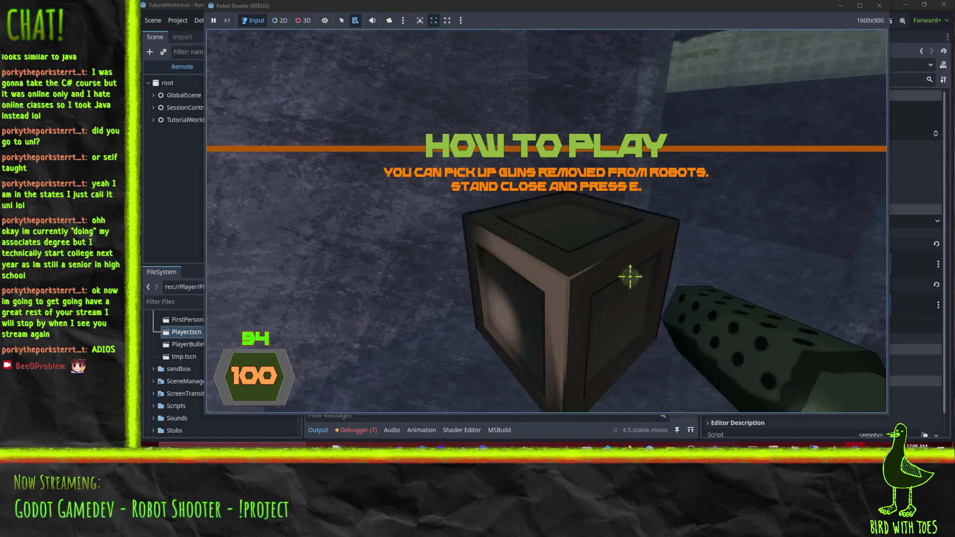
pyautogui.rightClick(571, 220)
pyautogui.rightClick(572, 241)
pyautogui.press('w')
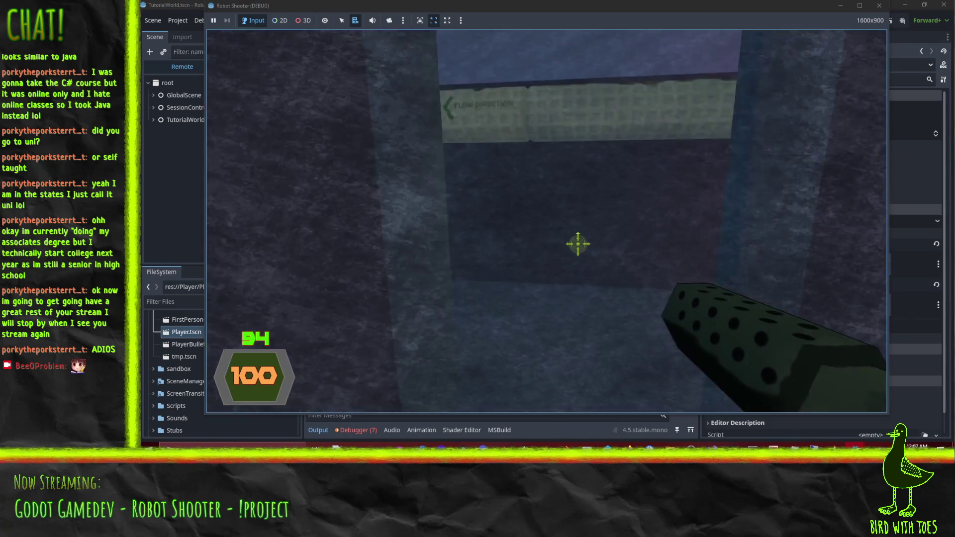
pyautogui.press('w')
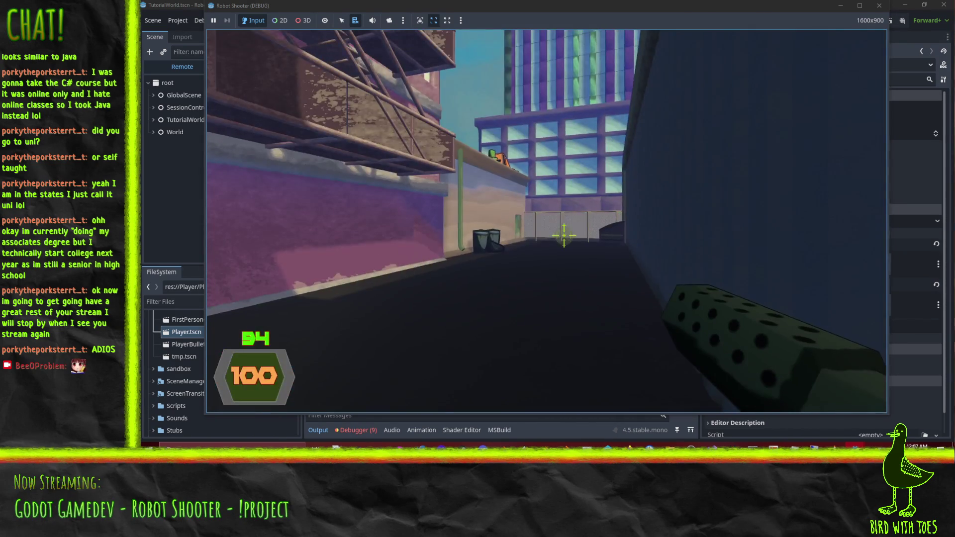
pyautogui.press('Escape')
pyautogui.click(553, 429)
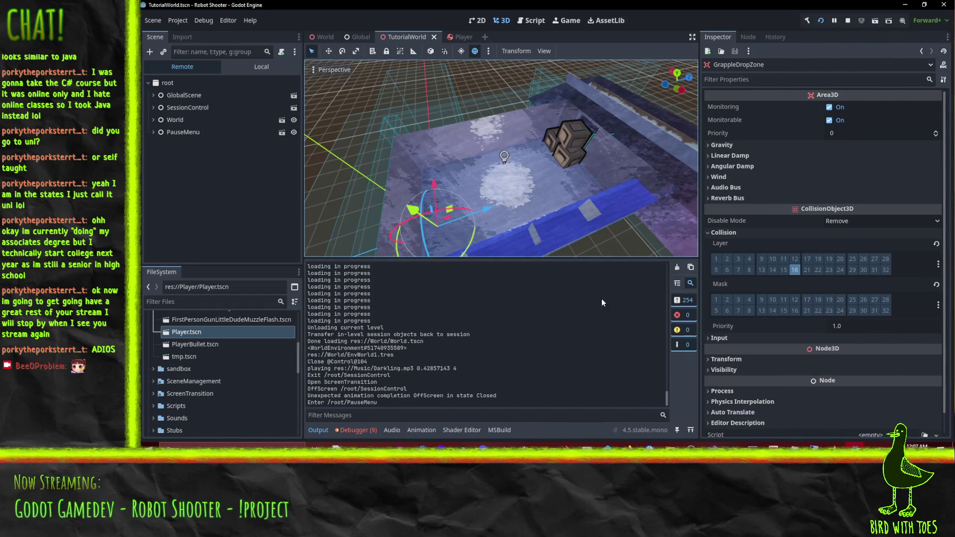
pyautogui.click(677, 267)
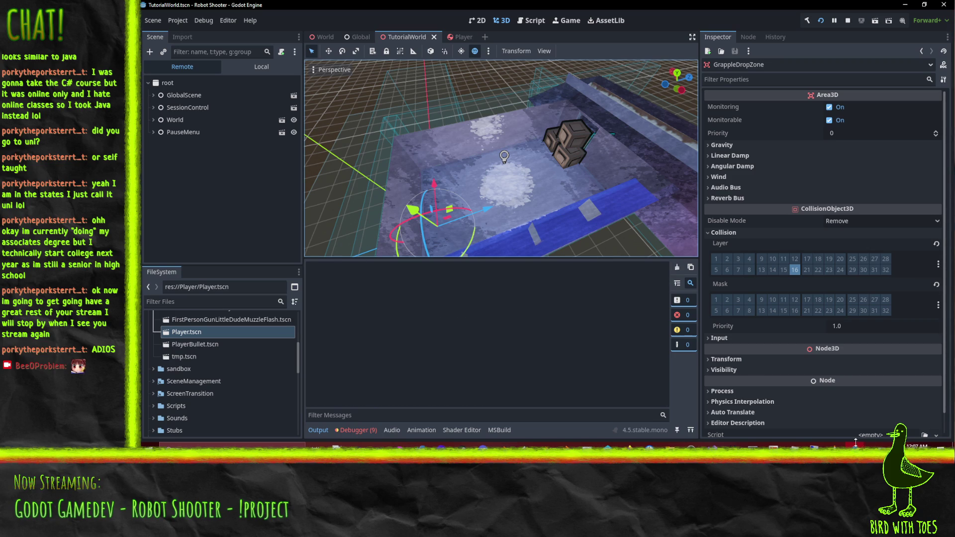
pyautogui.click(856, 462)
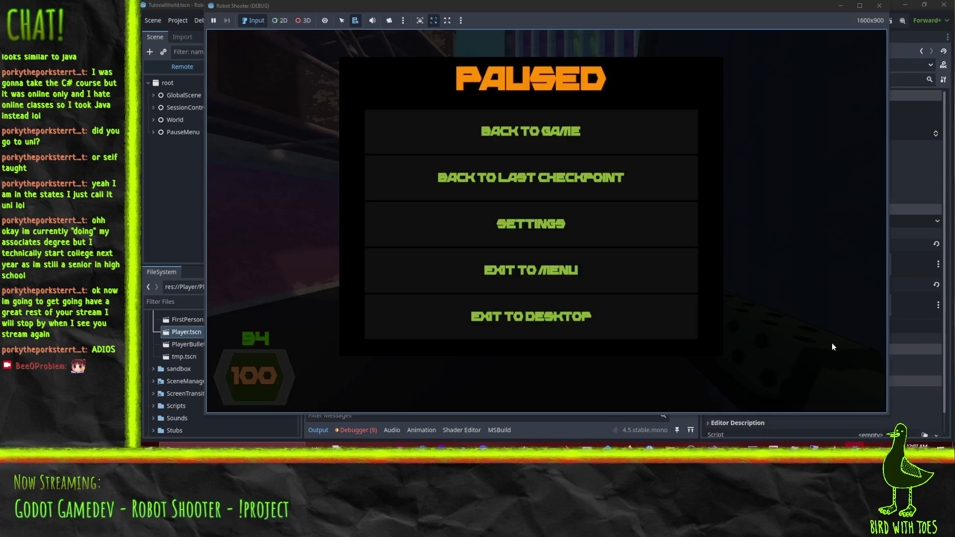
pyautogui.click(565, 135)
pyautogui.press('w')
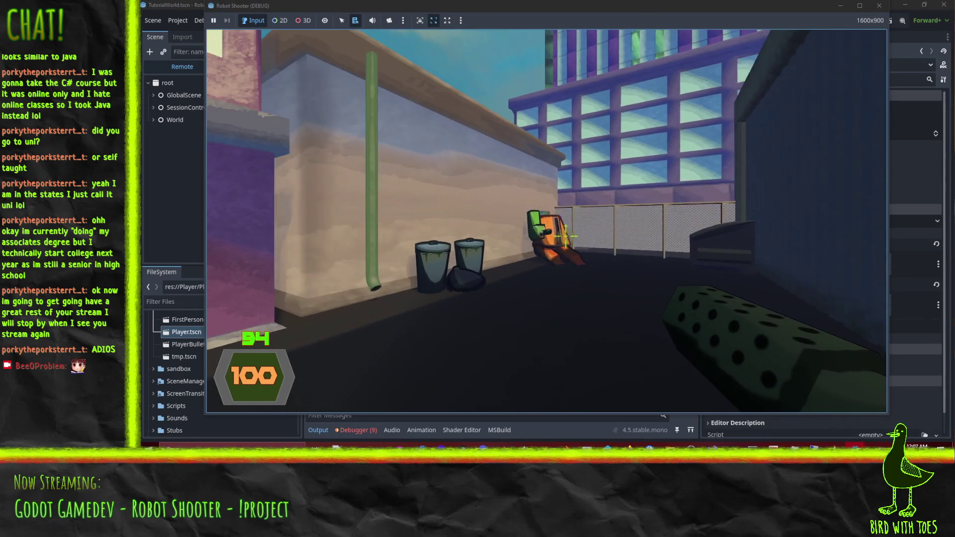
pyautogui.click(564, 235)
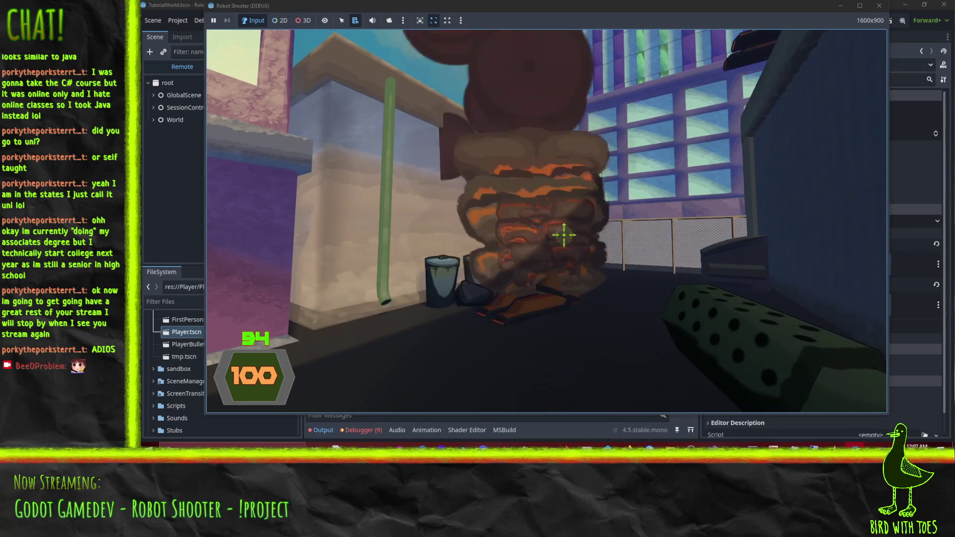
pyautogui.press('Escape')
pyautogui.hotkey('alt', 'Tab')
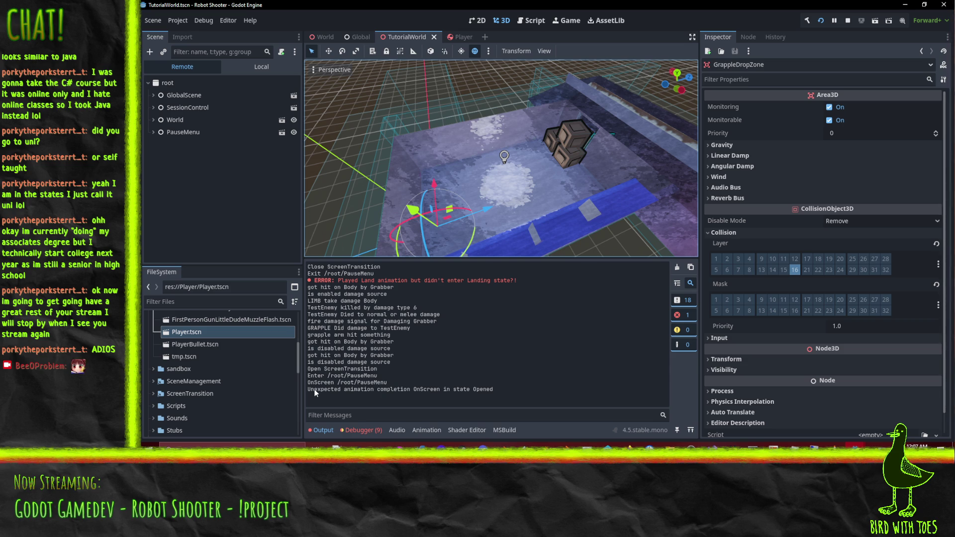
pyautogui.moveTo(485, 397)
pyautogui.mouseDown()
pyautogui.moveTo(348, 376)
pyautogui.moveTo(309, 268)
pyautogui.mouseUp()
pyautogui.click(448, 348)
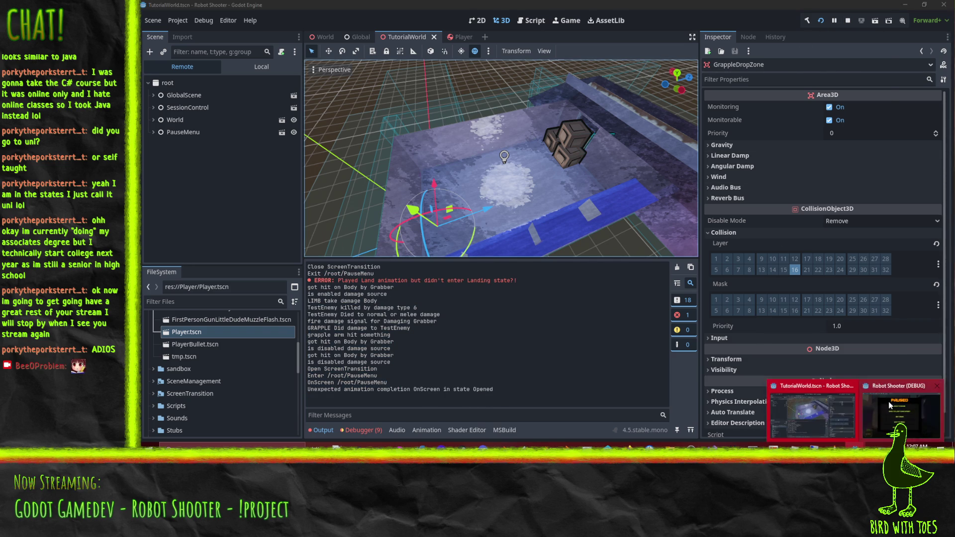
# Bring the paused game forward, move up to the robot and shoot it twice.
pyautogui.click(880, 404)
pyautogui.click(556, 127)
pyautogui.press('s')
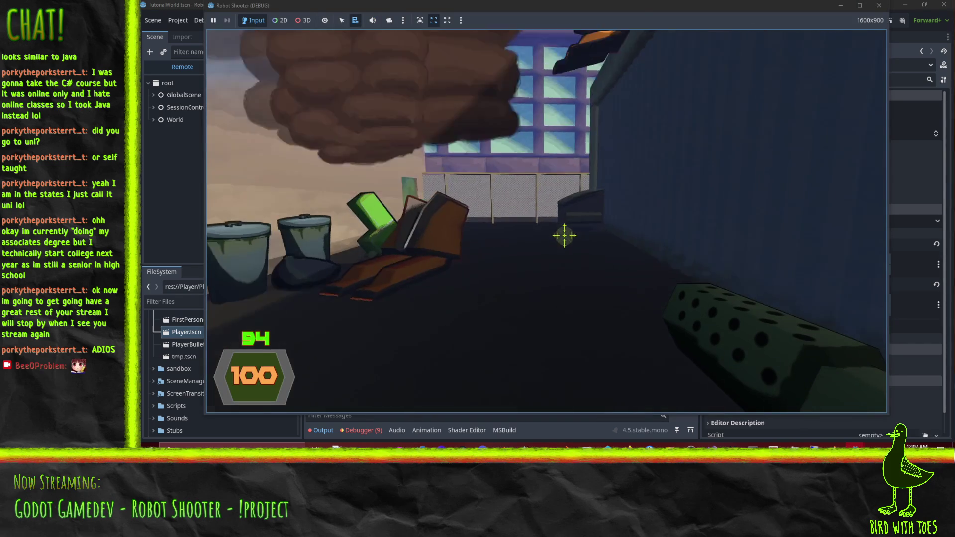
pyautogui.press('w')
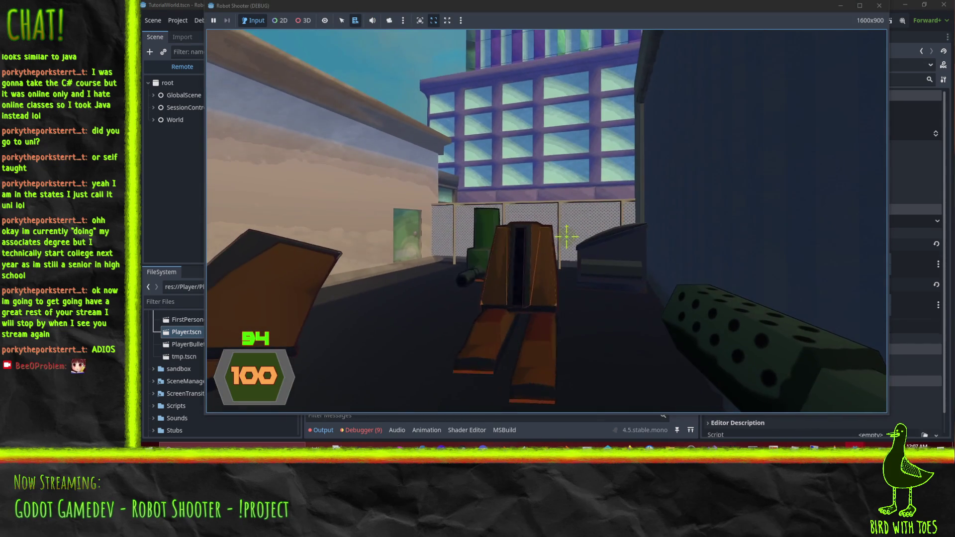
pyautogui.press('s')
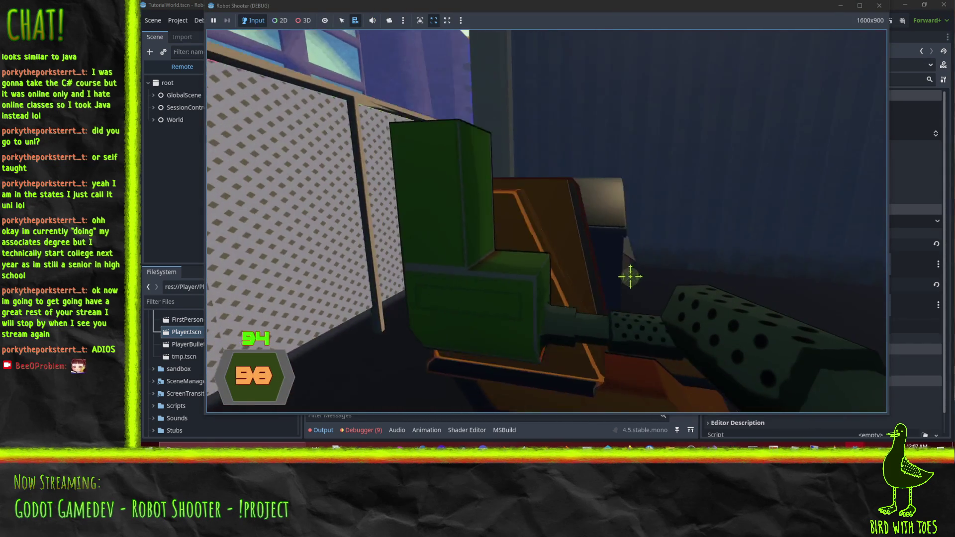
pyautogui.press('s')
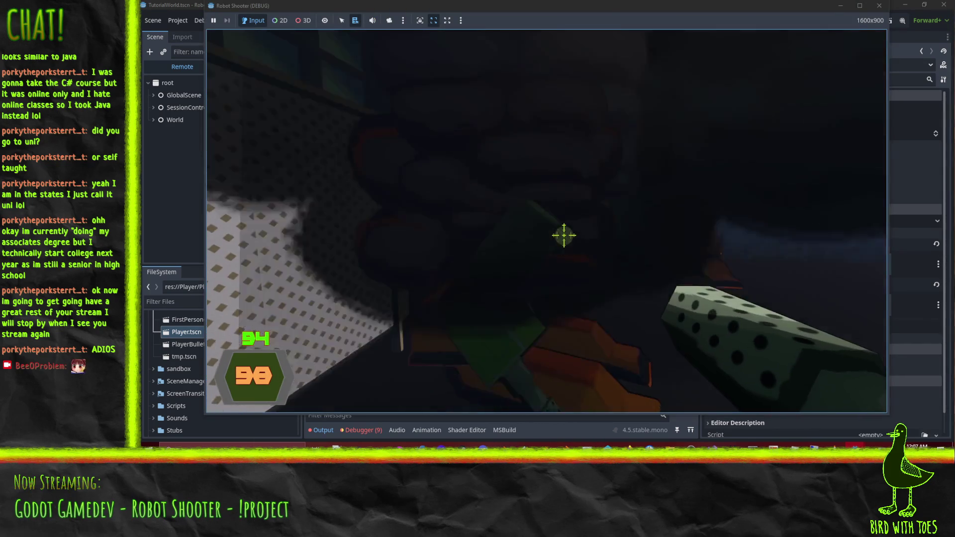
pyautogui.click(585, 248)
pyautogui.click(624, 266)
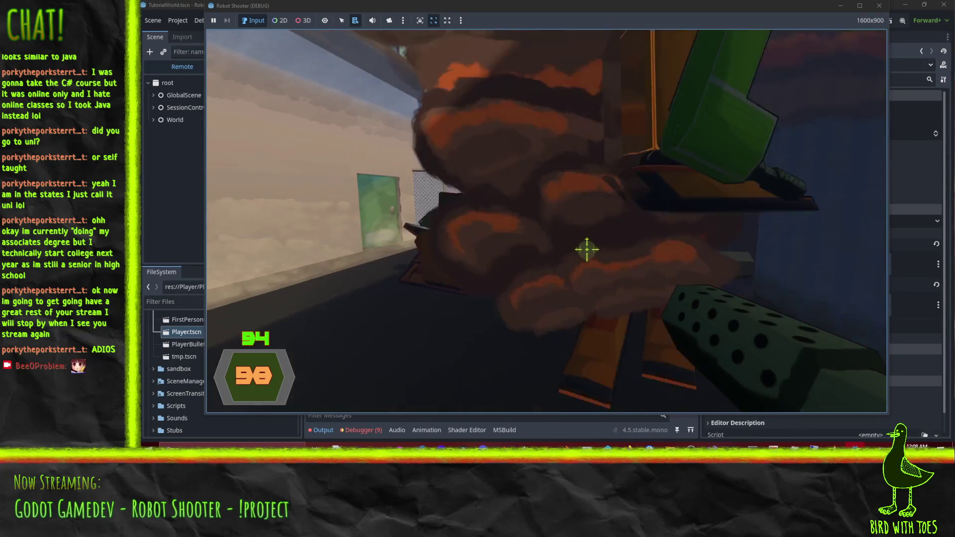
# Pause the game, check the grapple arm hit message in the log, and stop the game.
pyautogui.press('Escape')
pyautogui.click(586, 436)
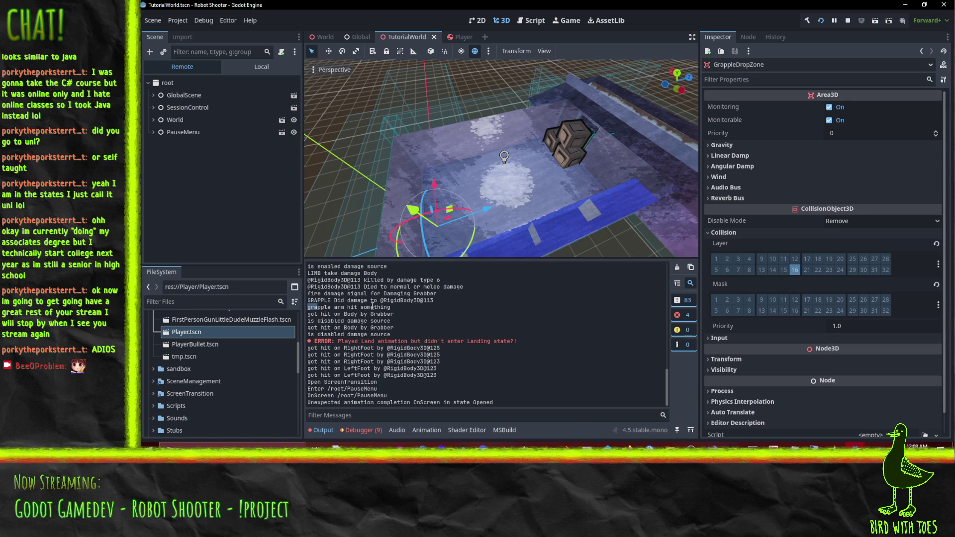
pyautogui.moveTo(308, 308); pyautogui.dragTo(391, 306)
pyautogui.click(406, 323)
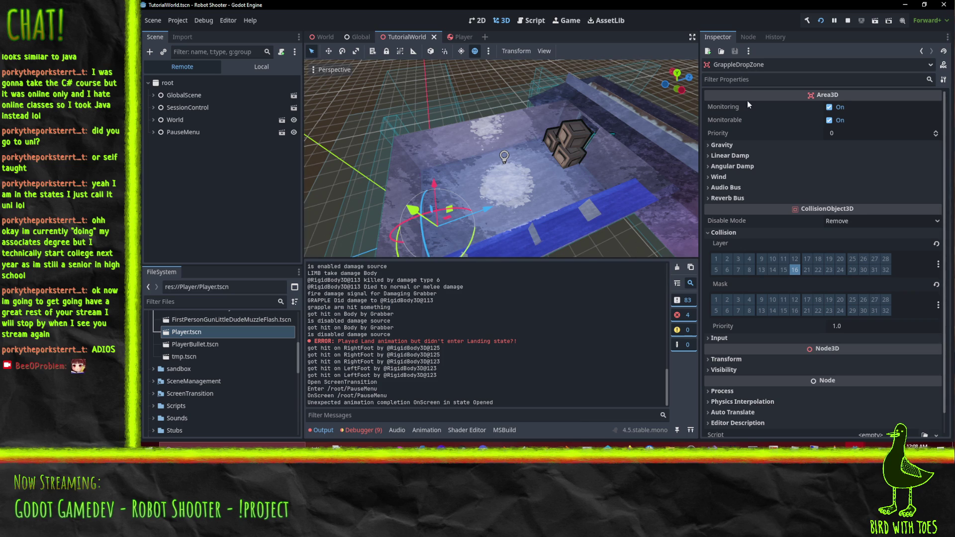
pyautogui.click(848, 20)
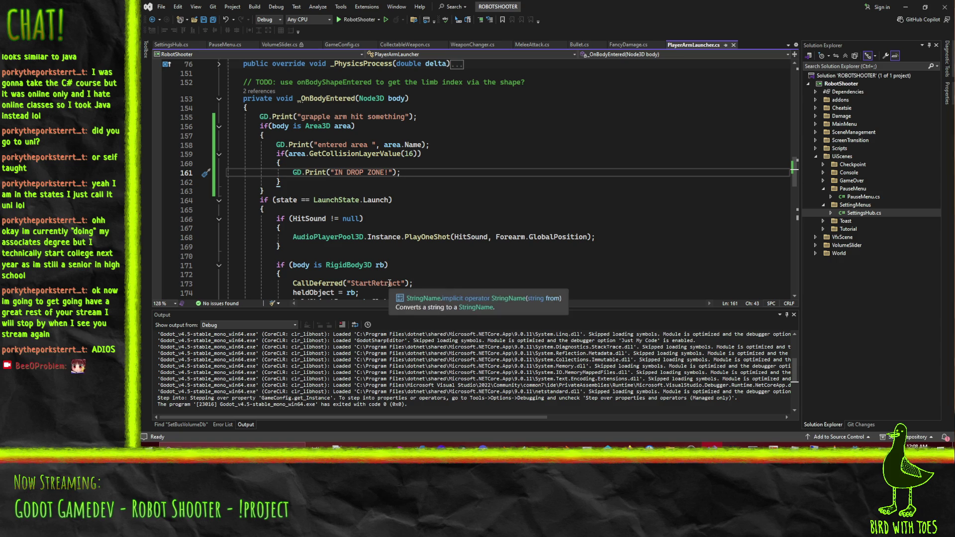
# Cut the Area3D if-block and paste it into the launch branch, then undo the attempt.
pyautogui.click(361, 125)
pyautogui.press('Home')
pyautogui.press('Home')
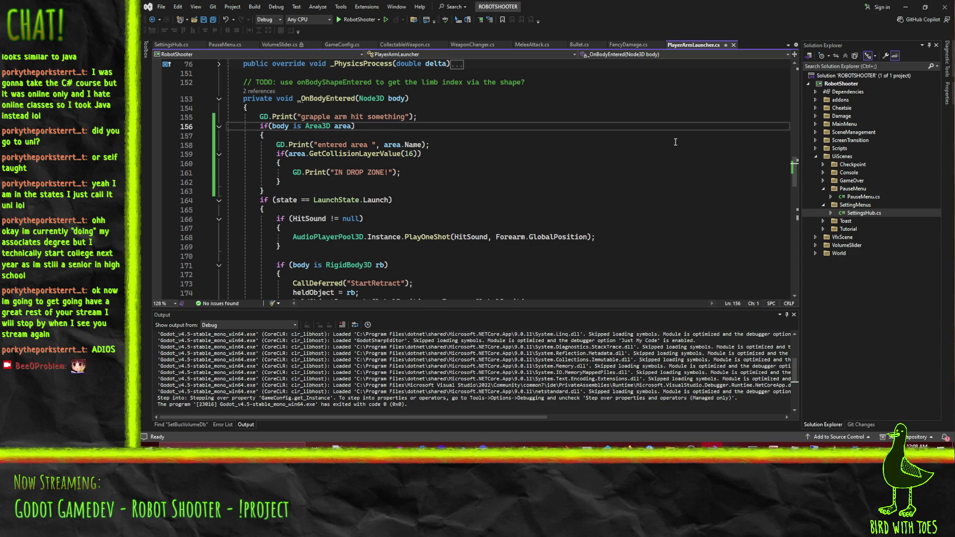
pyautogui.hotkey('shift', 'Down')
pyautogui.hotkey('shift', 'Down')
pyautogui.hotkey('shift', 'Down')
pyautogui.press('Delete')
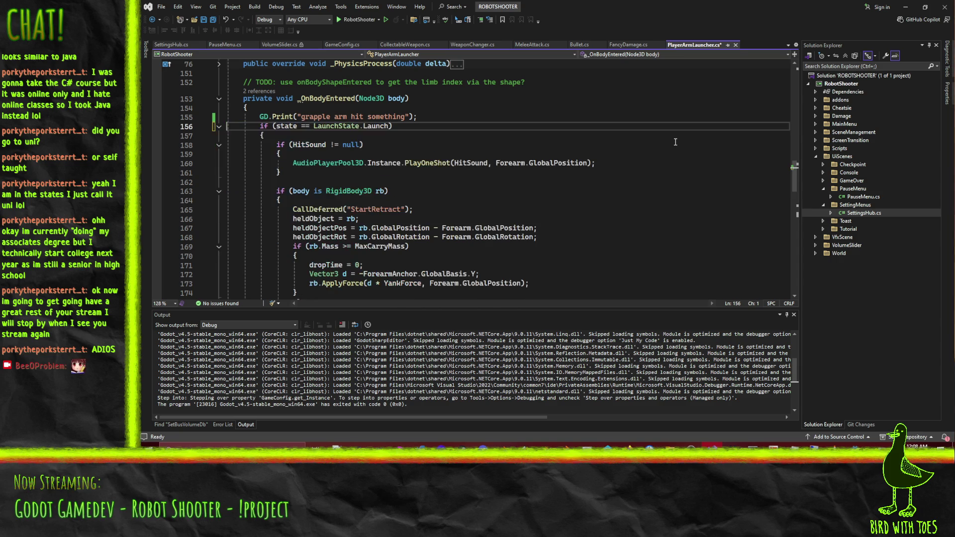
pyautogui.press('Down')
pyautogui.press('Down')
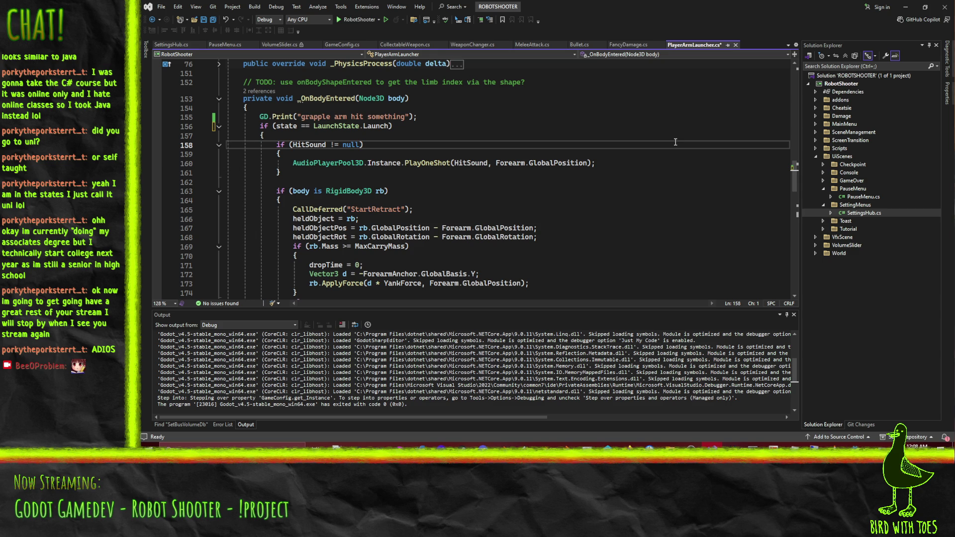
pyautogui.write('if (body is Area3D area)             {                 GD.Print("entered area ", area.Name);                 if (area.GetCollisionLayerValue(16))                 {                     GD.Print("IN DROP ZONE!");                 }             }')
pyautogui.press('Up')
pyautogui.press('End')
pyautogui.press('Return')
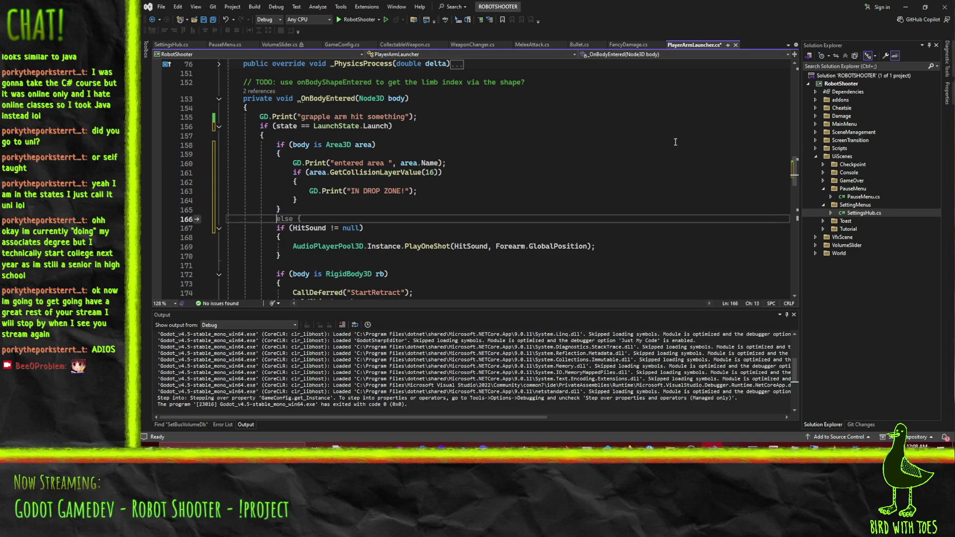
pyautogui.hotkey('ctrl', 'z')
pyautogui.hotkey('ctrl', 'z')
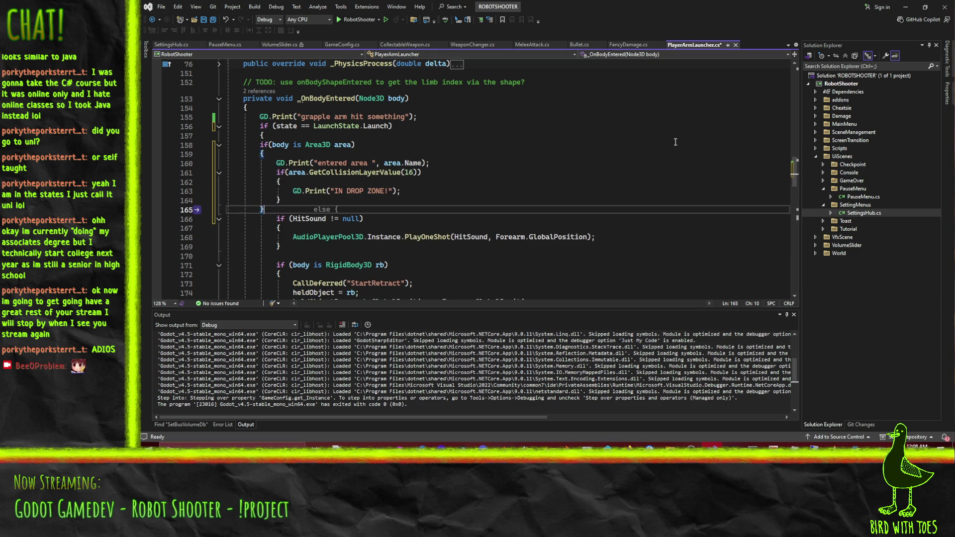
pyautogui.press('Up')
pyautogui.press('Up')
pyautogui.press('Up')
pyautogui.press('Down')
# Paste the Area3D block above the state check, then undo back to its original place.
pyautogui.press('Return')
pyautogui.press('Up')
pyautogui.write('if (body is Area3D area) {     GD.Print("entered area ", area.Name);     if (area.GetCollisionLayerValue(16))     {         GD.Print("IN DROP ZONE!");     } }')
pyautogui.press('Return')
pyautogui.press('BackSpace')
pyautogui.press('Down')
pyautogui.press('End')
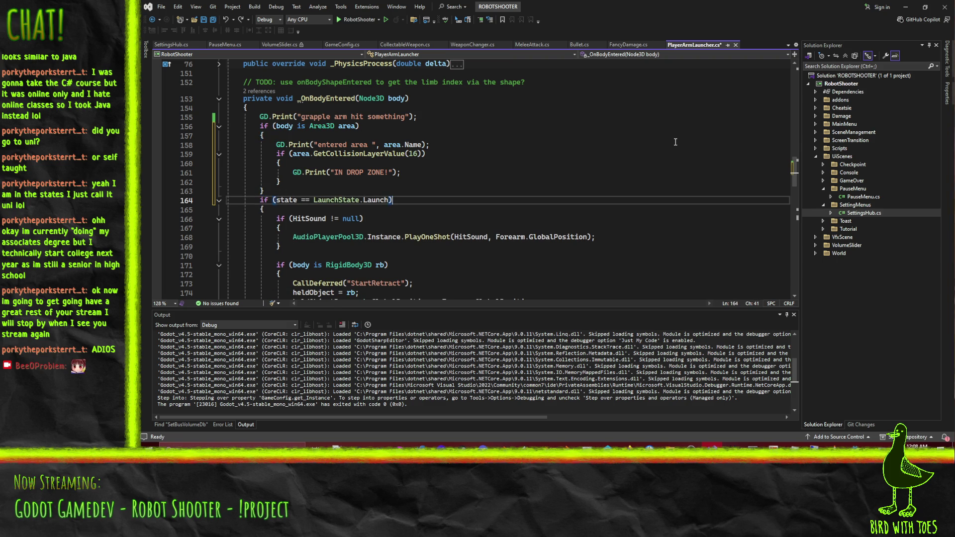
pyautogui.press('Home')
pyautogui.scroll(-6, 675, 142)
pyautogui.scroll(5, 549, 187)
pyautogui.press('Left')
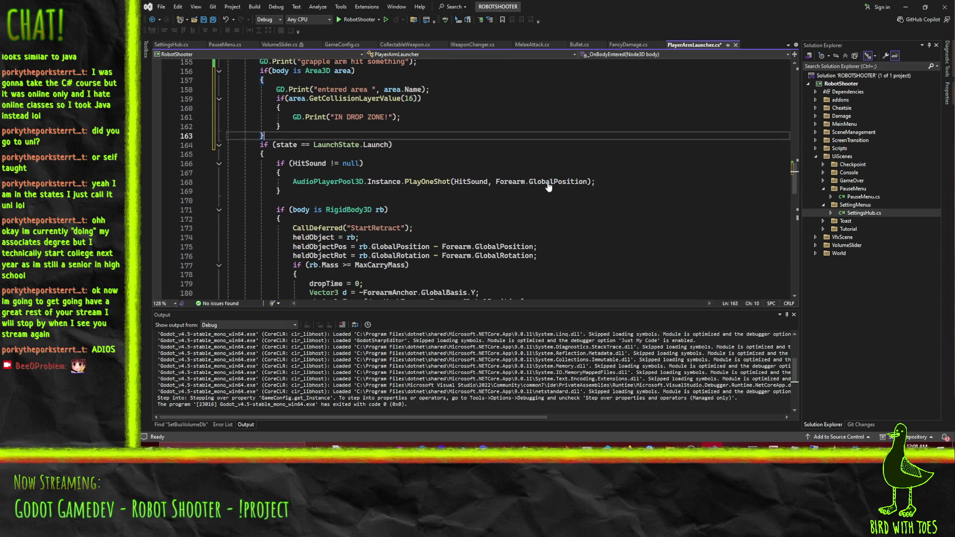
pyautogui.hotkey('ctrl', 'z')
pyautogui.hotkey('ctrl', 'z')
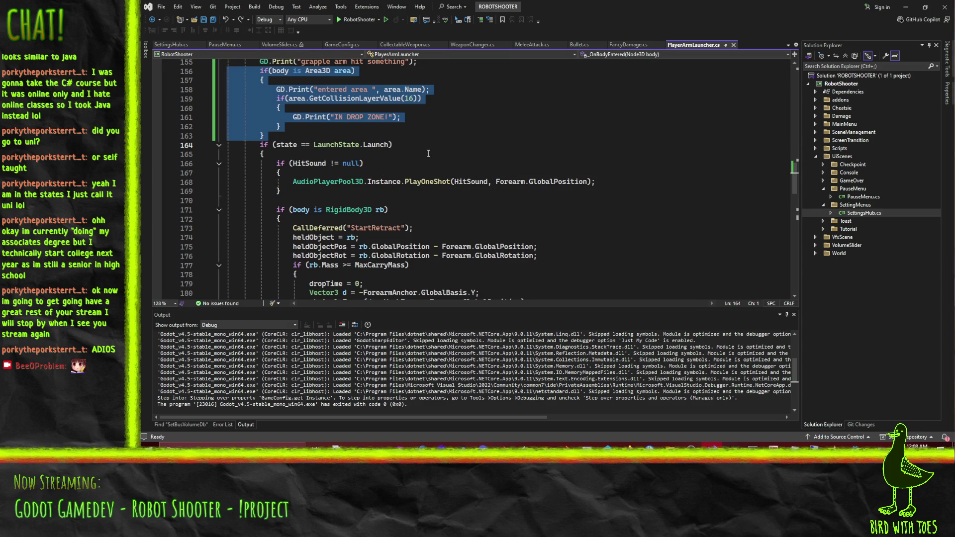
# Move the Area3D block inside the LaunchState.Launch branch and add an else { after it.
pyautogui.hotkey('ctrl', 'x')
pyautogui.press('Down')
pyautogui.press('Down')
pyautogui.hotkey('ctrl', 'v')
pyautogui.press('Up')
pyautogui.press('End')
pyautogui.press('Return')
pyautogui.write('else')
pyautogui.press('Return')
pyautogui.write('{')
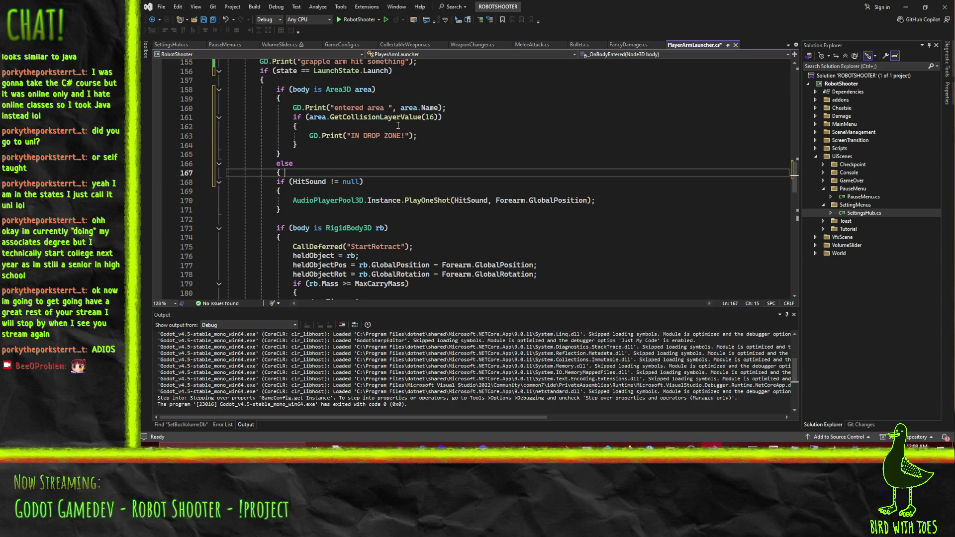
# Place the caret at the end of the IN DROP ZONE! print line.
pyautogui.scroll(-10, 398, 125)
pyautogui.click(387, 156)
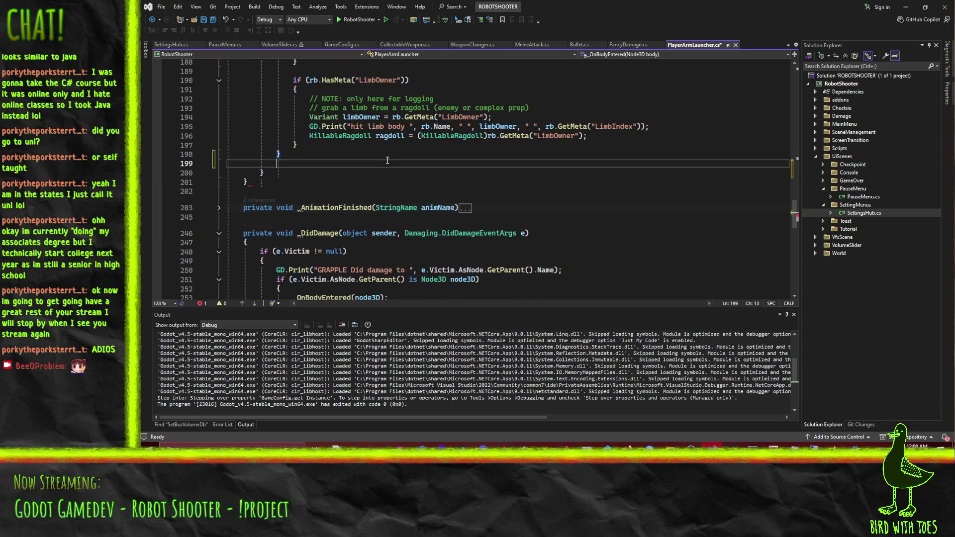
pyautogui.write('}')
pyautogui.scroll(12, 381, 169)
pyautogui.click(388, 184)
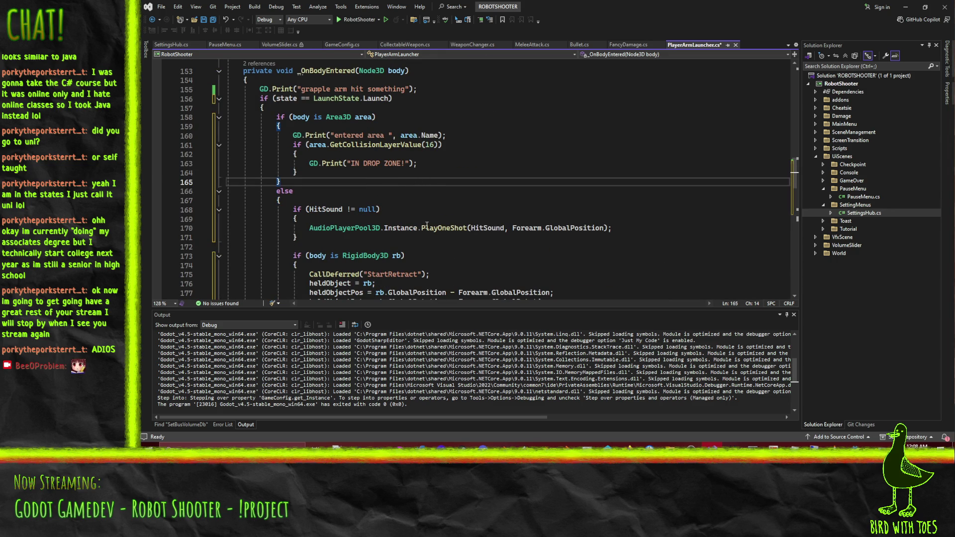
pyautogui.click(438, 163)
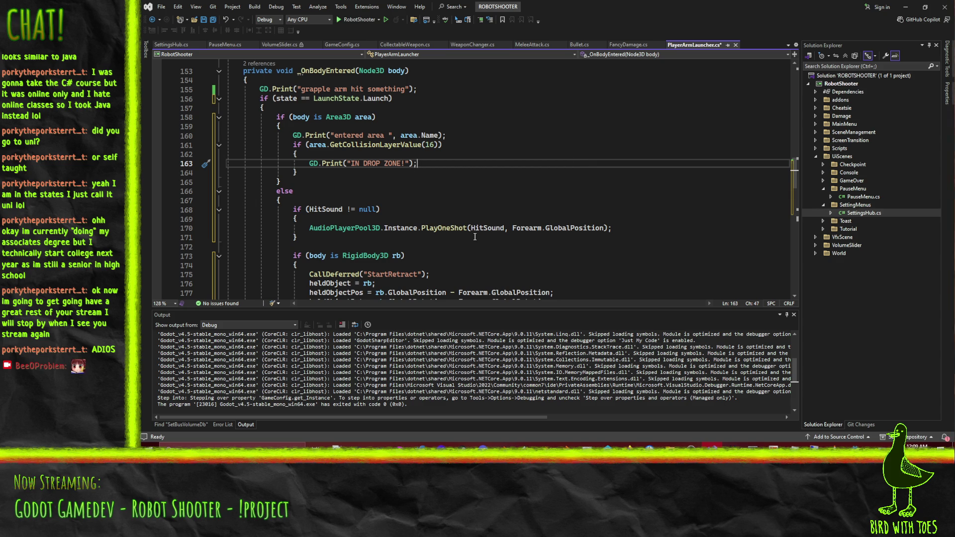
# Add an empty line after GD.Print("IN DROP ZONE!") inside the layer-16 block of PlayerArmLauncher.cs.
pyautogui.press('Down')
pyautogui.click(371, 136)
pyautogui.press('Home')
pyautogui.press('Home')
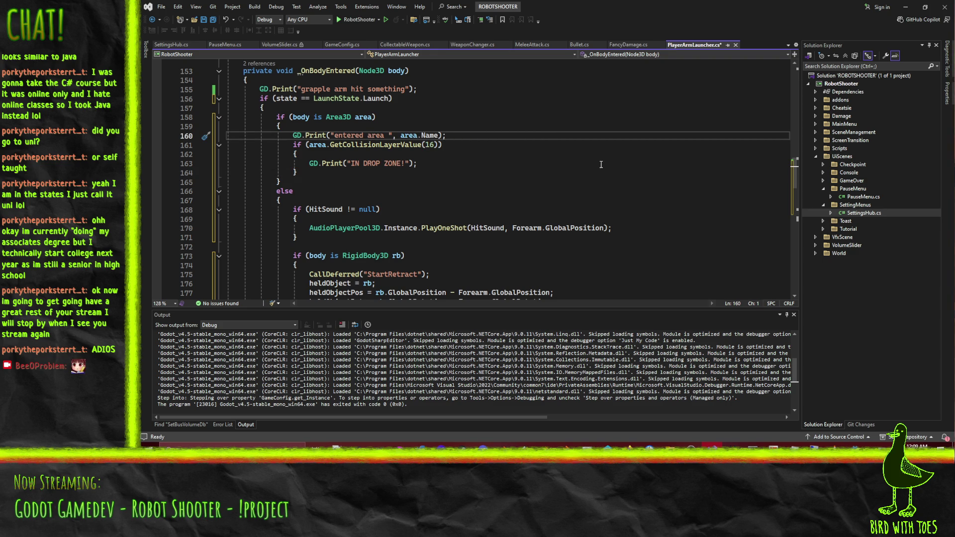
pyautogui.hotkey('ctrl', 'x')
pyautogui.hotkey('ctrl', 'z')
pyautogui.press('Down')
pyautogui.press('Down')
pyautogui.press('Down')
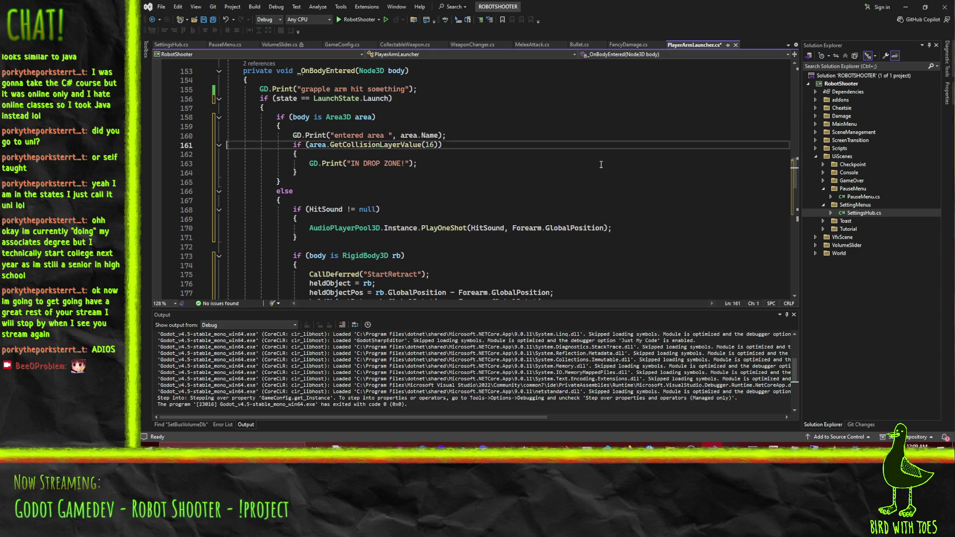
pyautogui.press('End')
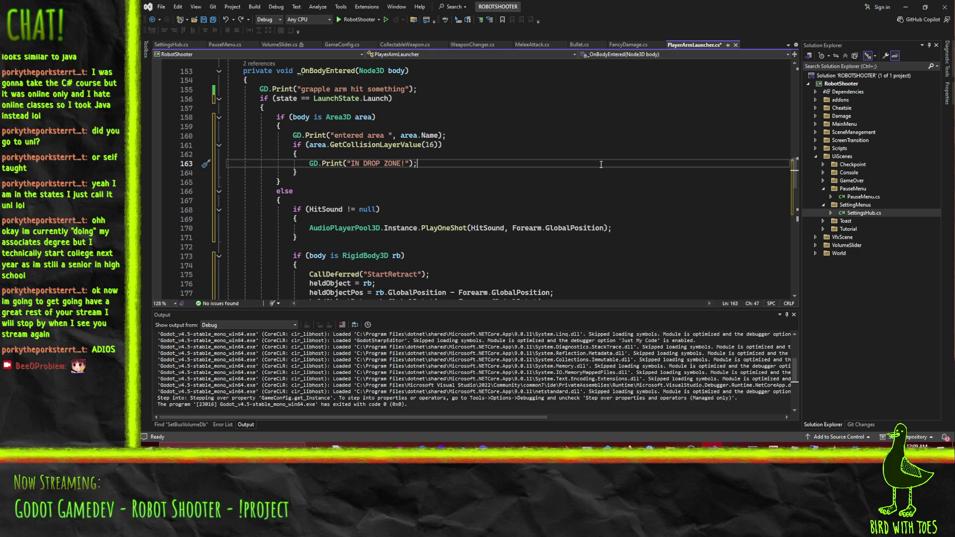
pyautogui.press('Return')
pyautogui.scroll(1, 601, 164)
pyautogui.scroll(-1, 642, 180)
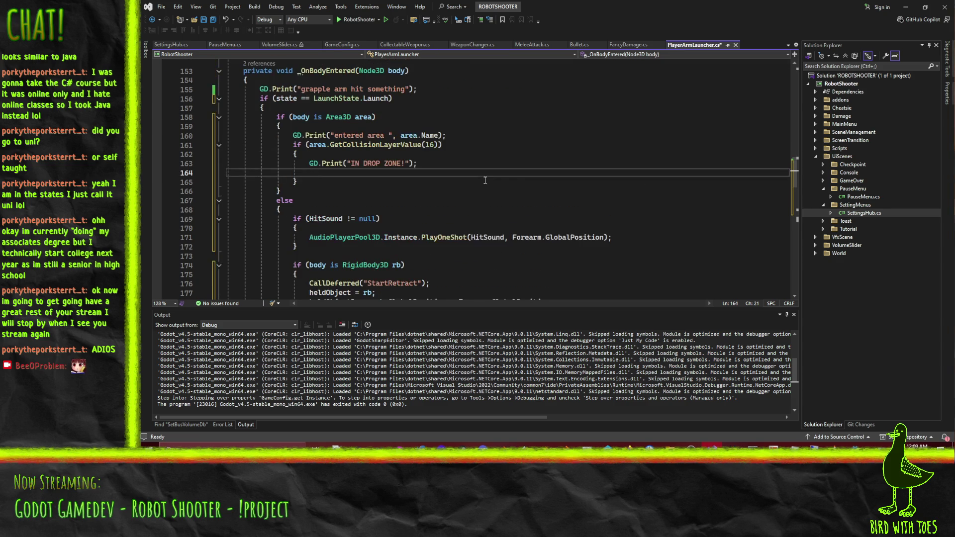
pyautogui.write(')')
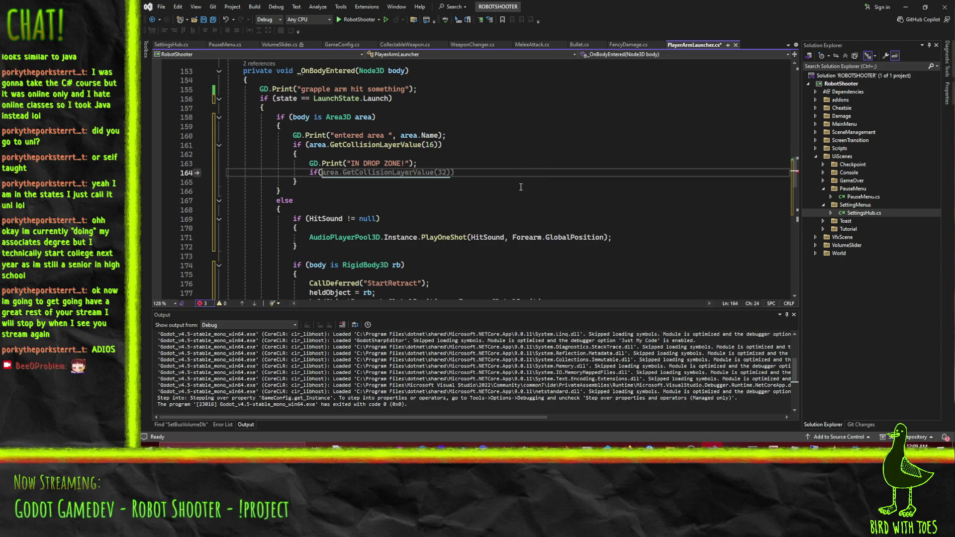
pyautogui.scroll(-3, 486, 198)
pyautogui.scroll(3, 486, 198)
pyautogui.press('Delete')
pyautogui.scroll(-3, 586, 169)
pyautogui.scroll(-1, 532, 182)
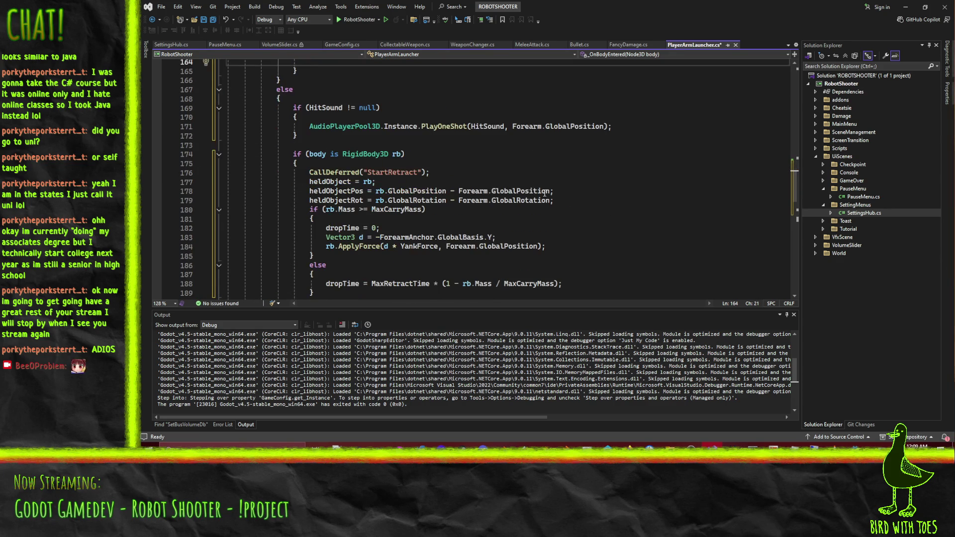
pyautogui.scroll(-1, 365, 176)
pyautogui.scroll(-1, 562, 193)
pyautogui.scroll(1, 562, 193)
pyautogui.scroll(2, 561, 192)
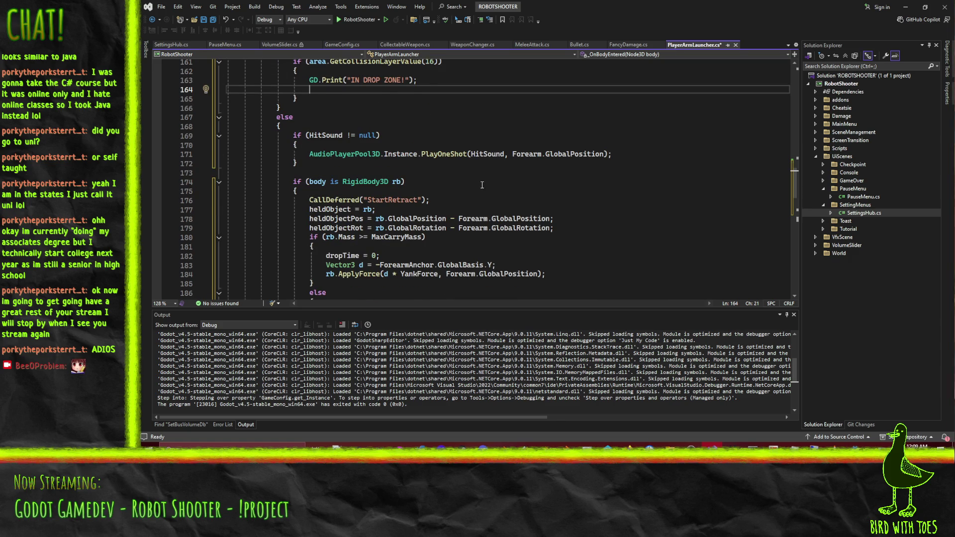
pyautogui.scroll(1, 482, 185)
pyautogui.write('if(heldObject')
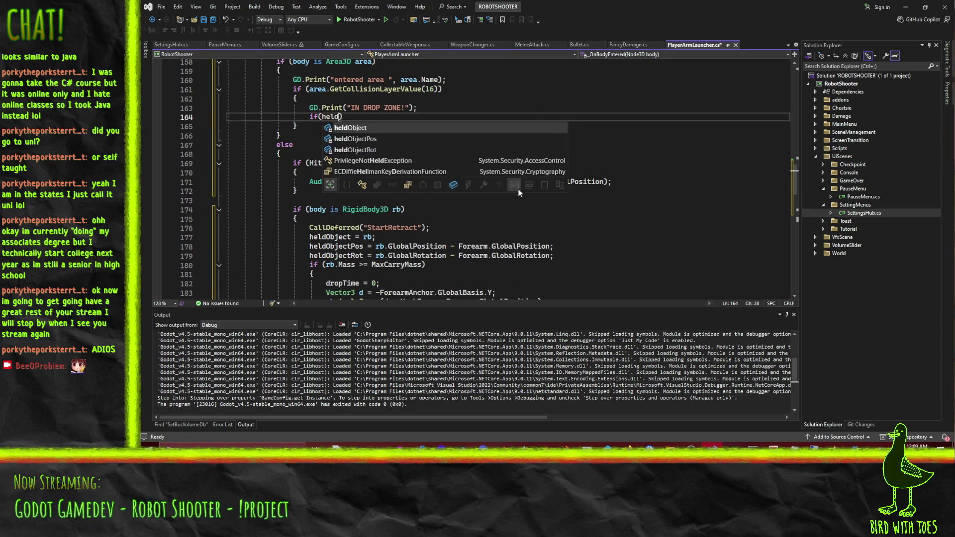
pyautogui.press('Tab')
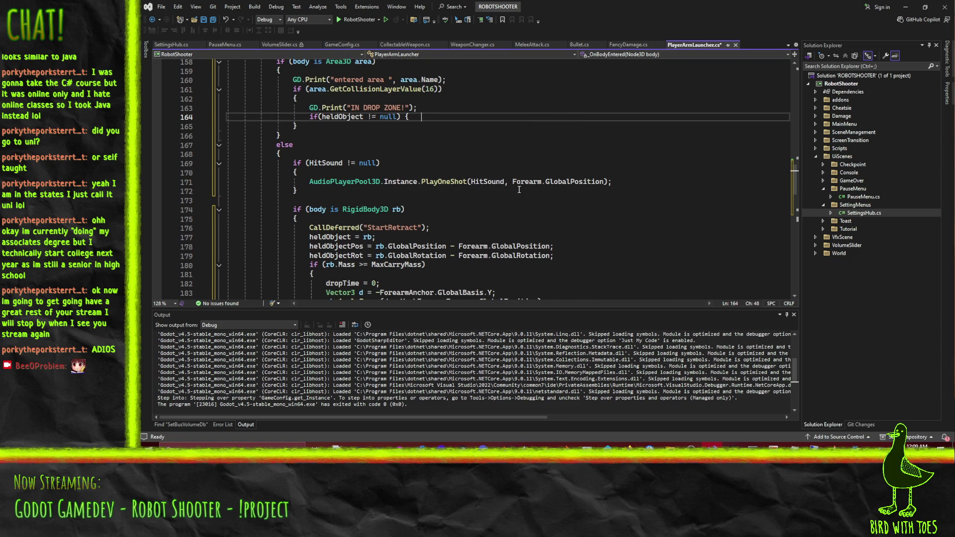
pyautogui.press('Return')
pyautogui.write('}')
pyautogui.scroll(-9, 475, 167)
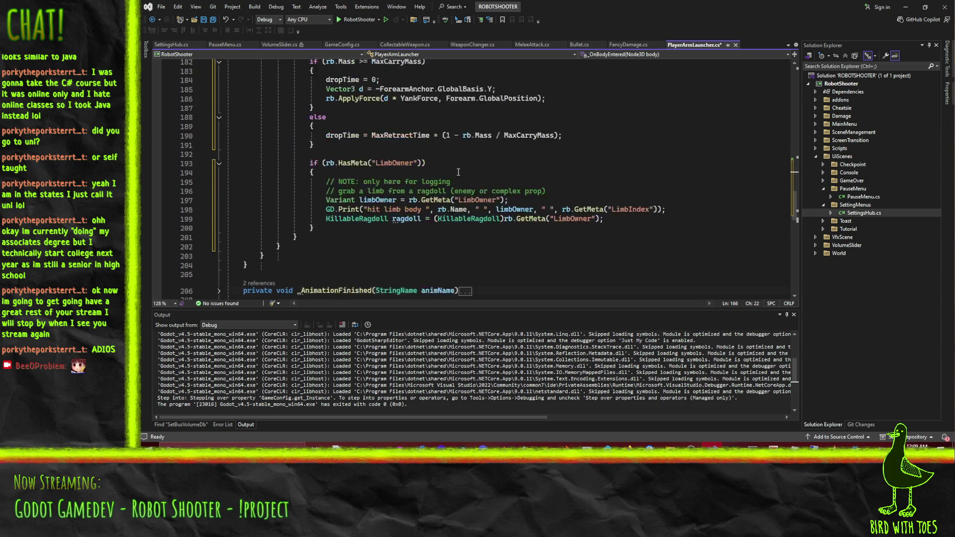
pyautogui.scroll(-4, 363, 133)
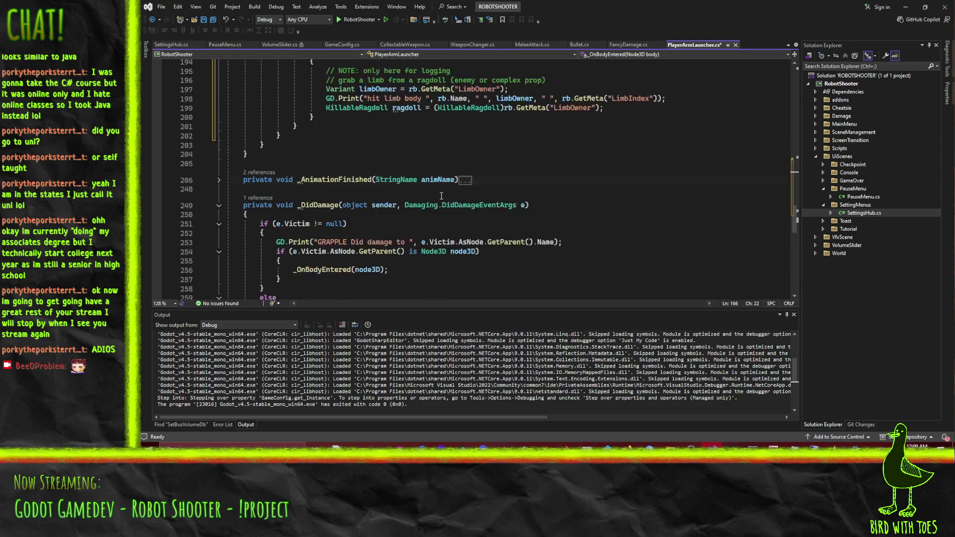
pyautogui.scroll(2, 543, 193)
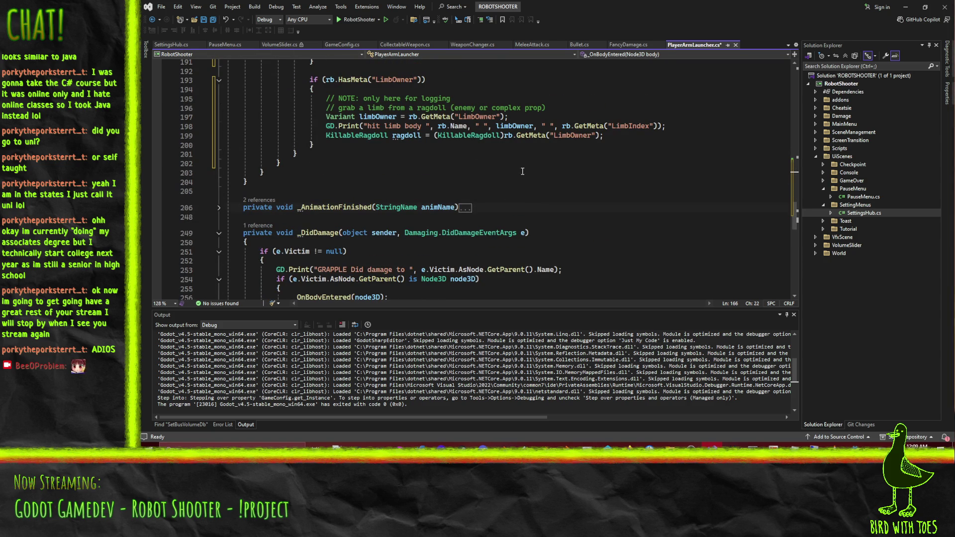
pyautogui.scroll(-12, 518, 186)
pyautogui.scroll(20, 497, 184)
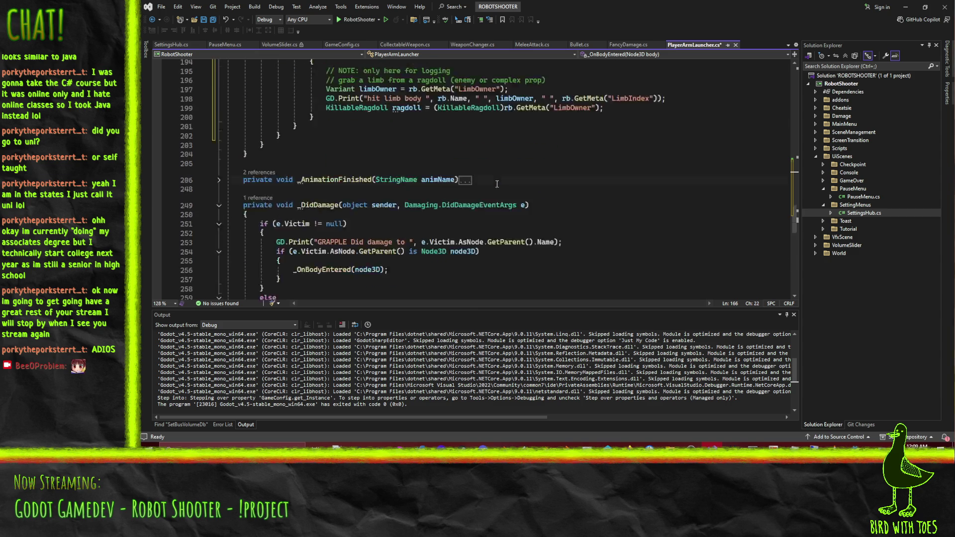
pyautogui.scroll(-4, 568, 209)
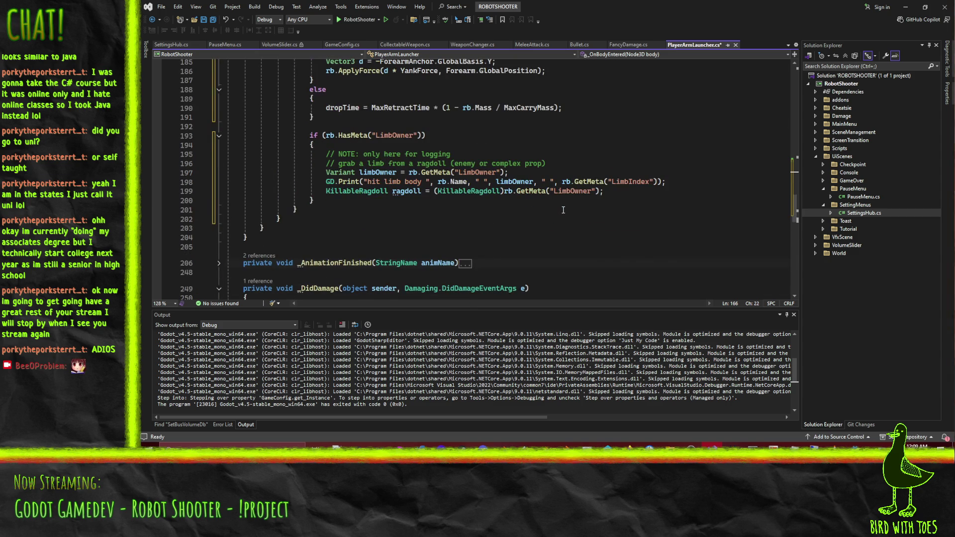
pyautogui.scroll(15, 563, 209)
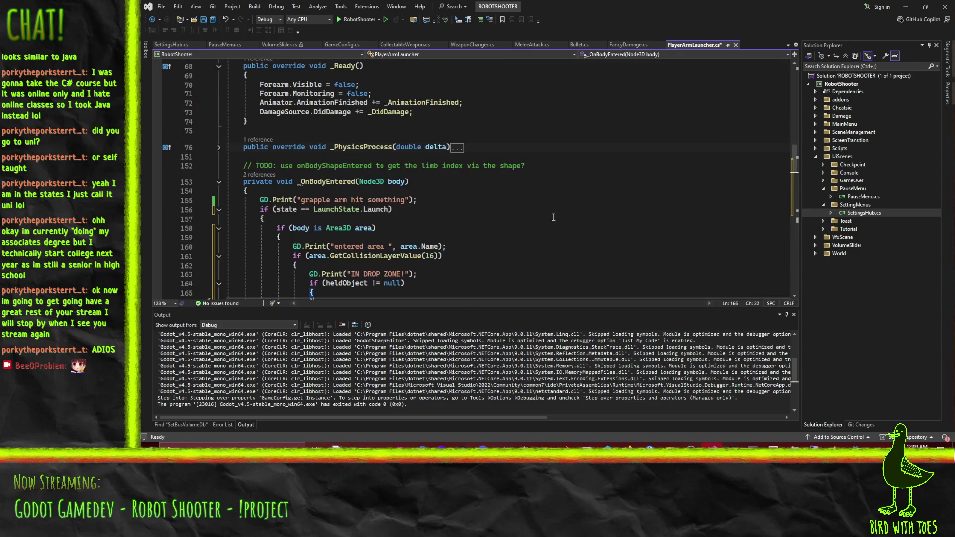
pyautogui.scroll(-4, 554, 215)
# Expand the collapsed _PhysicsProcess method and scroll down to the heldObject check in _OnBodyEntered.
pyautogui.scroll(-3, 351, 188)
pyautogui.scroll(5, 448, 195)
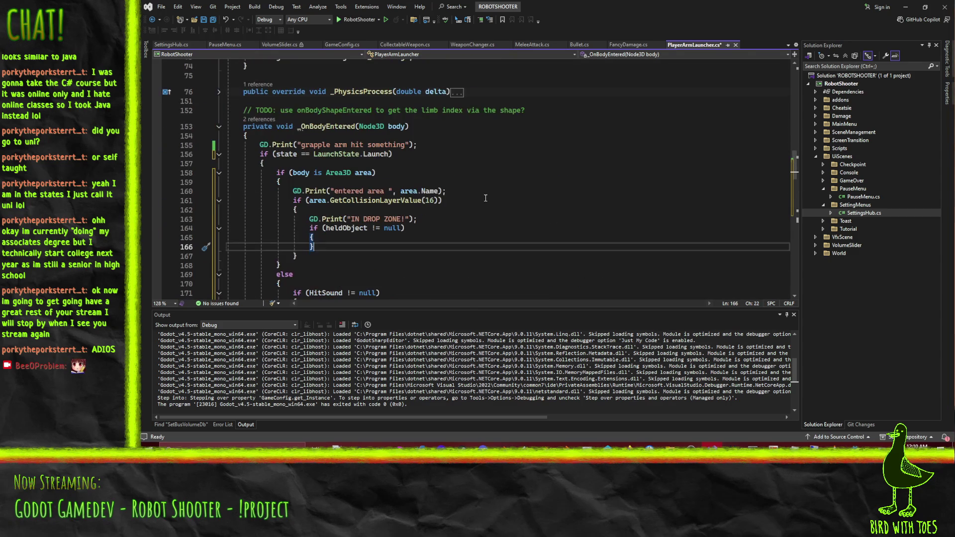
pyautogui.click(217, 92)
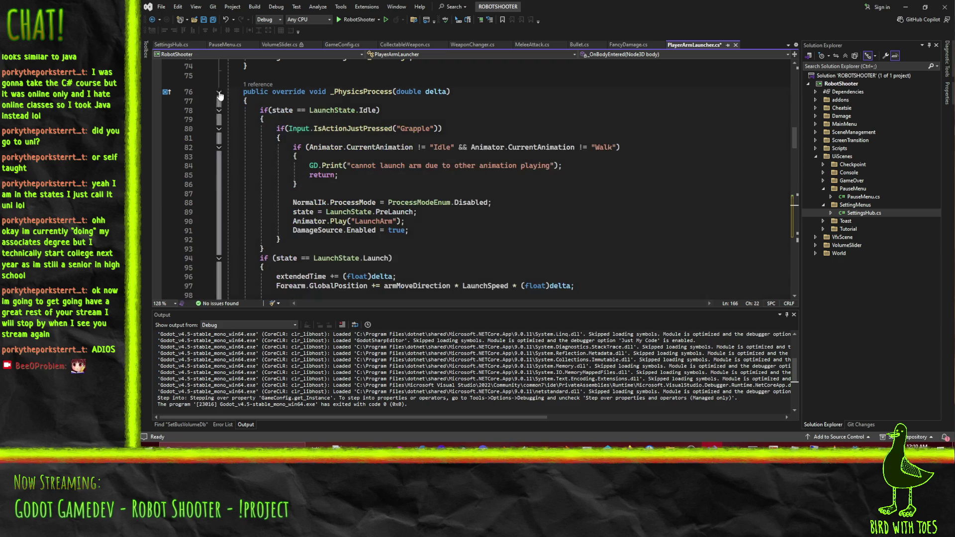
pyautogui.scroll(-6, 359, 134)
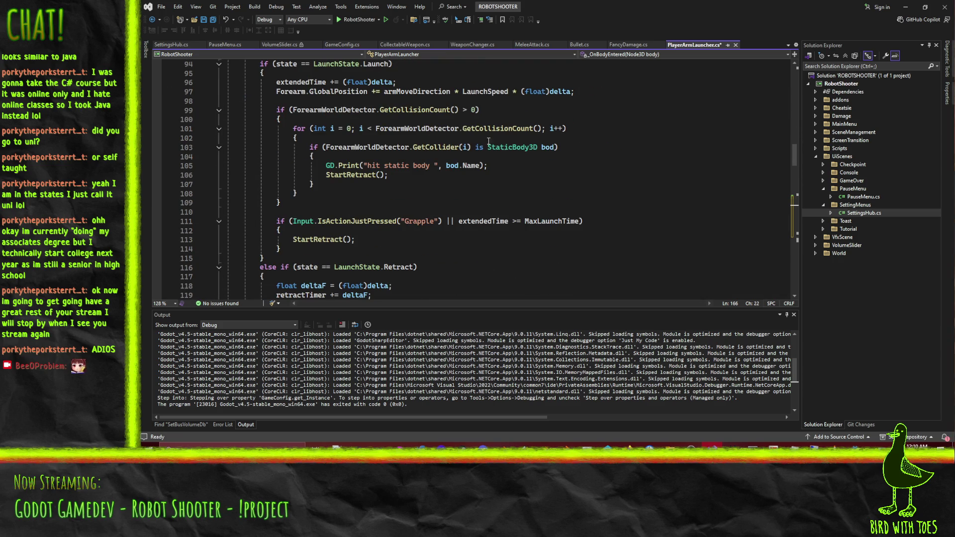
pyautogui.scroll(-5, 506, 150)
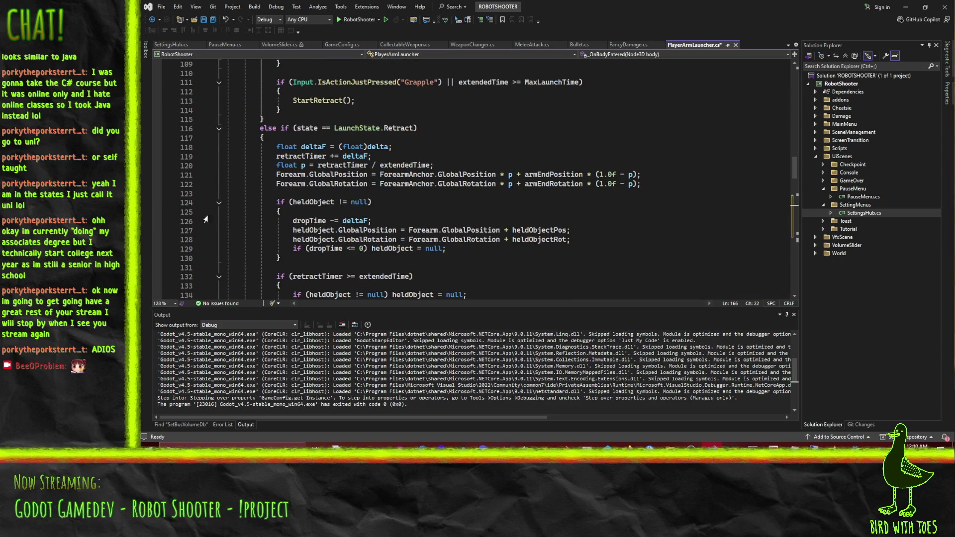
pyautogui.scroll(-3, 320, 200)
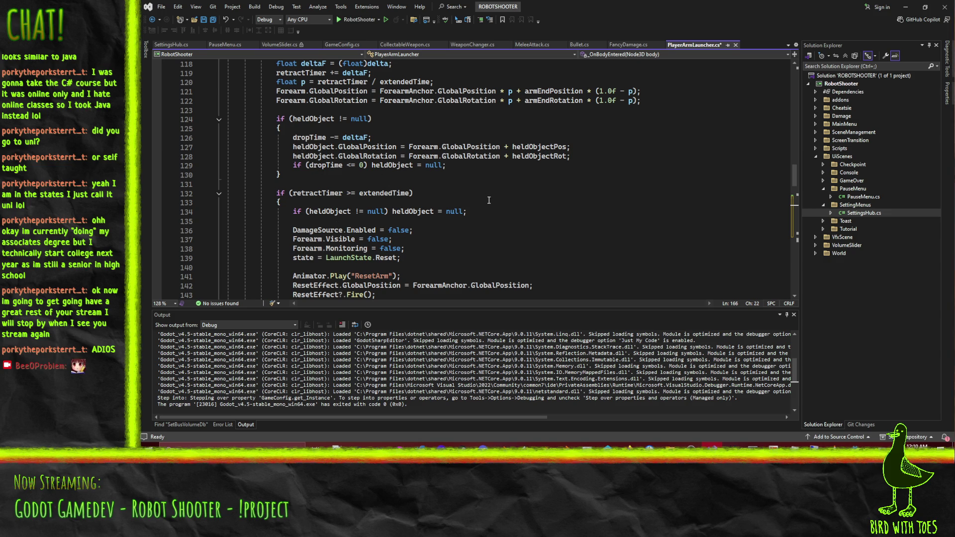
pyautogui.scroll(-2, 489, 200)
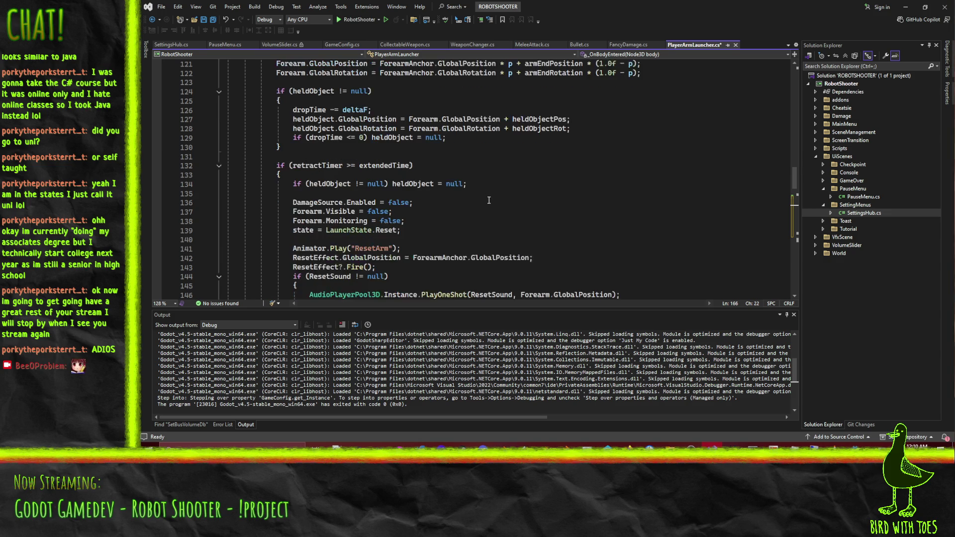
pyautogui.scroll(-10, 489, 200)
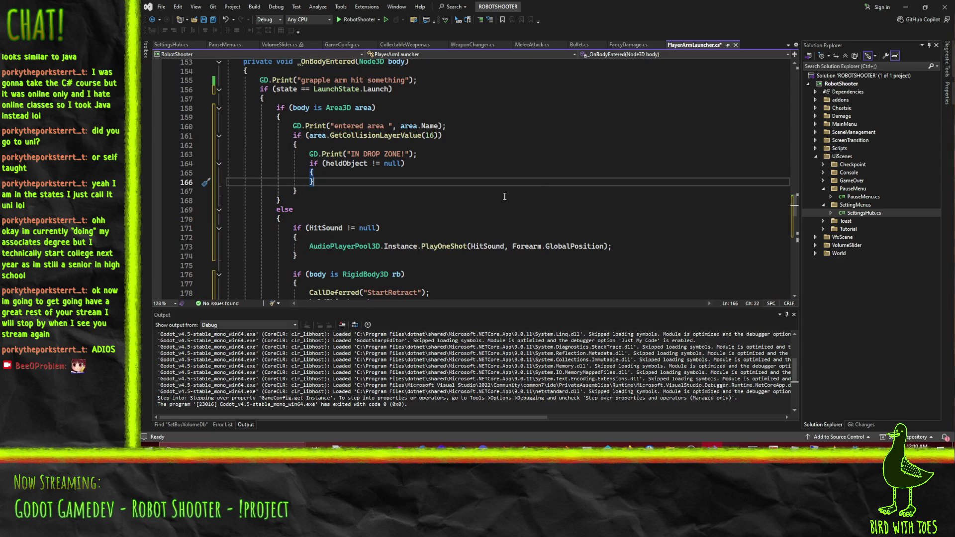
# Add 'heldObject = null;' and 'dropTime = 0;' to the heldObject check and save.
pyautogui.press('Return')
pyautogui.write('held')
pyautogui.press('Tab')
pyautogui.write('= null;')
pyautogui.press('Return')
pyautogui.write('drop')
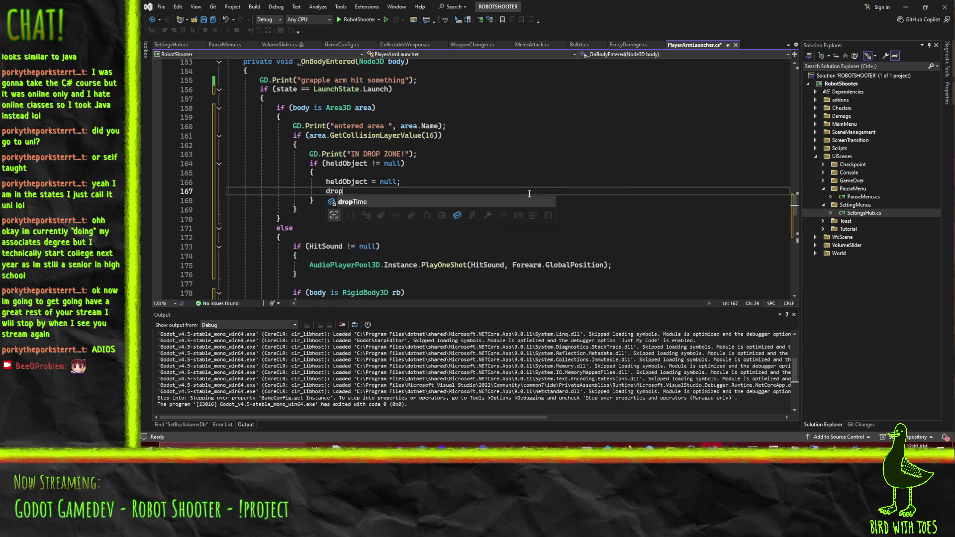
pyautogui.press('Tab')
pyautogui.write('= 0;')
pyautogui.hotkey('ctrl', 's')
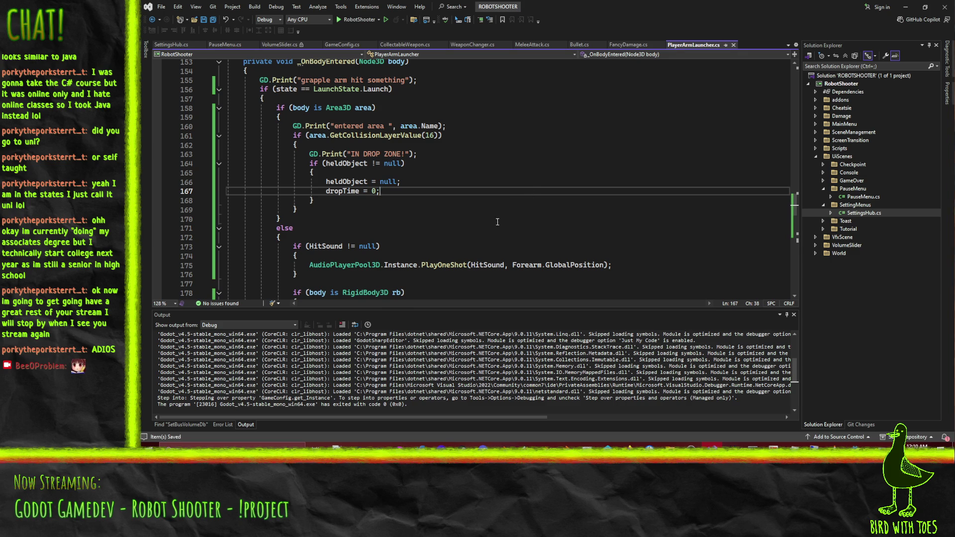
pyautogui.scroll(1, 433, 166)
pyautogui.hotkey('alt', 'Tab')
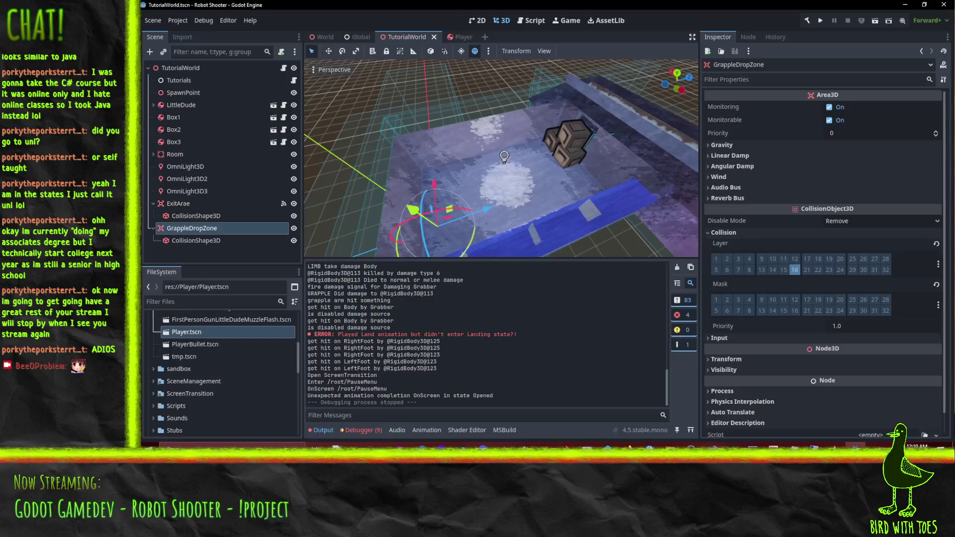
# Run the current scene and grapple two crates toward the player.
pyautogui.scroll(1, 520, 140)
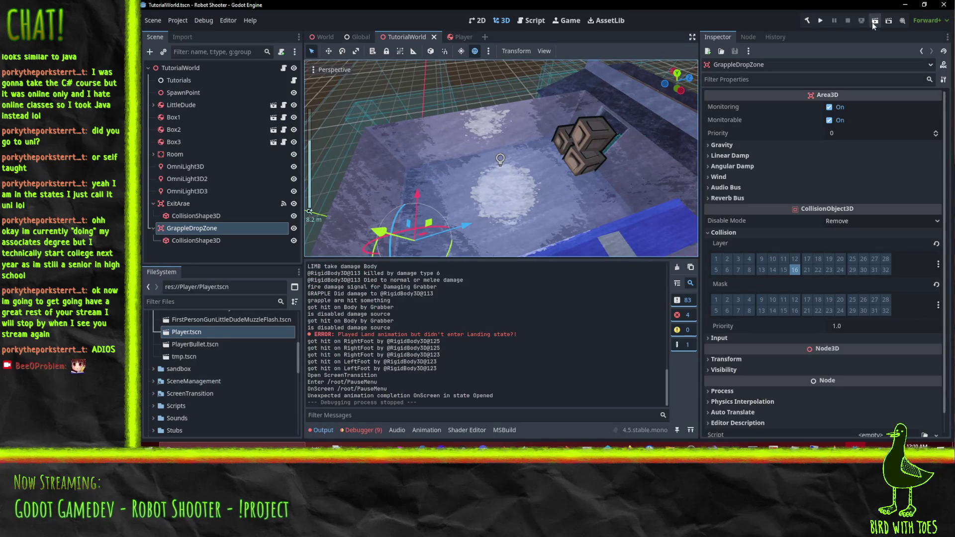
pyautogui.click(873, 24)
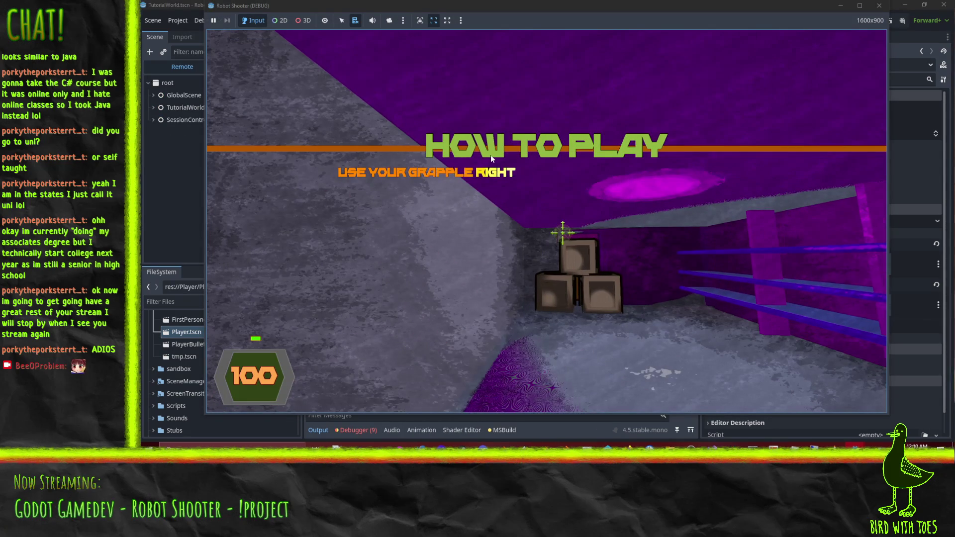
pyautogui.rightClick(490, 154)
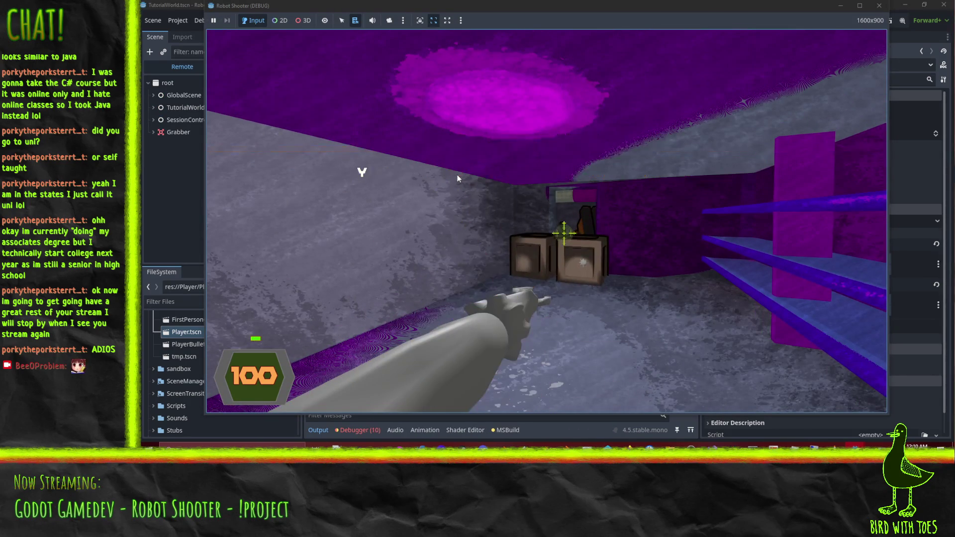
pyautogui.rightClick(457, 175)
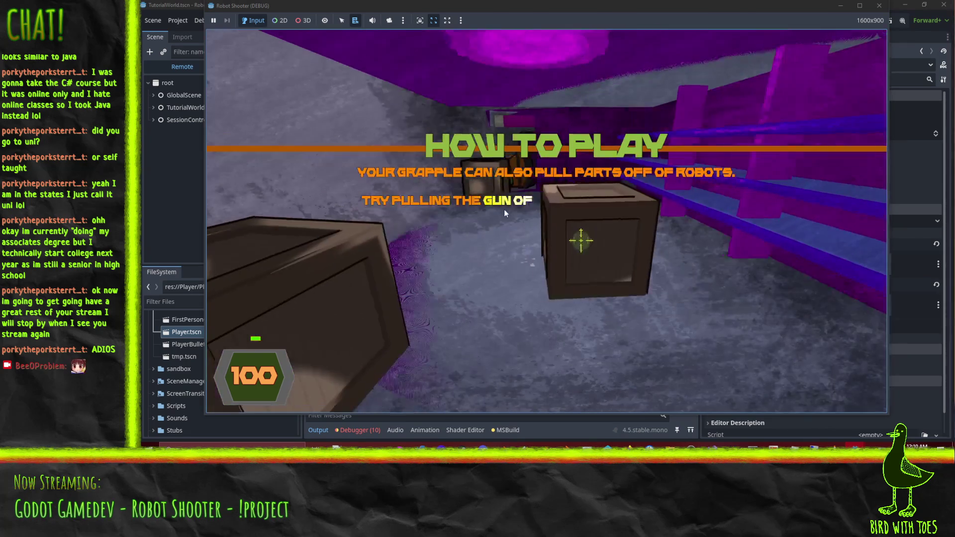
# Shoot at the crates several times, then close the game window.
pyautogui.click(505, 210)
pyautogui.click(503, 226)
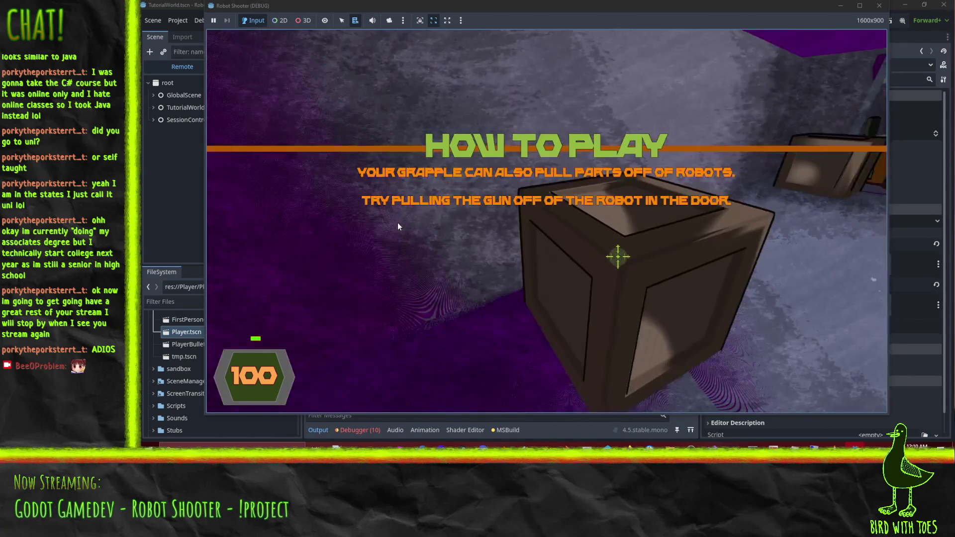
pyautogui.click(403, 222)
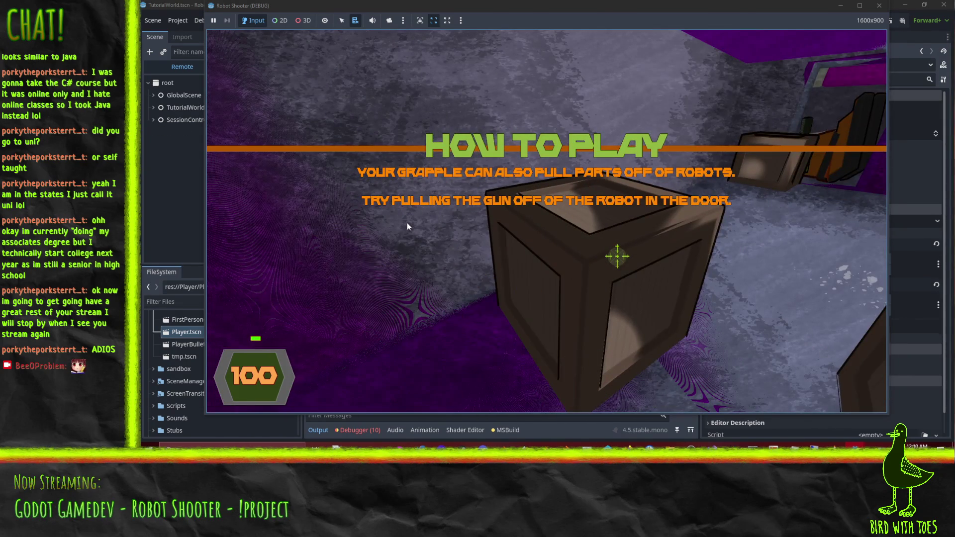
pyautogui.click(413, 224)
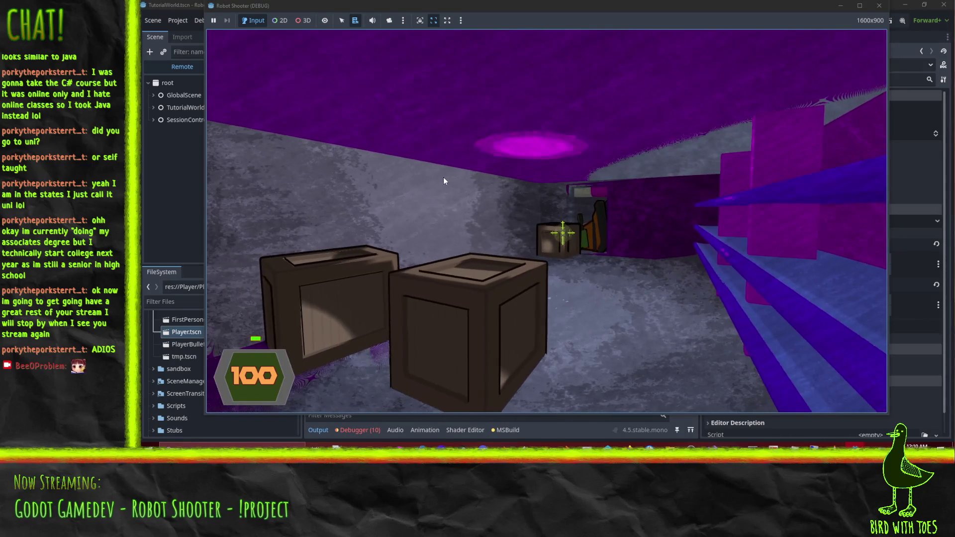
pyautogui.click(443, 177)
pyautogui.click(438, 174)
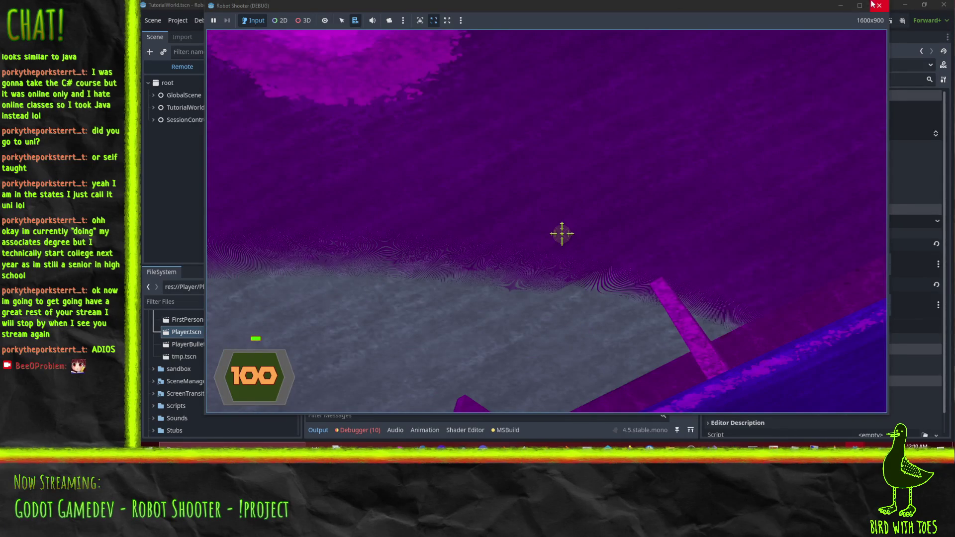
pyautogui.click(879, 5)
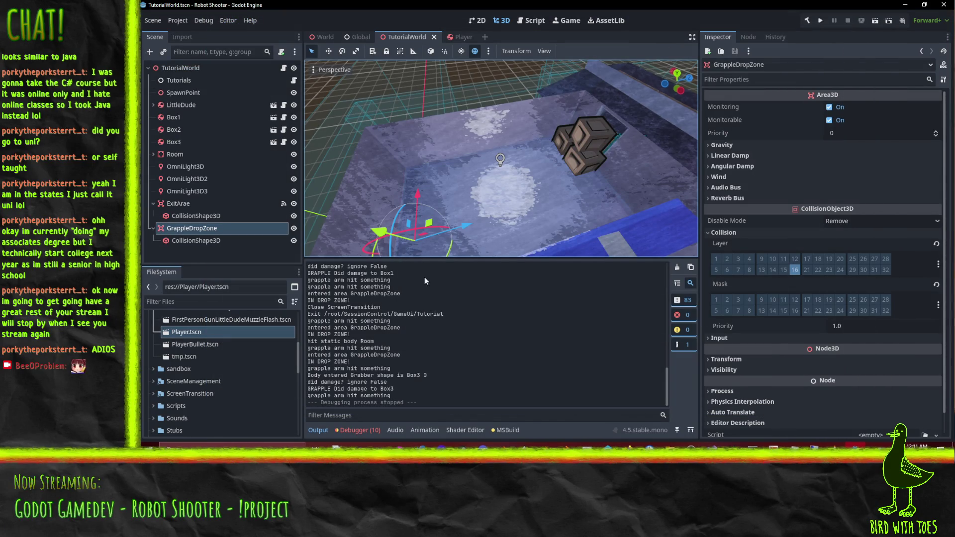
# Clear the Output log, move GrappleDropZone 2 units along Z, and run the scene.
pyautogui.click(690, 267)
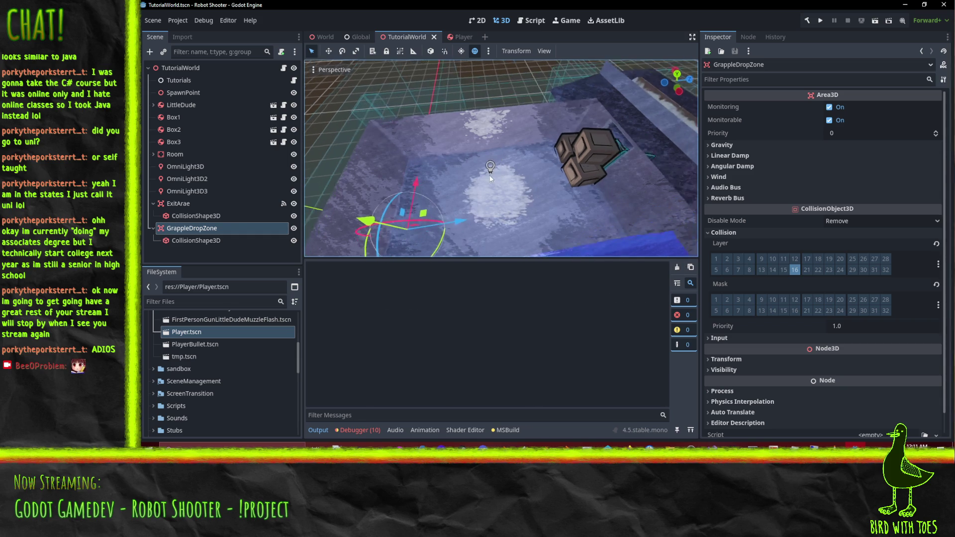
pyautogui.moveTo(461, 217); pyautogui.dragTo(563, 213)
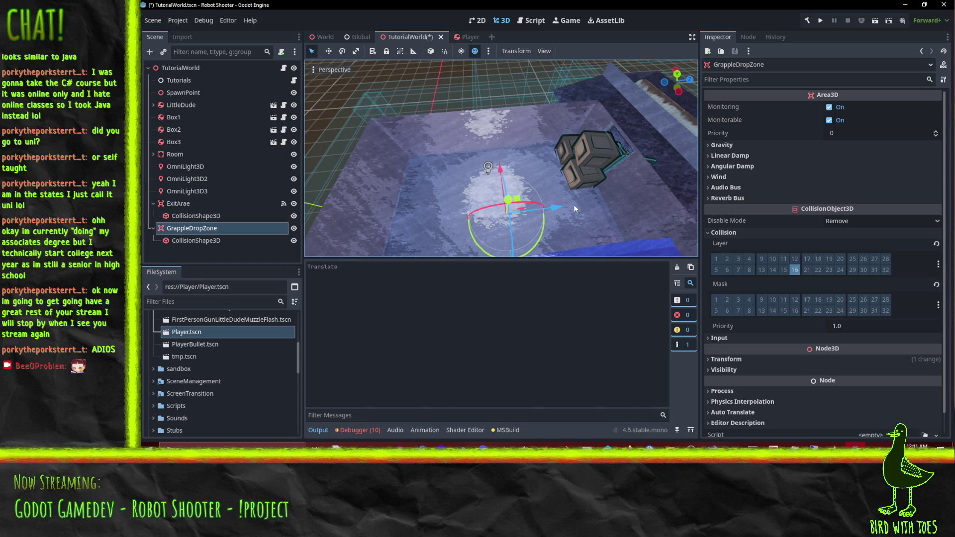
pyautogui.click(876, 22)
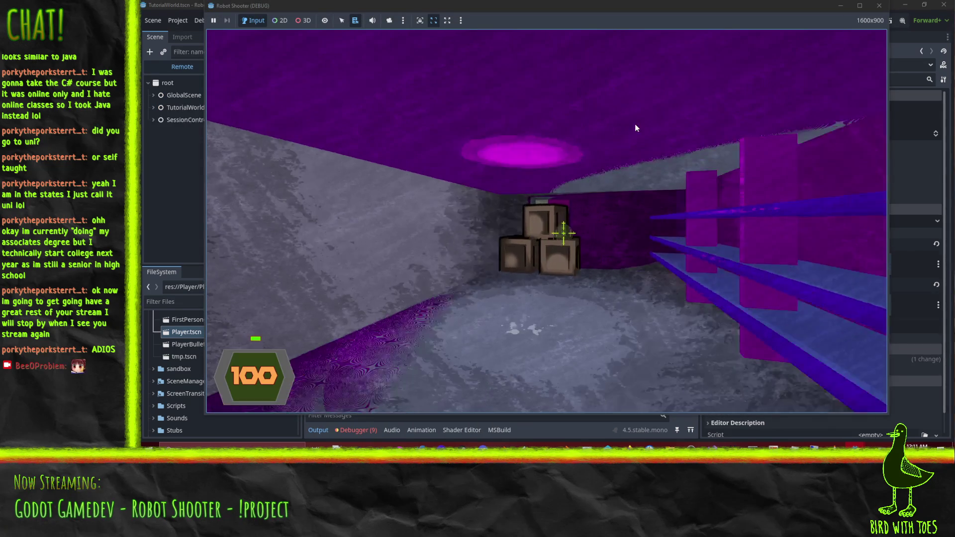
# Grapple the top crate and fire, then check the IN DROP ZONE! log line and return to the script.
pyautogui.rightClick(622, 102)
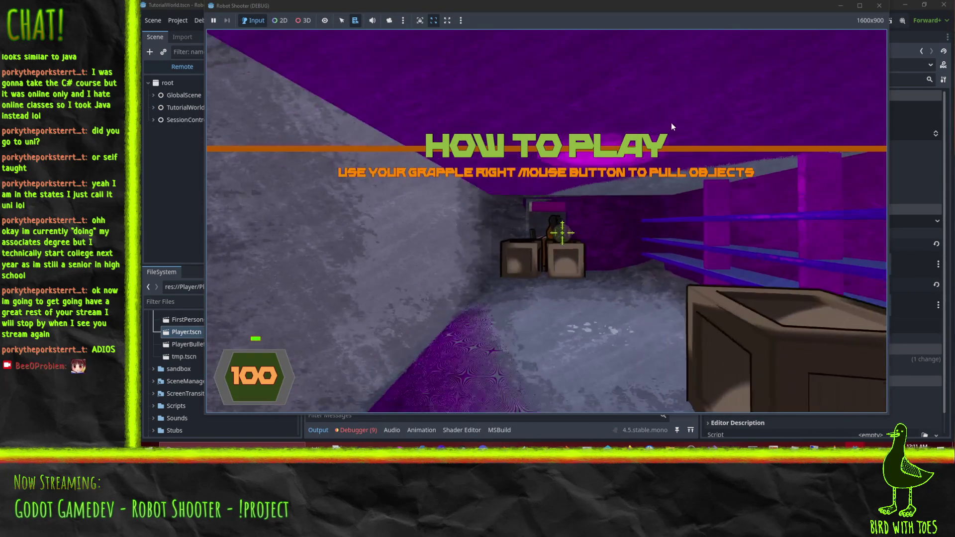
pyautogui.click(669, 109)
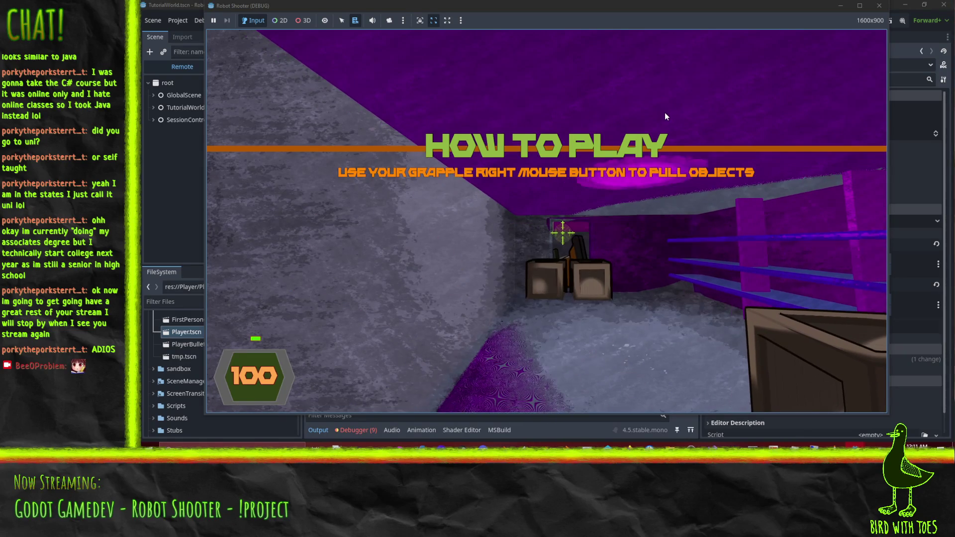
pyautogui.click(665, 111)
pyautogui.click(667, 122)
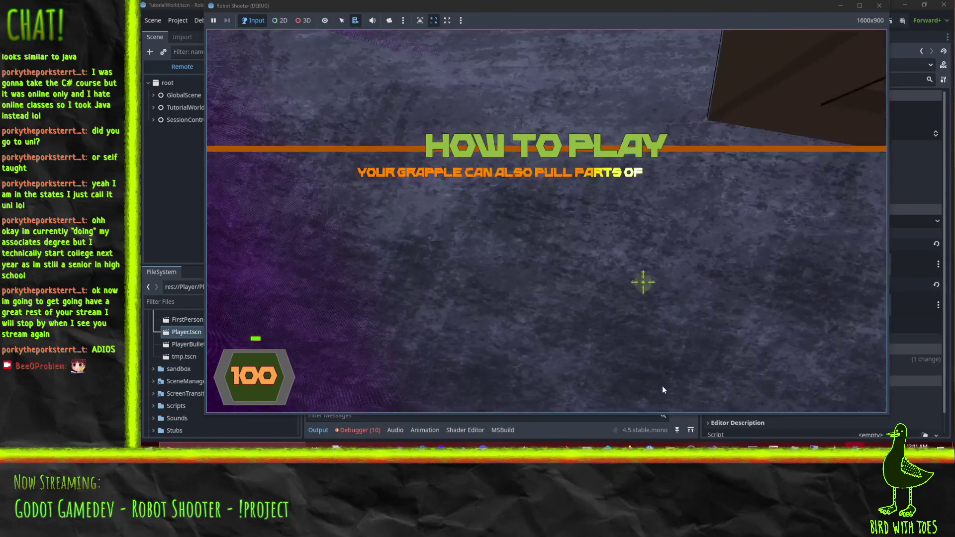
pyautogui.click(582, 428)
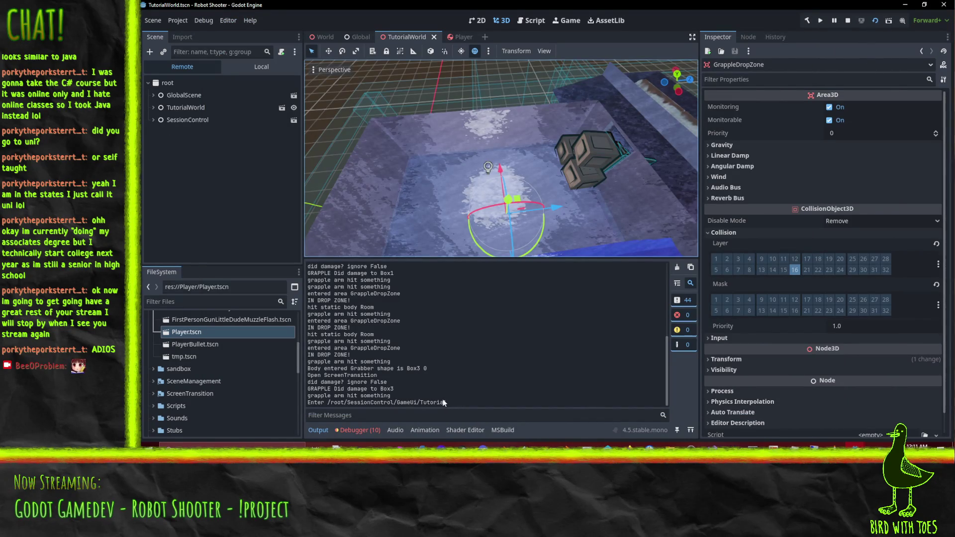
pyautogui.moveTo(352, 302); pyautogui.dragTo(308, 301)
pyautogui.click(711, 445)
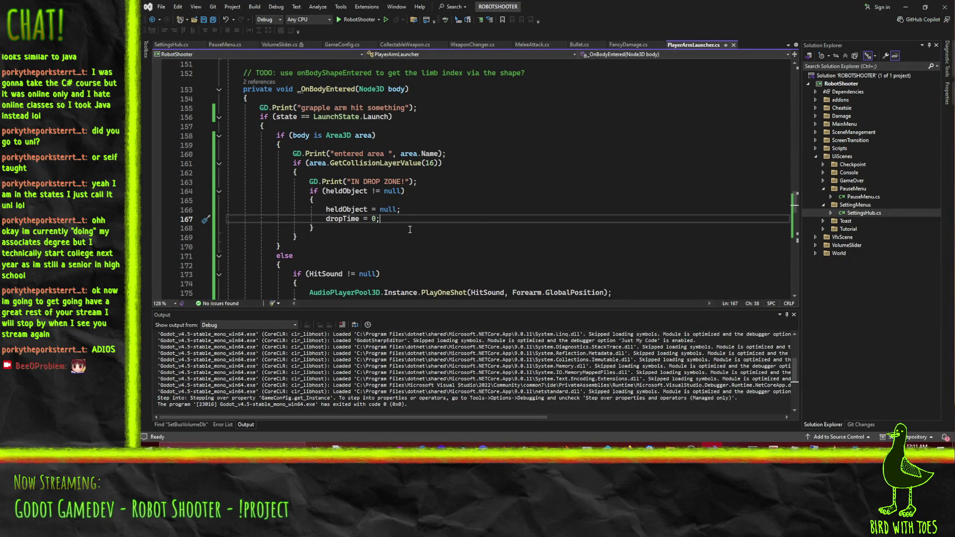
# Find the Area3D check line and restore the line accidentally deleted after dropTime.
pyautogui.doubleClick(347, 209)
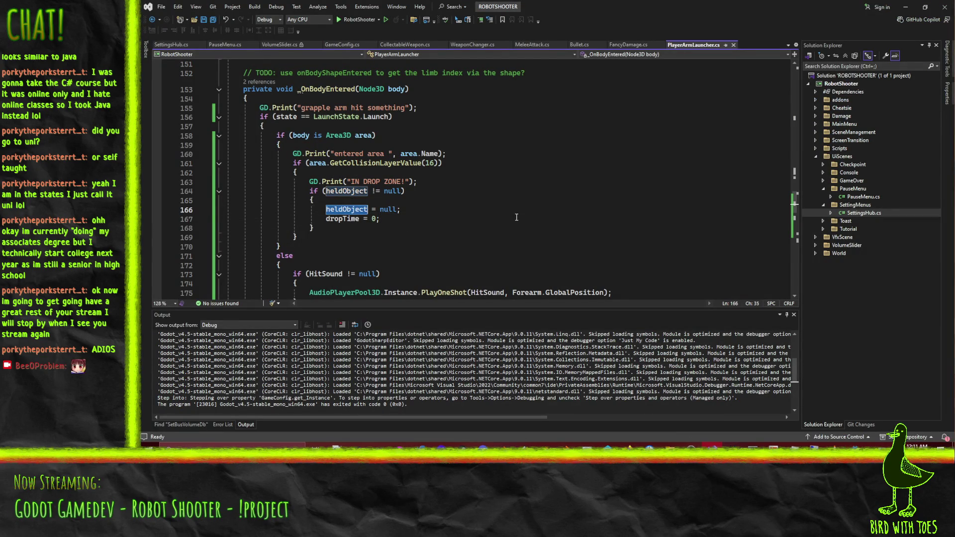
pyautogui.scroll(10, 526, 215)
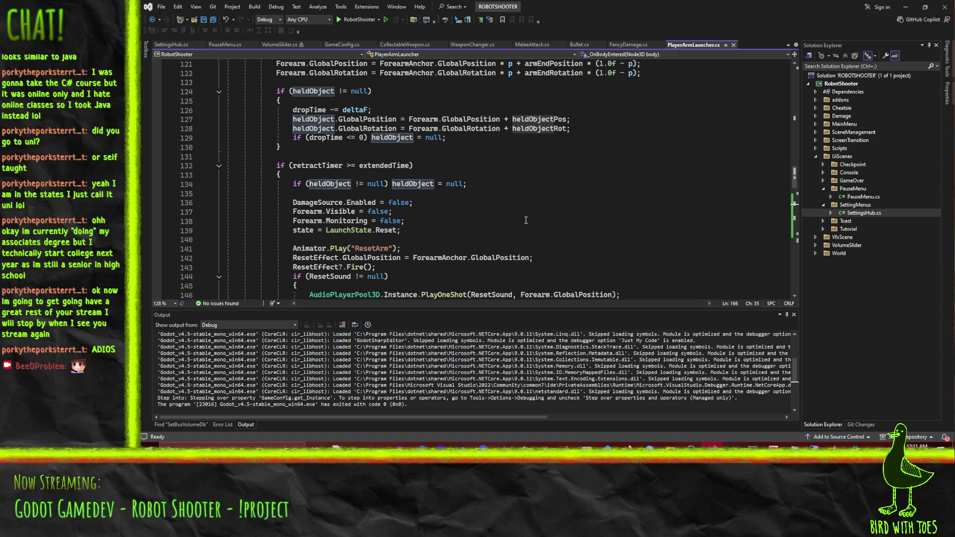
pyautogui.scroll(1, 521, 208)
pyautogui.scroll(5, 527, 208)
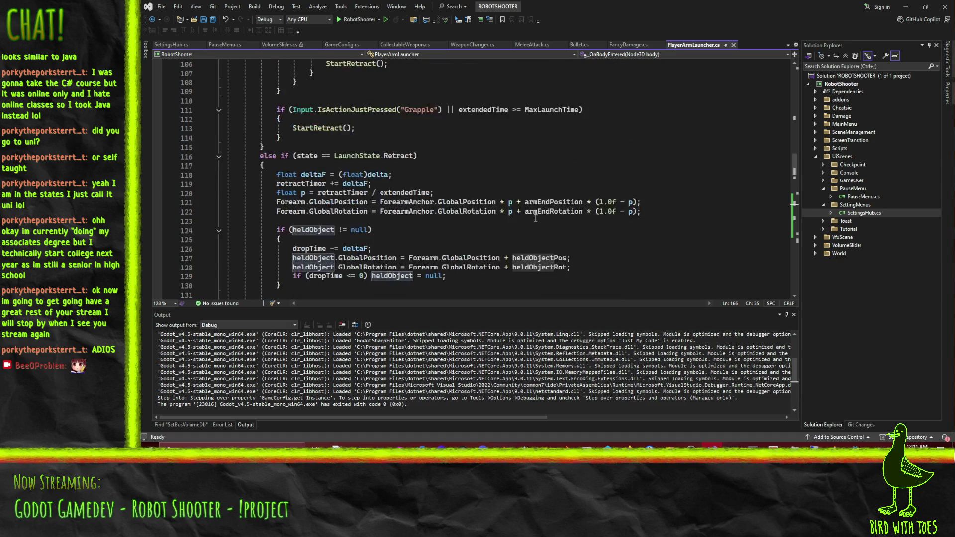
pyautogui.scroll(-17, 542, 179)
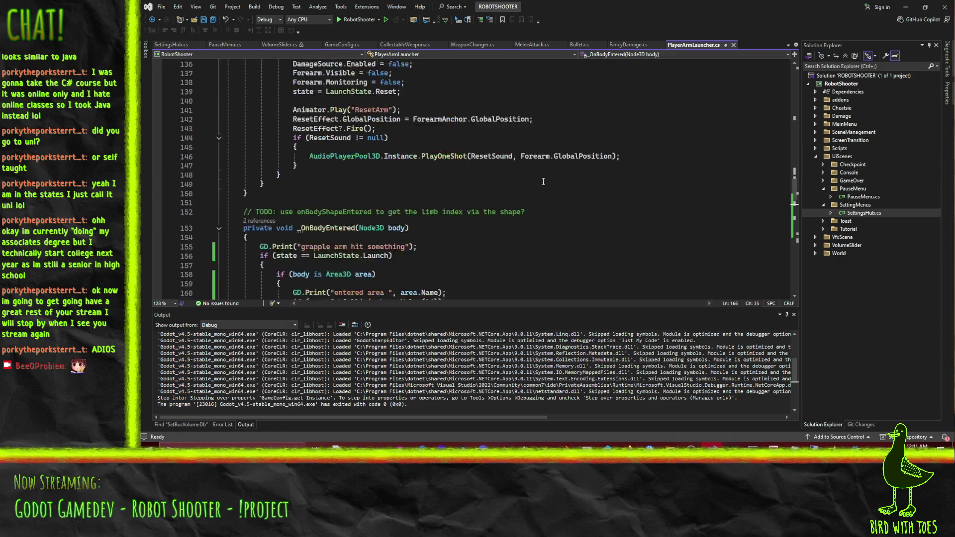
pyautogui.scroll(1, 418, 213)
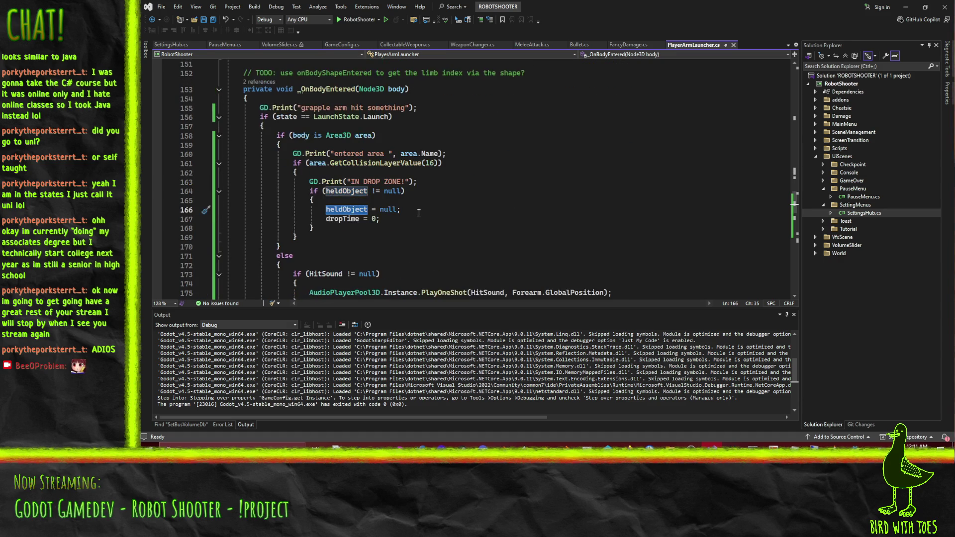
pyautogui.click(298, 139)
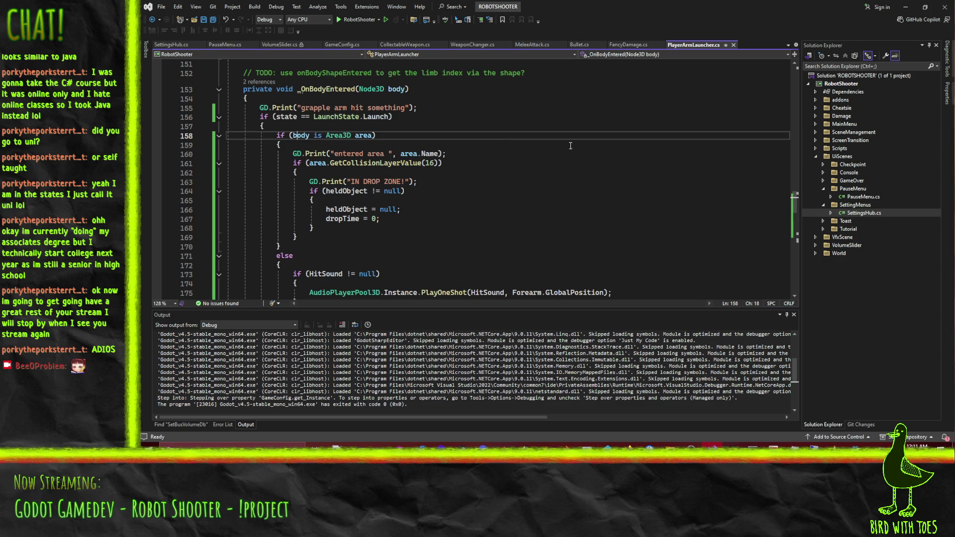
pyautogui.hotkey('ctrl', 'z')
pyautogui.hotkey('ctrl', 'y')
# Cut the Area3D drop-zone block and shift the rest of the Launch branch one indent left.
pyautogui.press('Up')
pyautogui.press('Up')
pyautogui.press('Up')
pyautogui.press('Up')
pyautogui.press('Up')
pyautogui.press('Up')
pyautogui.press('Home')
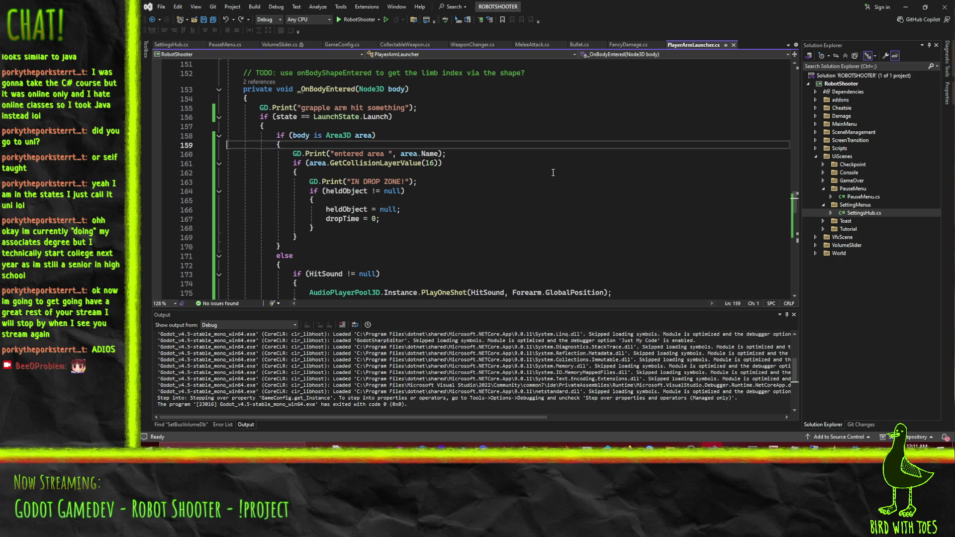
pyautogui.press('Up')
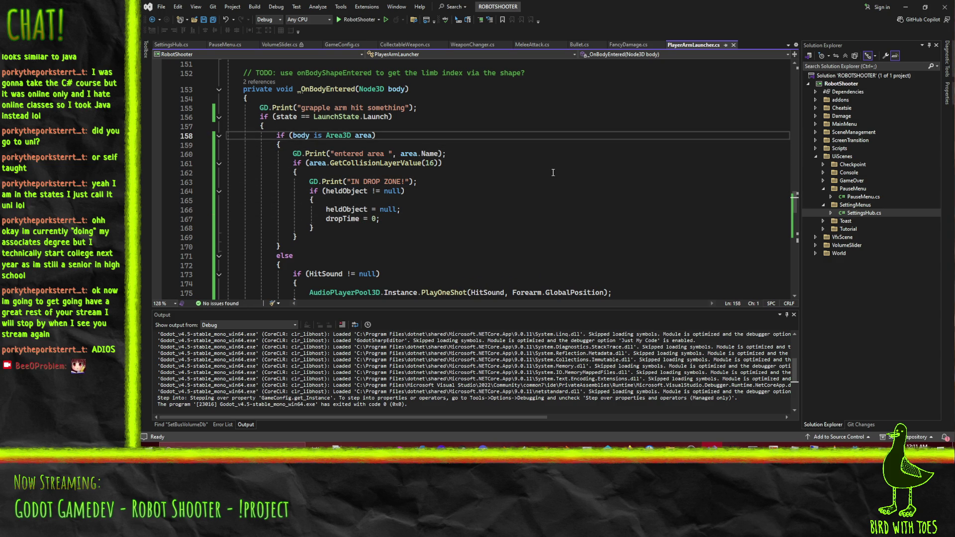
pyautogui.hotkey('shift', 'Down')
pyautogui.hotkey('shift', 'Down')
pyautogui.hotkey('shift', 'Down')
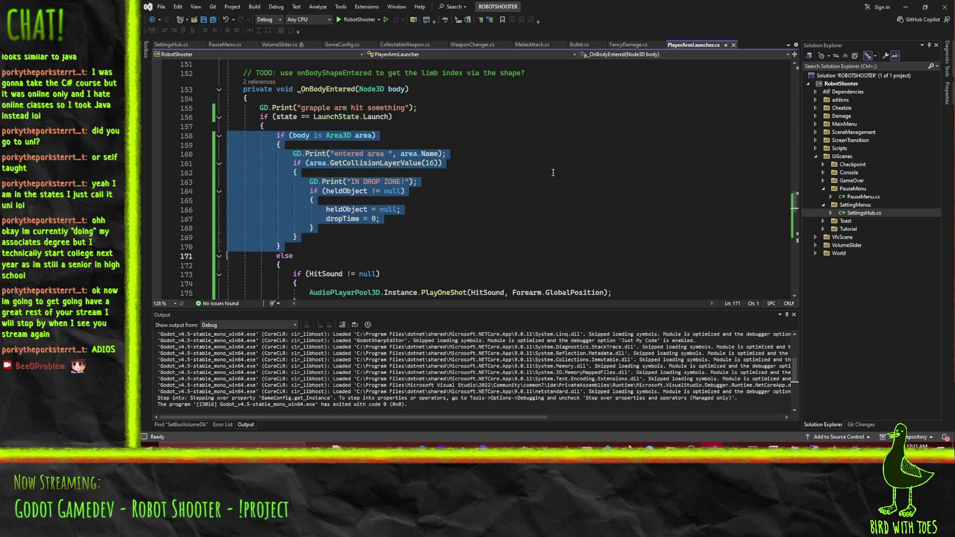
pyautogui.press('Delete')
pyautogui.hotkey('shift', 'Down')
pyautogui.hotkey('shift', 'Down')
pyautogui.hotkey('shift', 'Down')
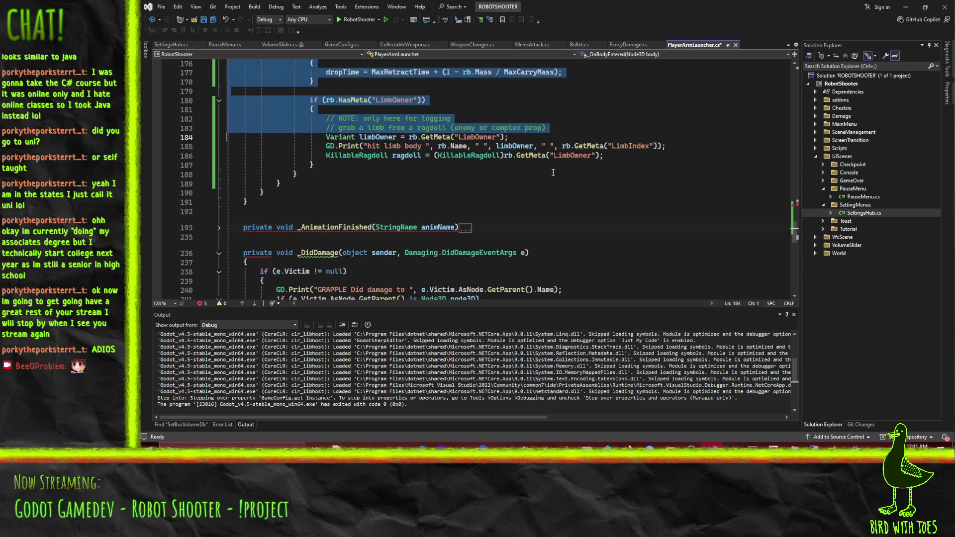
pyautogui.hotkey('shift', 'Down')
pyautogui.hotkey('shift', 'Down')
pyautogui.hotkey('shift', 'Down')
pyautogui.hotkey('shift', 'Tab')
pyautogui.press('Escape')
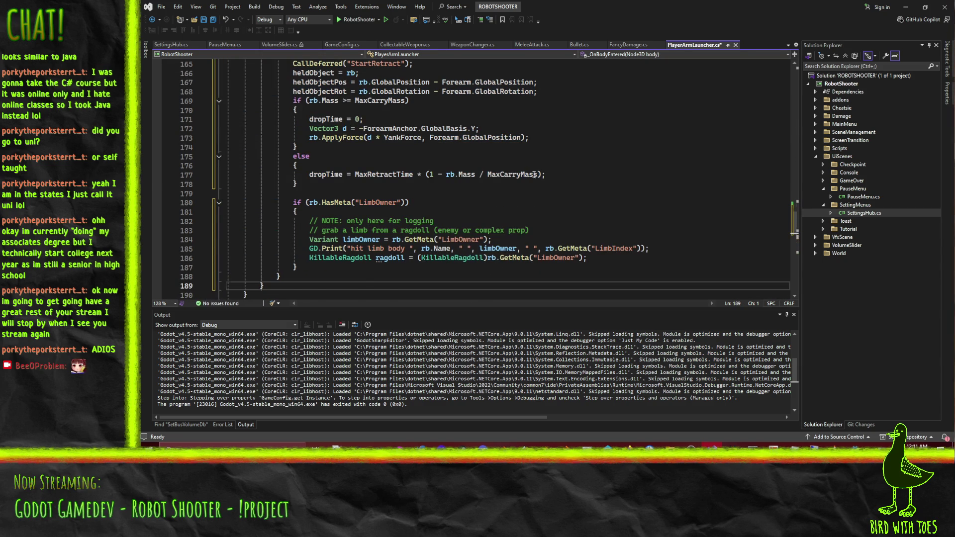
# Add an else if(state == LaunchState.Retract) branch on its own line and paste the drop-zone block inside.
pyautogui.scroll(6, 521, 179)
pyautogui.scroll(4, 521, 179)
pyautogui.scroll(-11, 262, 241)
pyautogui.click(275, 233)
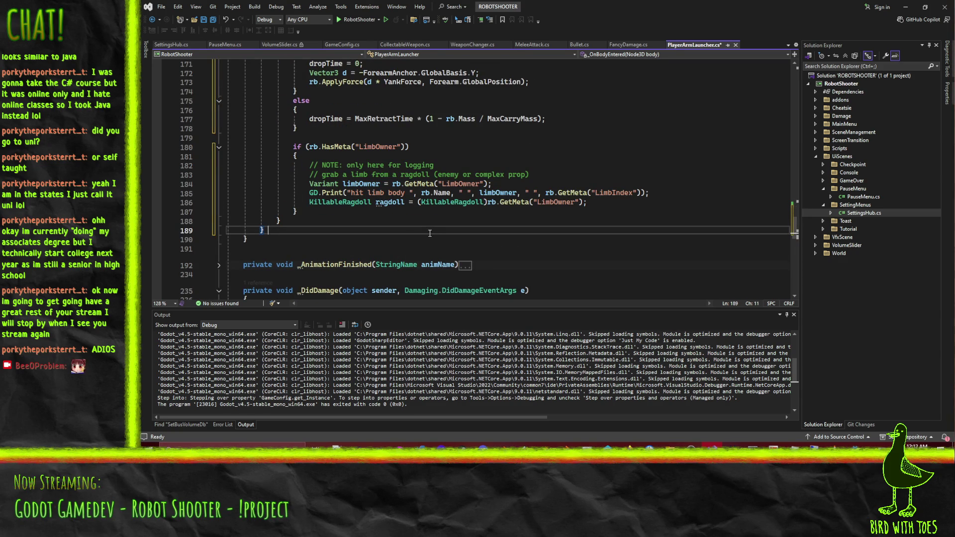
pyautogui.write('else if(state == LaunchState.Retract)')
pyautogui.press('Return')
pyautogui.write('{')
pyautogui.press('Return')
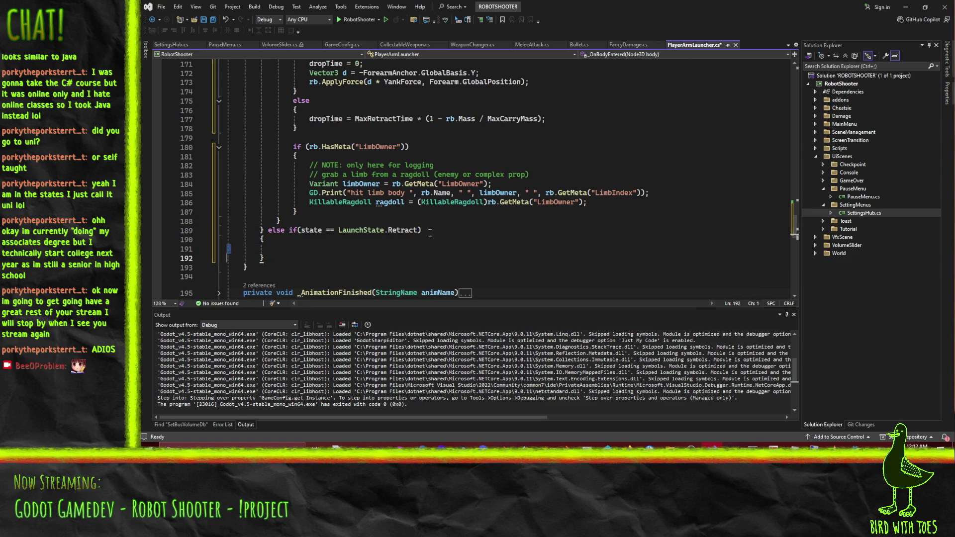
pyautogui.write('if (body is Area3D area)             {                 GD.Print("entered area ", area.Name);                 if (area.GetCollisionLayerValue(16))                 {                     GD.Print("IN DROP ZONE!");                     if (heldObject != null)                     {                         heldObject = null;                         dropTime = 0;                     }                 }             }')
pyautogui.click(263, 155)
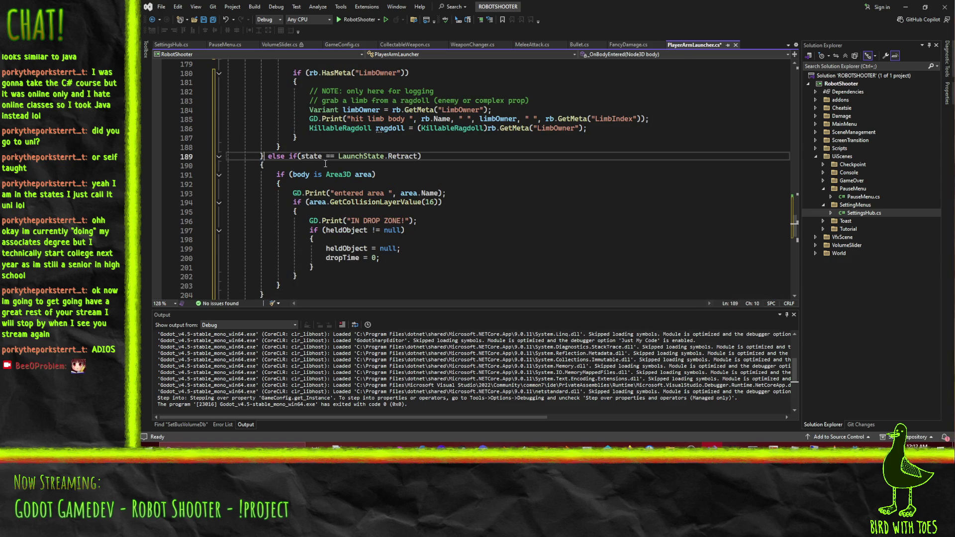
pyautogui.press('Return')
pyautogui.click(442, 212)
pyautogui.click(425, 203)
pyautogui.press('Home')
pyautogui.press('Home')
# Save the script and close the running game window.
pyautogui.hotkey('ctrl', 's')
pyautogui.moveTo(855, 445)
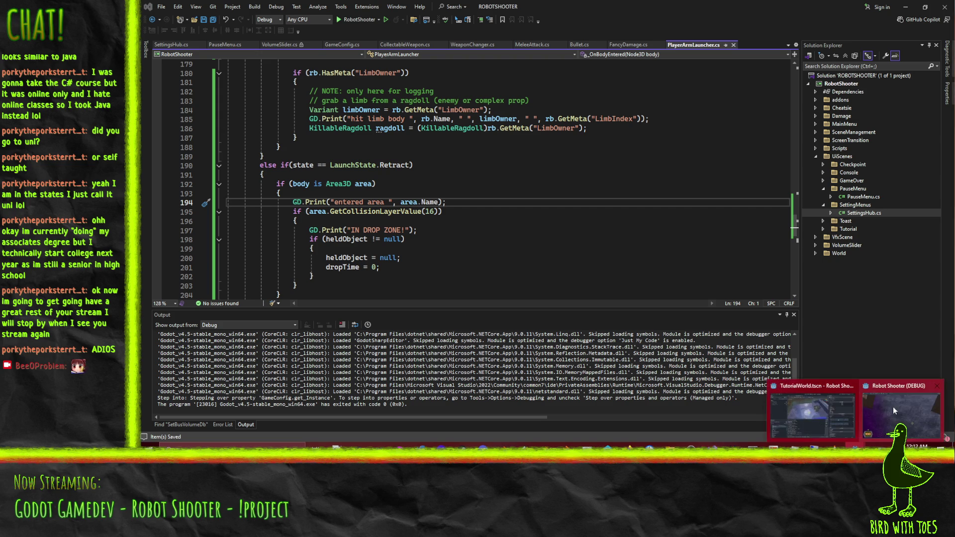
pyautogui.moveTo(895, 415)
pyautogui.click(938, 386)
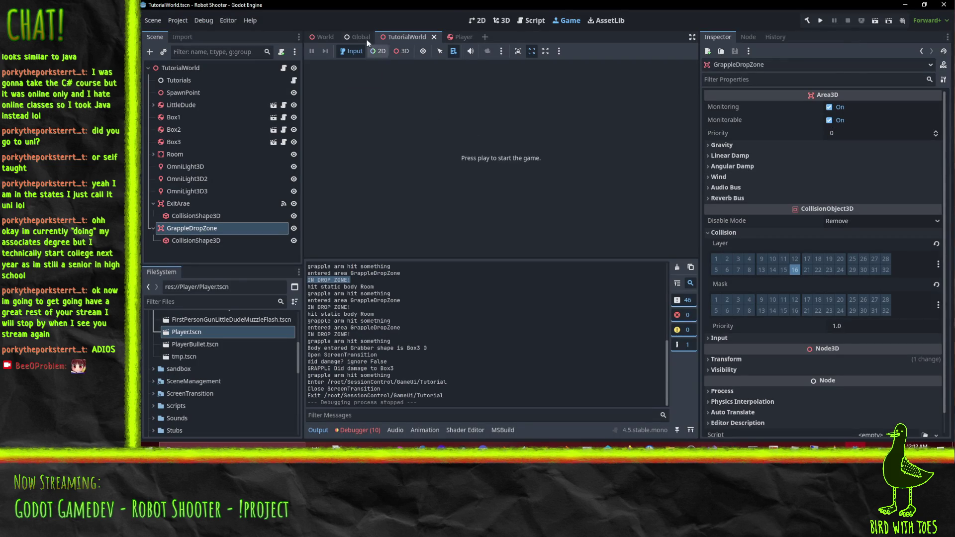
# Run the current scene from the 3D view, grapple and pull crates, then stop the game with F8.
pyautogui.click(506, 20)
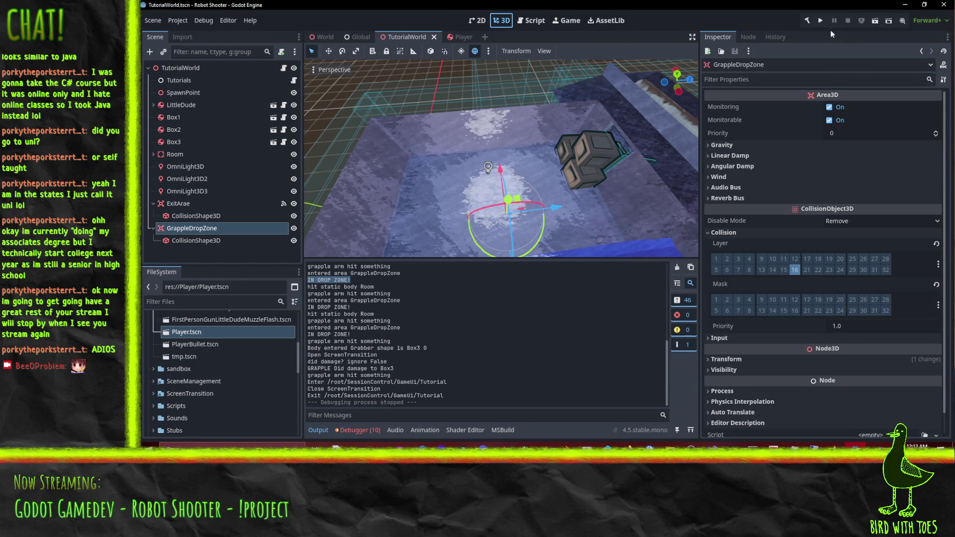
pyautogui.click(874, 22)
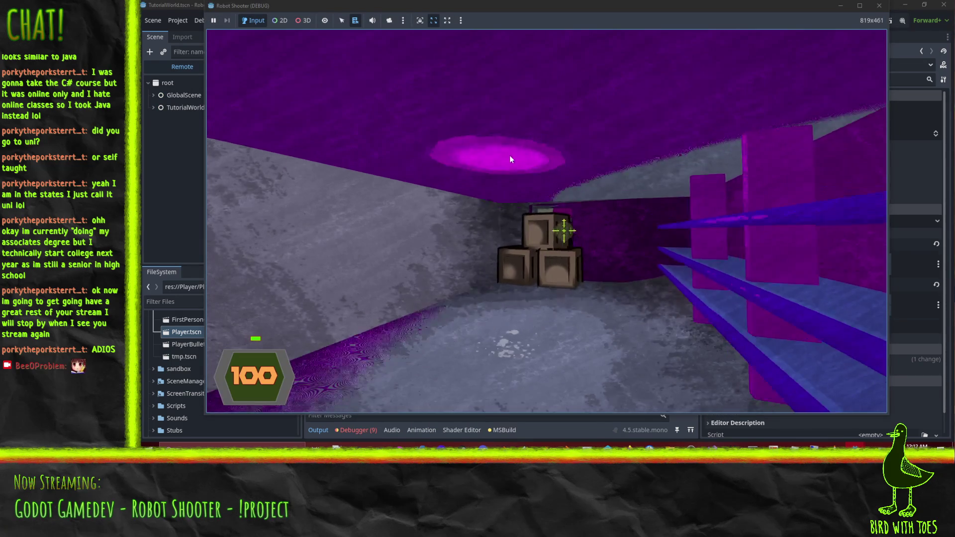
pyautogui.rightClick(522, 155)
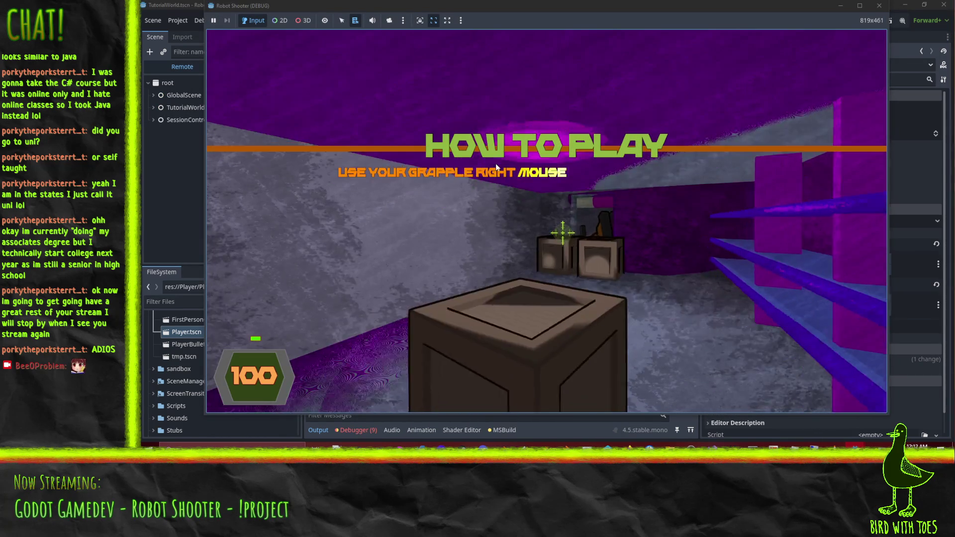
pyautogui.rightClick(546, 160)
pyautogui.press('w')
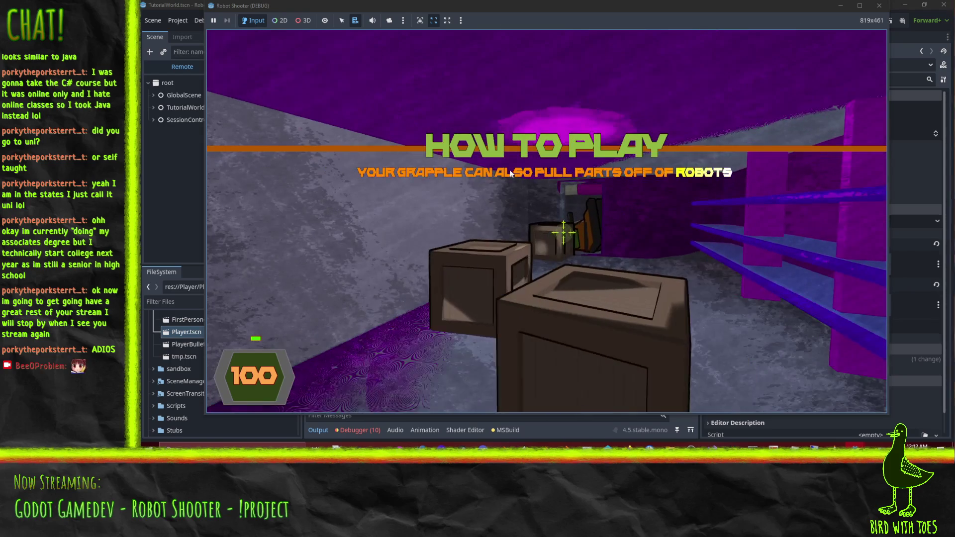
pyautogui.rightClick(547, 178)
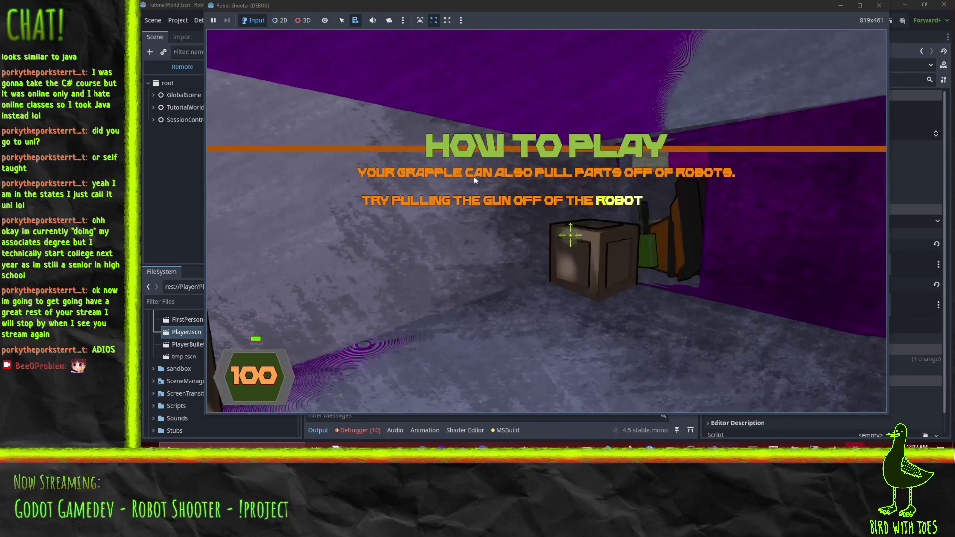
pyautogui.rightClick(474, 177)
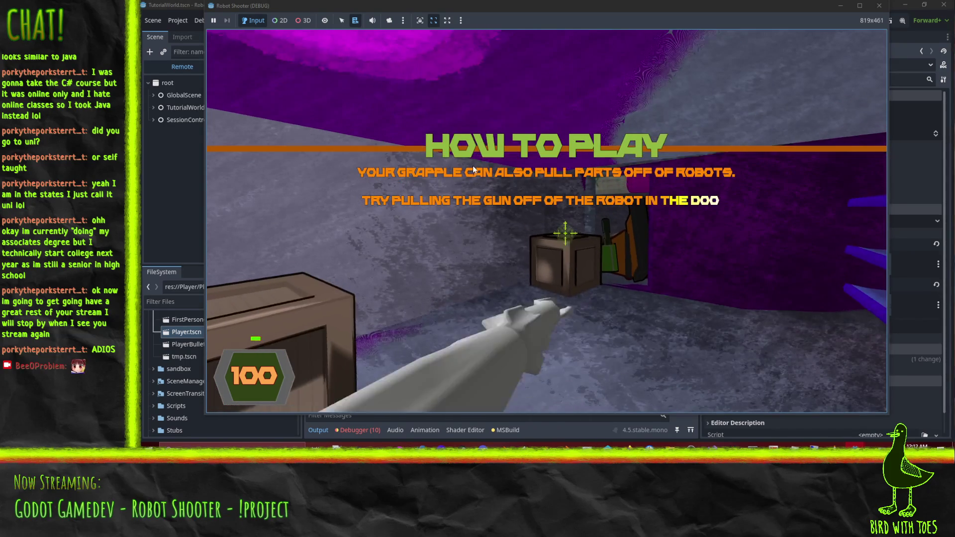
pyautogui.press('F8')
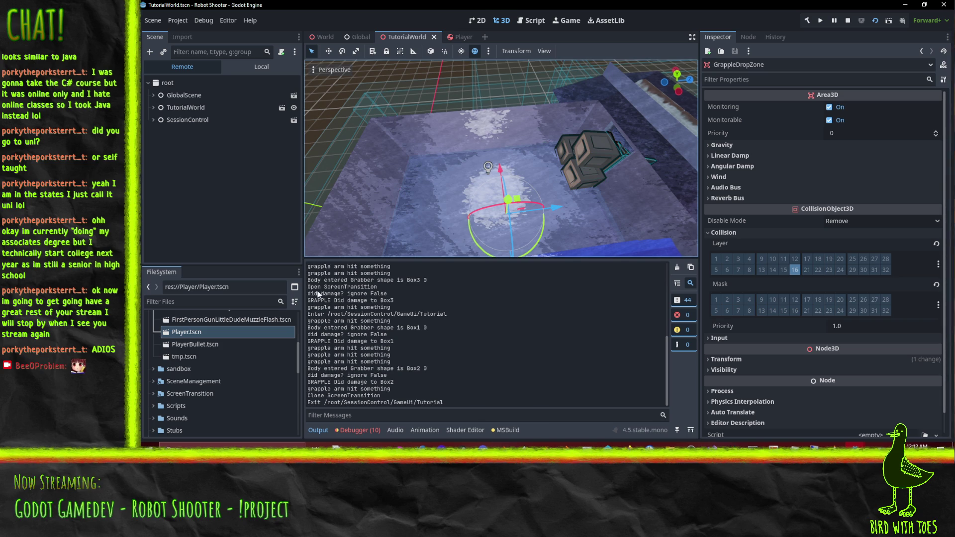
# Scroll through the Output log to review the Box1, Box2 and Box3 grab messages.
pyautogui.scroll(6, 363, 351)
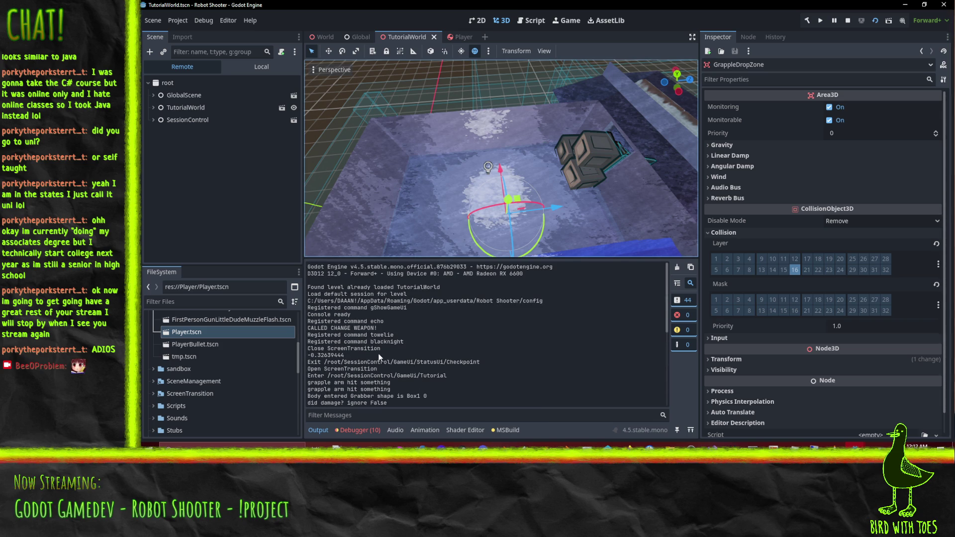
pyautogui.scroll(-10, 369, 320)
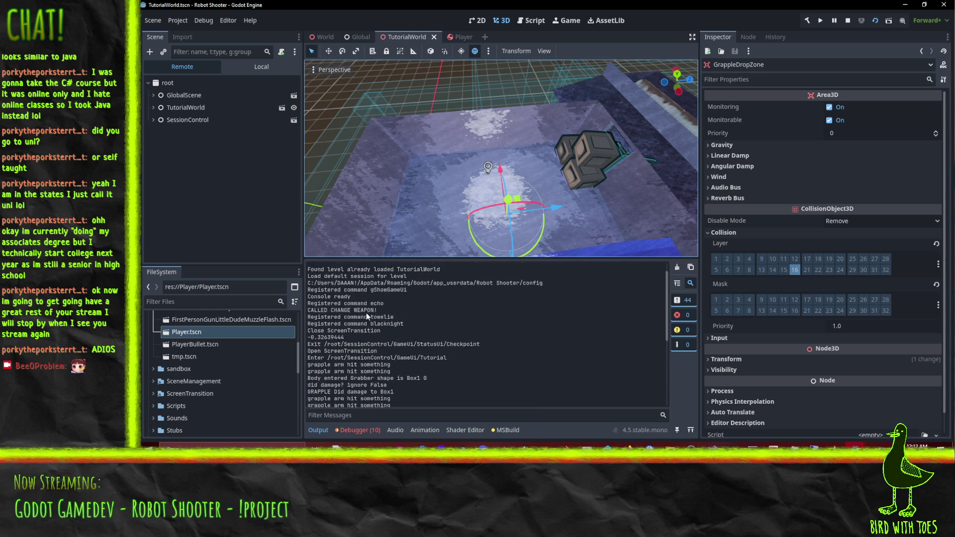
pyautogui.scroll(3, 368, 320)
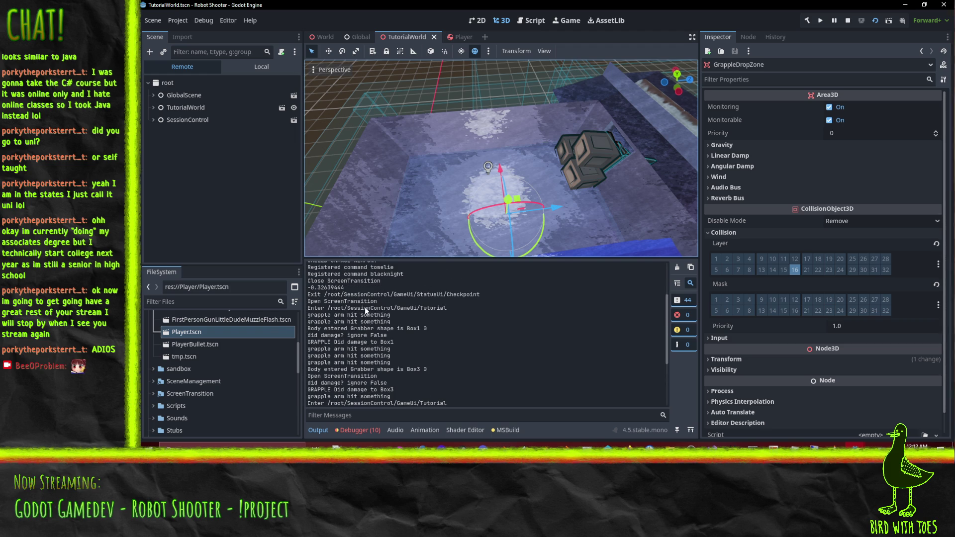
pyautogui.scroll(4, 365, 306)
pyautogui.press('F8')
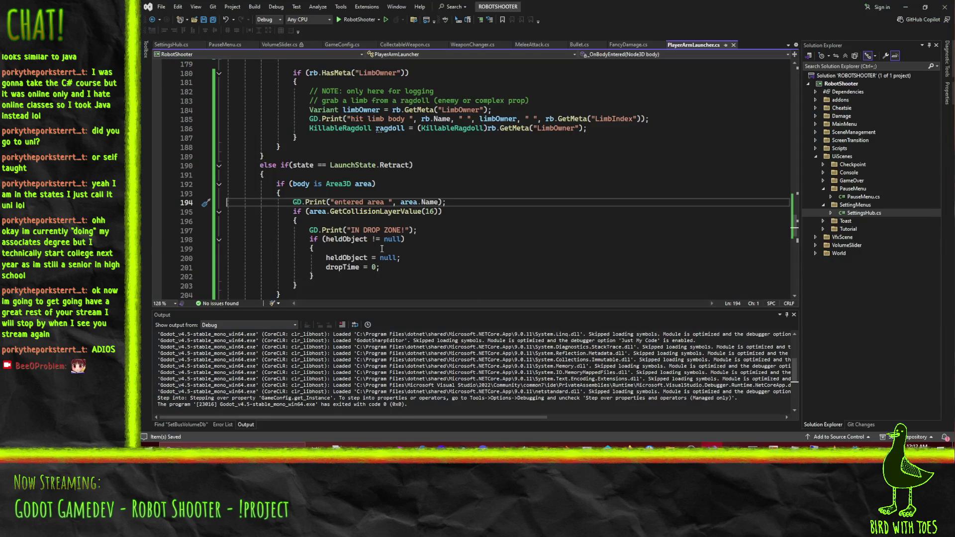
# Delete the Retract else-if line and its leftover brace, and cut the Area3D drop-zone block.
pyautogui.press('Up')
pyautogui.press('Up')
pyautogui.press('Up')
pyautogui.press('Up')
pyautogui.hotkey('shift', 'Down')
pyautogui.hotkey('shift', 'Down')
pyautogui.press('Delete')
pyautogui.hotkey('shift', 'Down')
pyautogui.hotkey('shift', 'Down')
pyautogui.hotkey('shift', 'Down')
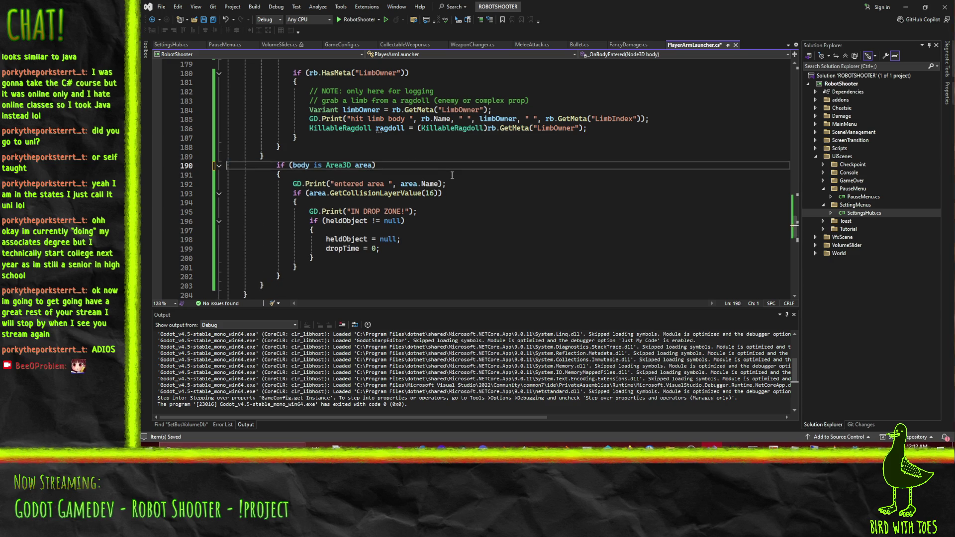
pyautogui.hotkey('shift', 'Down')
pyautogui.hotkey('shift', 'Down')
pyautogui.hotkey('shift', 'Down')
pyautogui.press('Down')
pyautogui.press('Down')
pyautogui.hotkey('ctrl', 'x')
pyautogui.press('Up')
pyautogui.hotkey('shift', 'Up')
pyautogui.hotkey('shift', 'Up')
pyautogui.hotkey('shift', 'Up')
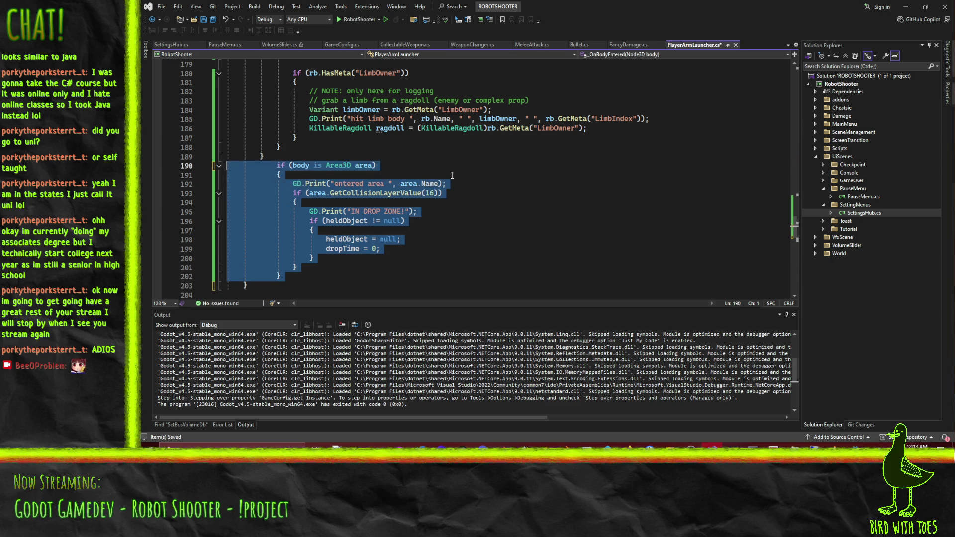
pyautogui.hotkey('ctrl', 'x')
# Paste the drop-zone block below the debug print at the top of _OnBodyEntered, then return to Godot.
pyautogui.scroll(10, 348, 149)
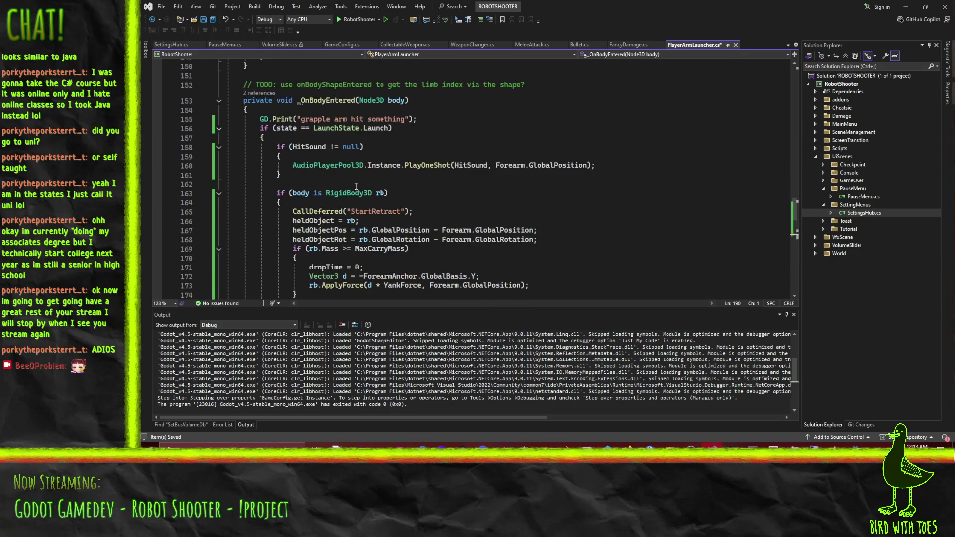
pyautogui.click(283, 119)
pyautogui.press('Home')
pyautogui.press('Home')
pyautogui.press('Return')
pyautogui.hotkey('alt', 'Up')
pyautogui.press('Down')
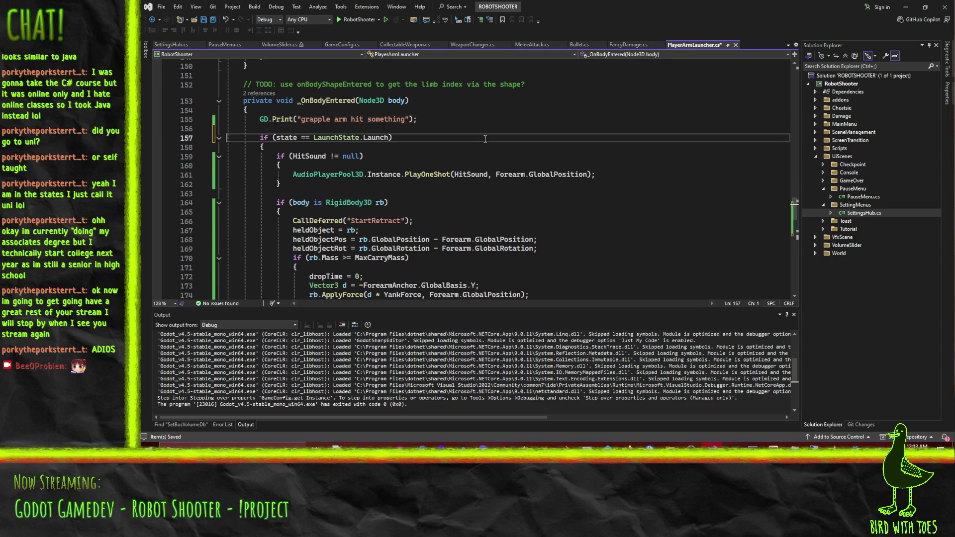
pyautogui.hotkey('ctrl', 'v')
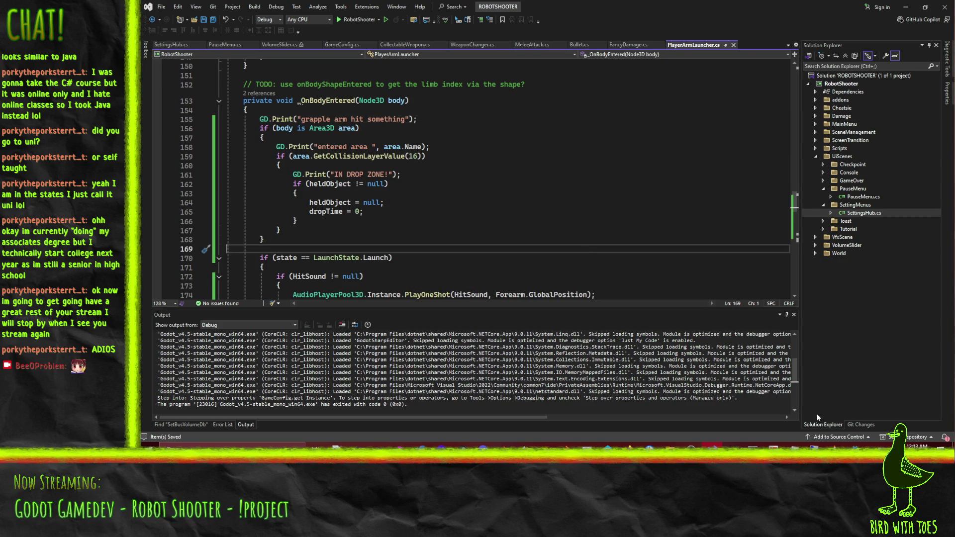
pyautogui.moveTo(855, 446)
pyautogui.click(900, 408)
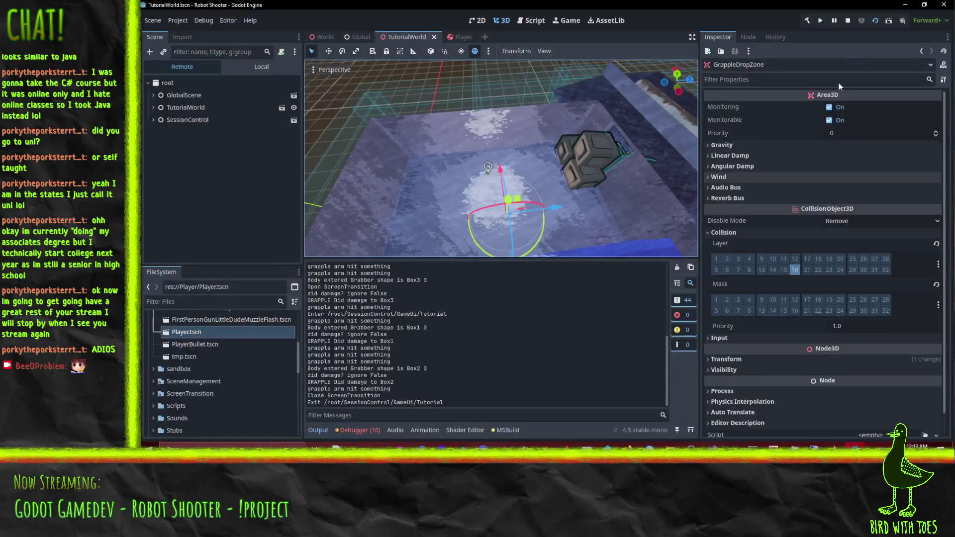
# Rerun the scene, pause the game, and bring the Godot editor forward.
pyautogui.click(875, 20)
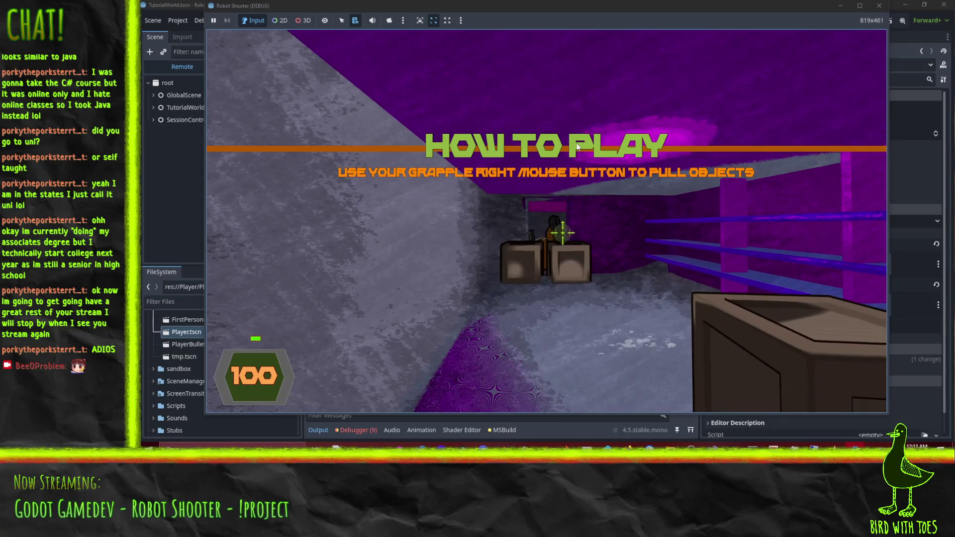
pyautogui.press('Escape')
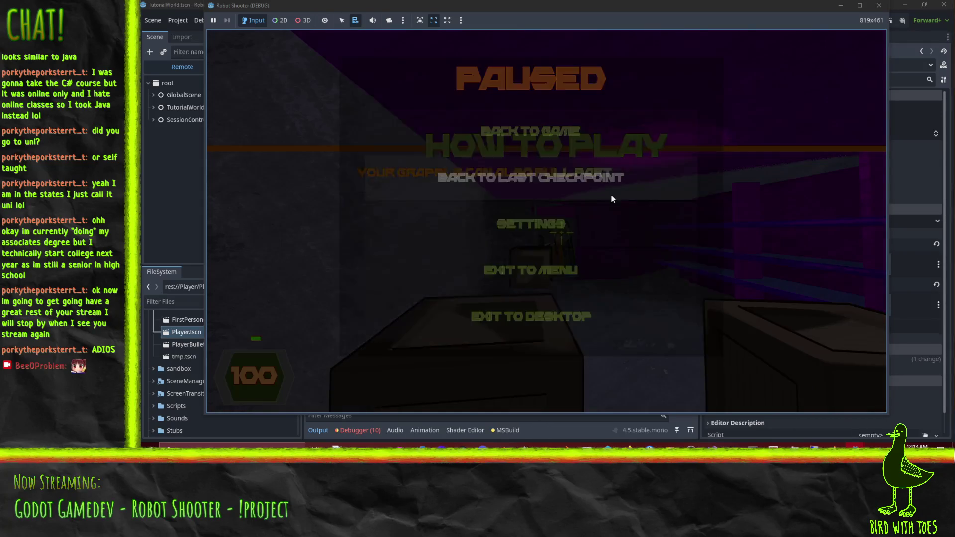
pyautogui.click(583, 431)
# Orbit the viewport around the drop zone room and stop the running game.
pyautogui.scroll(2, 438, 340)
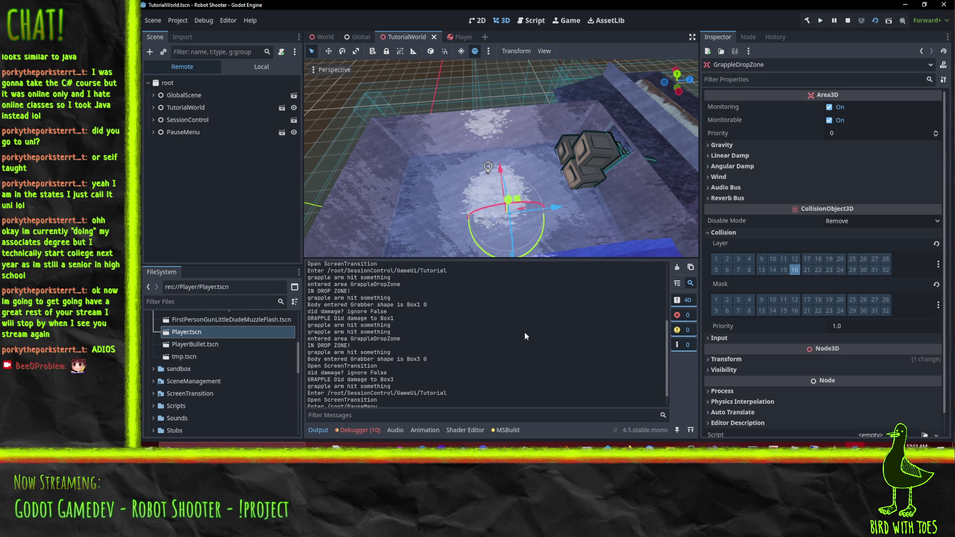
pyautogui.moveTo(557, 169)
pyautogui.mouseDown()
pyautogui.moveTo(507, 139)
pyautogui.moveTo(530, 172)
pyautogui.mouseUp()
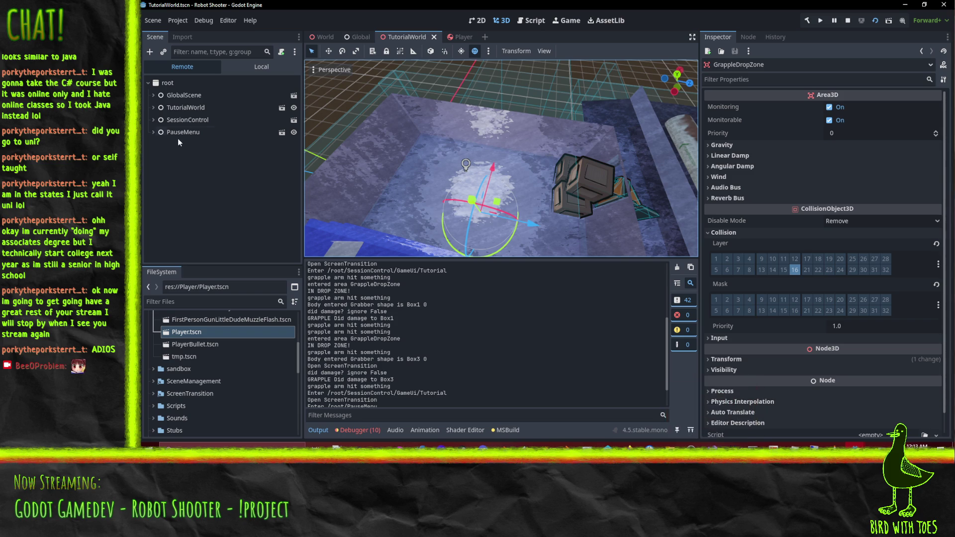
pyautogui.click(515, 157)
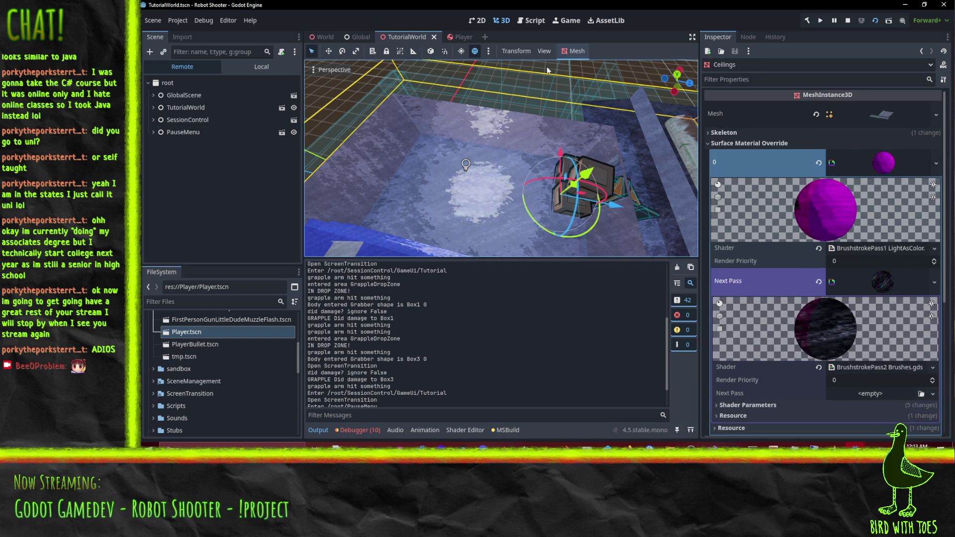
pyautogui.click(546, 68)
pyautogui.scroll(-4, 545, 68)
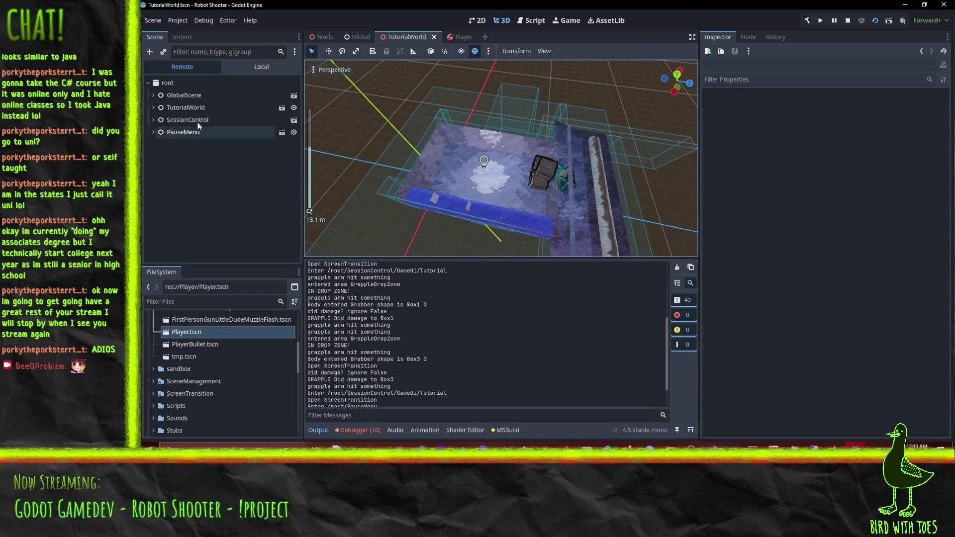
pyautogui.click(847, 24)
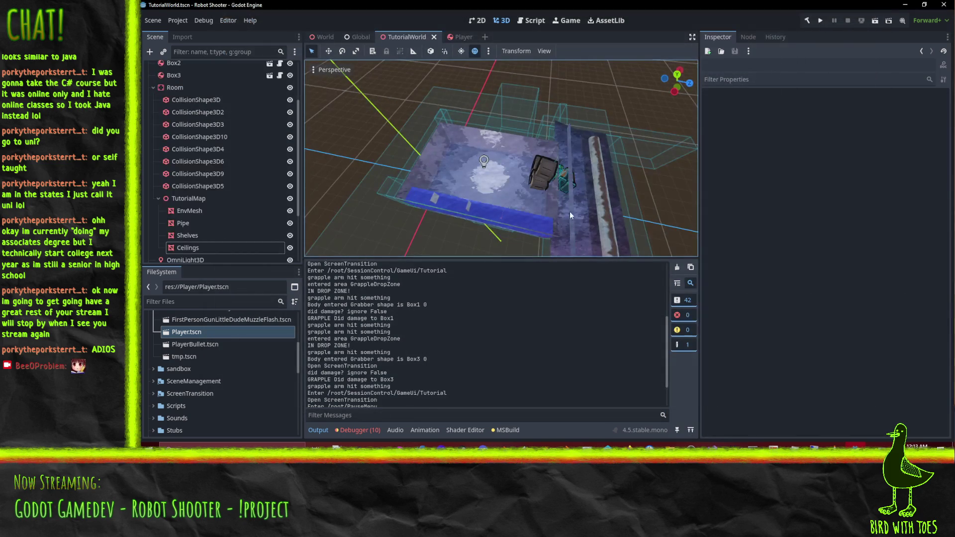
pyautogui.click(511, 102)
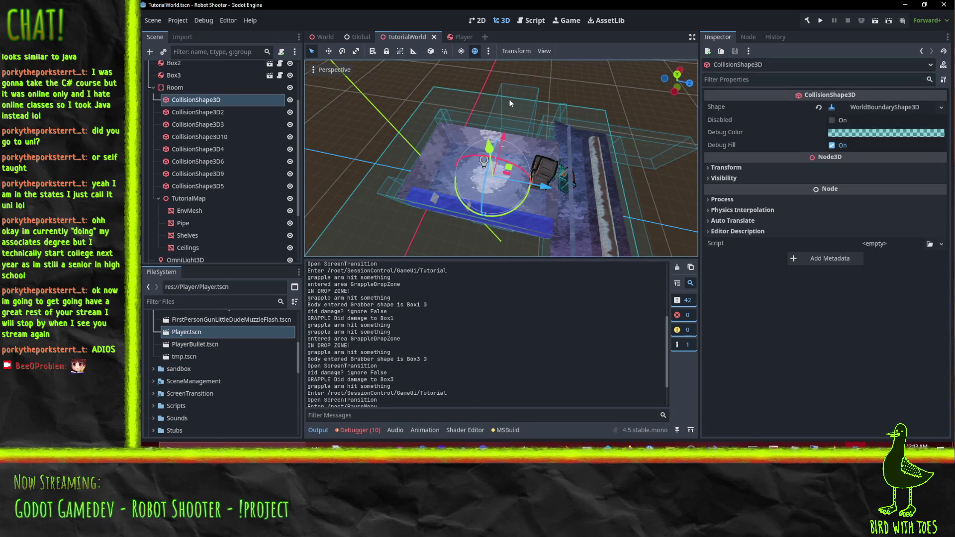
# Drag GrappleDropZone's blue Z arrow by -3.0, then save and run TutorialWorld.
pyautogui.click(520, 93)
pyautogui.scroll(-3, 187, 230)
pyautogui.click(181, 243)
pyautogui.moveTo(540, 196); pyautogui.dragTo(503, 195)
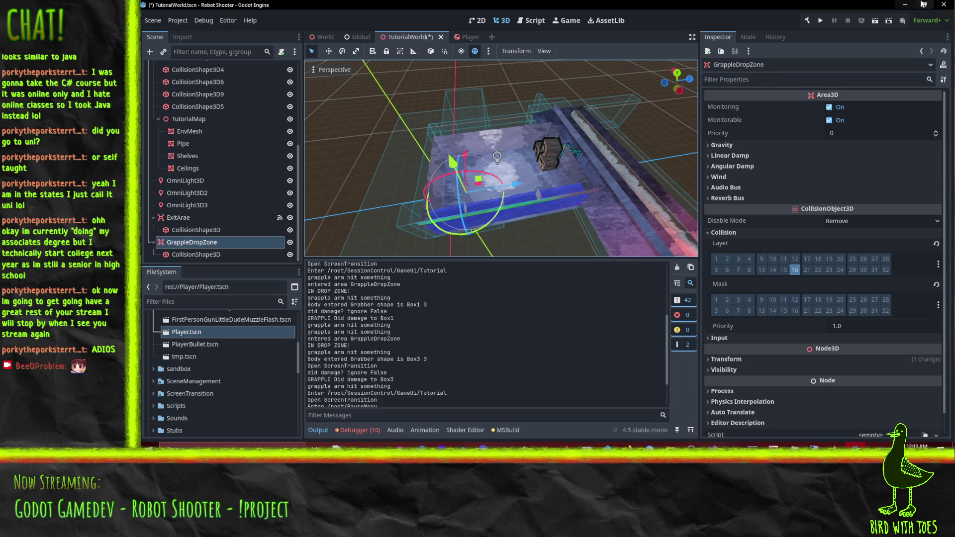
pyautogui.click(877, 24)
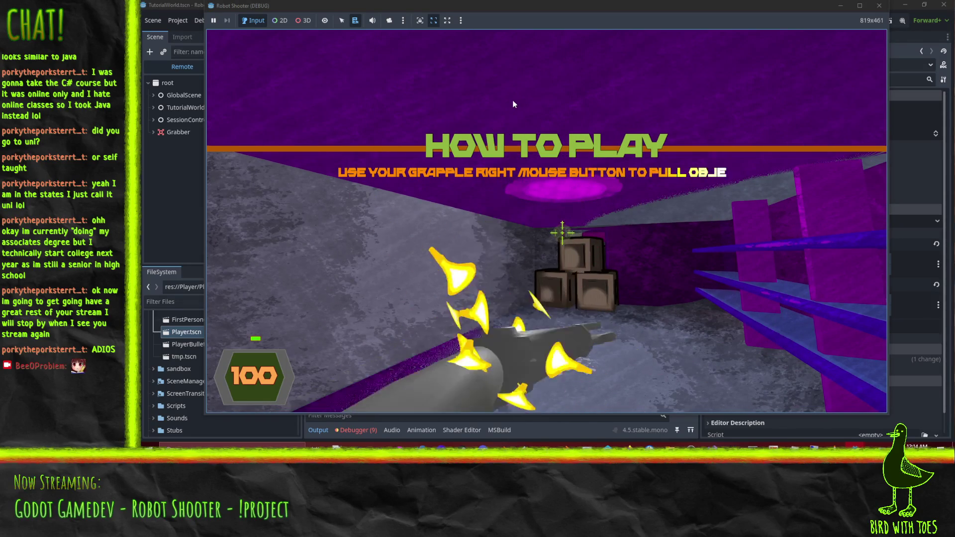
# Grapple two crates toward the player, then close the game window.
pyautogui.rightClick(509, 100)
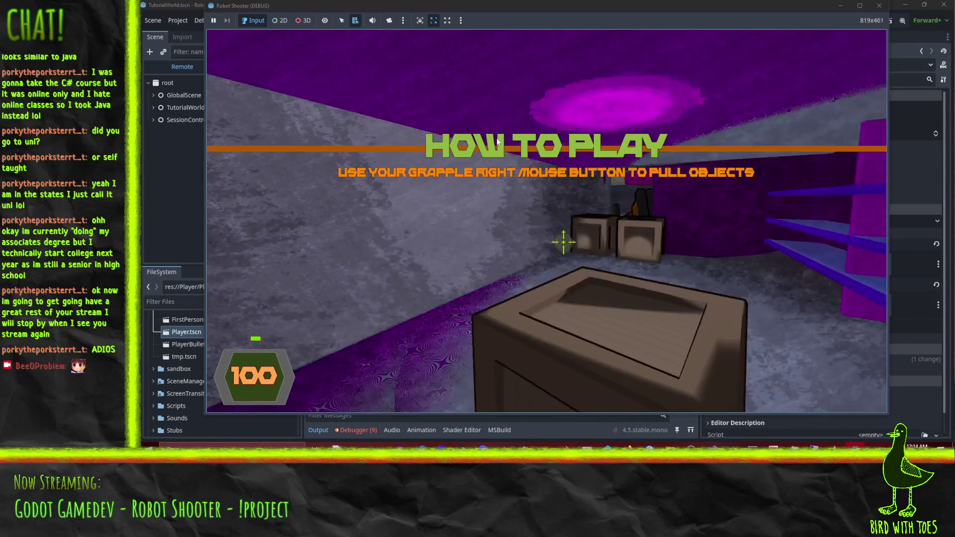
pyautogui.rightClick(568, 115)
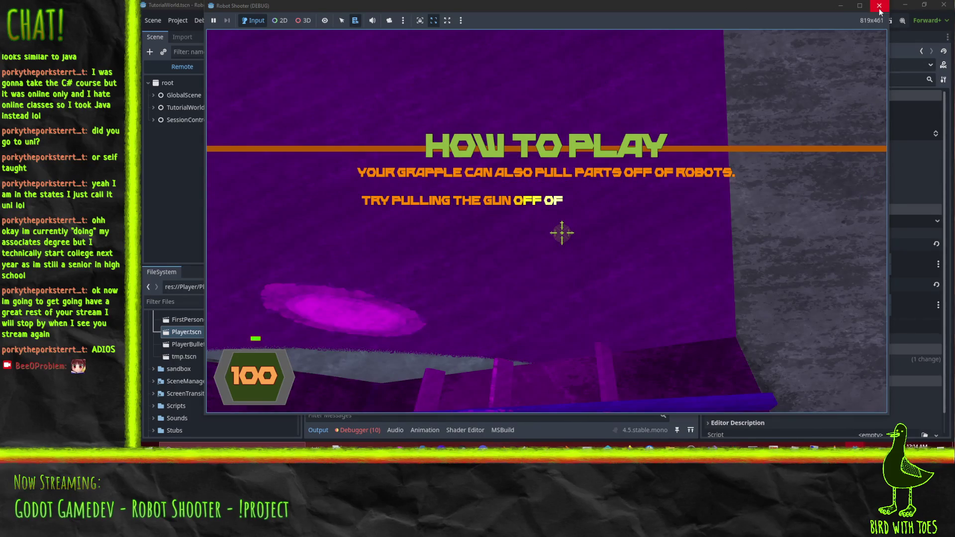
pyautogui.click(879, 6)
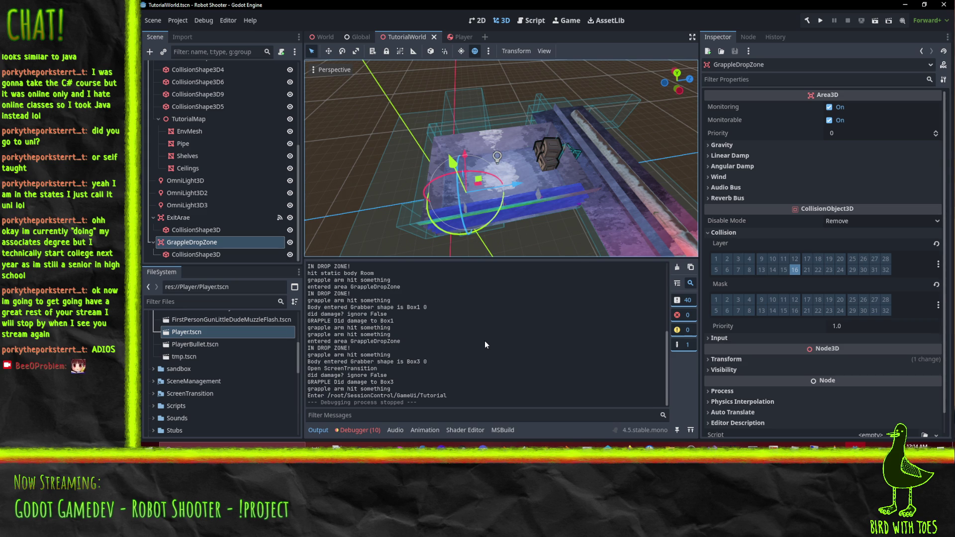
# Declare 'private bool inDropZone' on a new line under the LaunchState field, fixing the typo.
pyautogui.moveTo(712, 445)
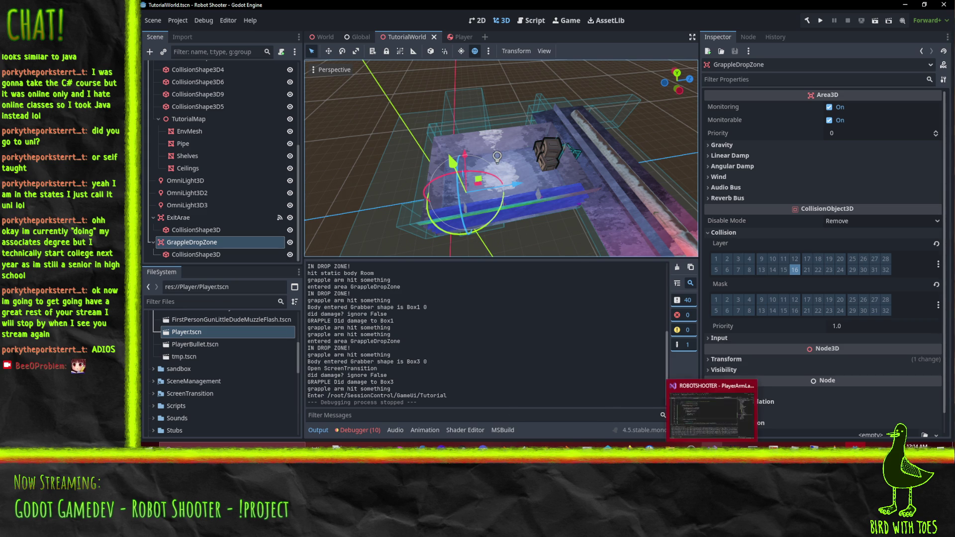
pyautogui.click(711, 412)
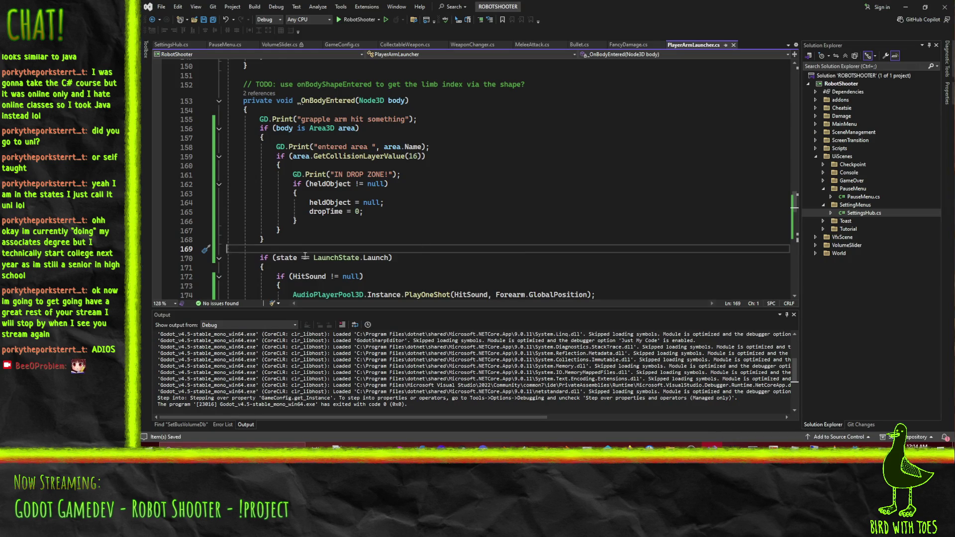
pyautogui.scroll(20, 305, 256)
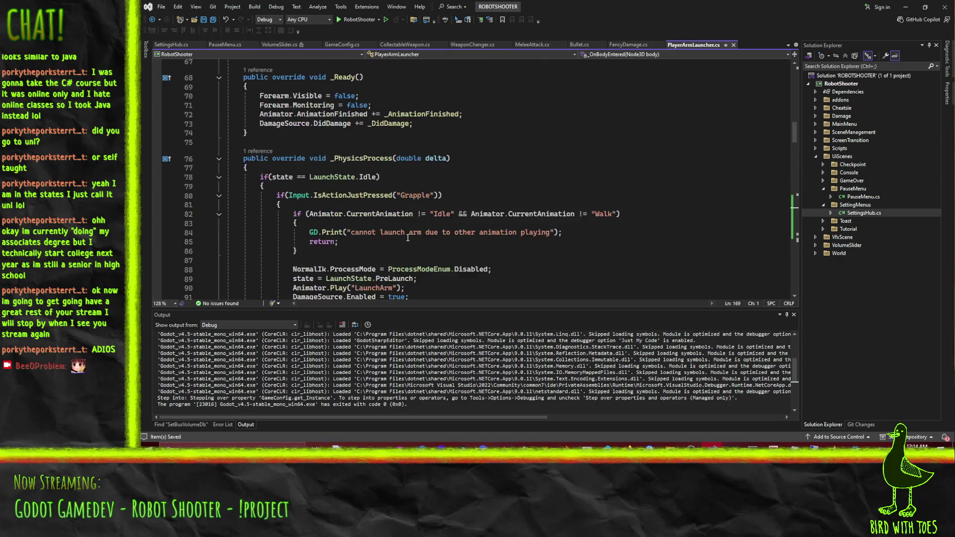
pyautogui.scroll(7, 408, 237)
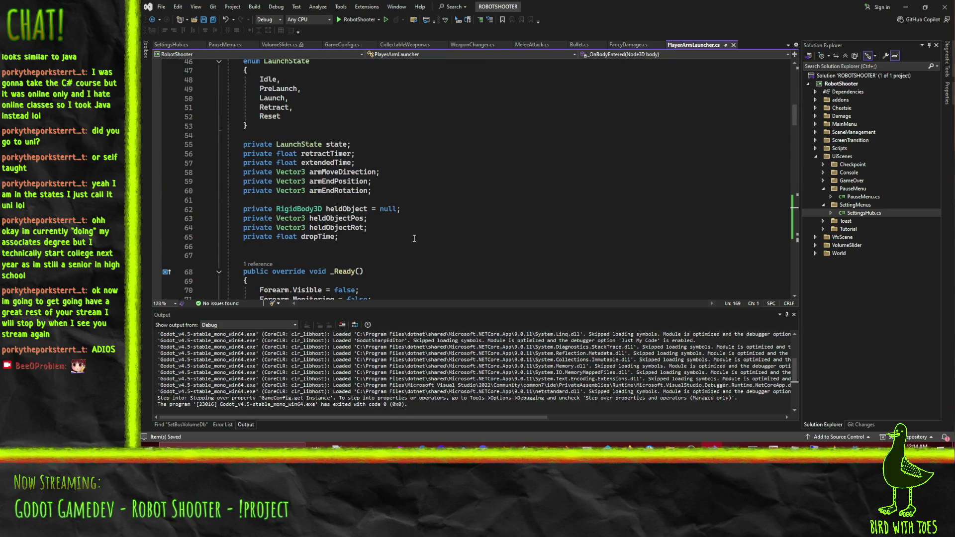
pyautogui.click(366, 144)
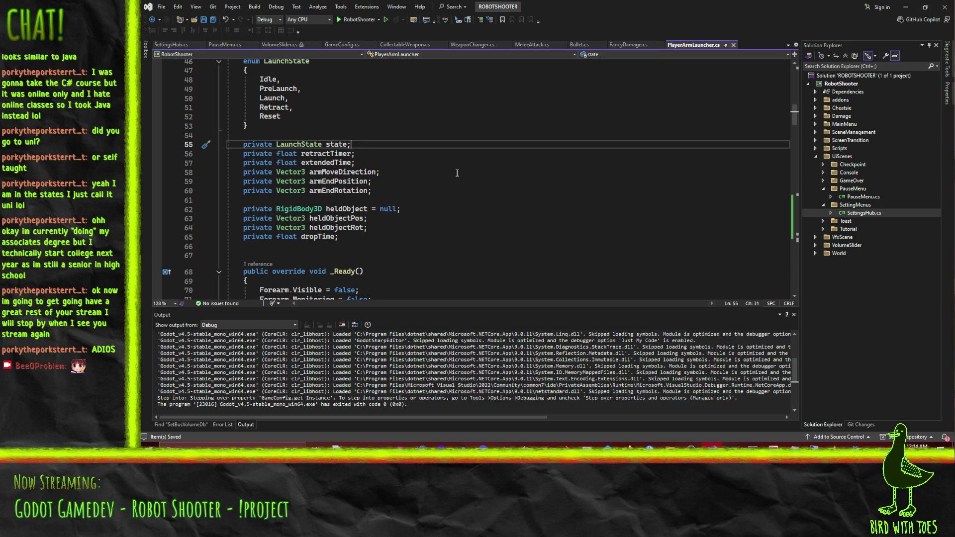
pyautogui.press('Return')
pyautogui.write('pr')
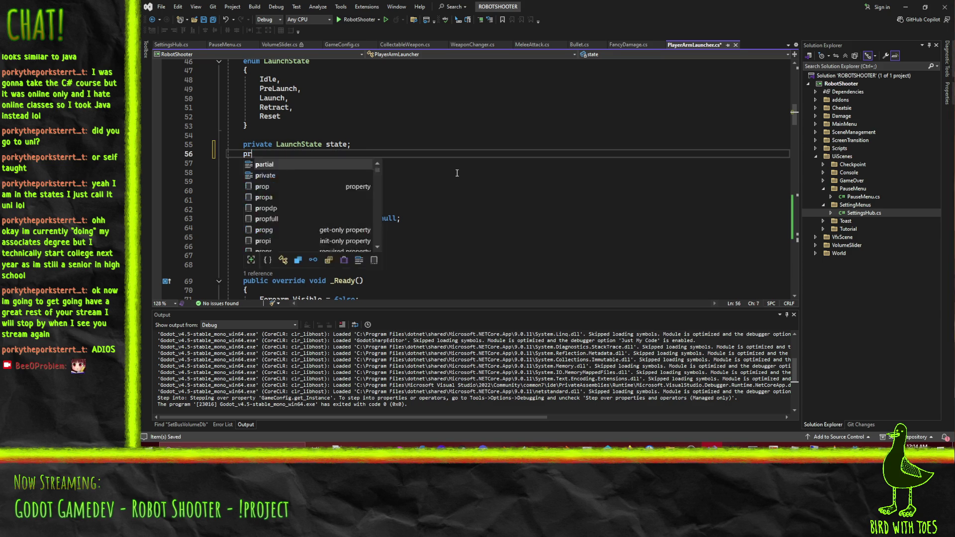
pyautogui.write('ivate bool')
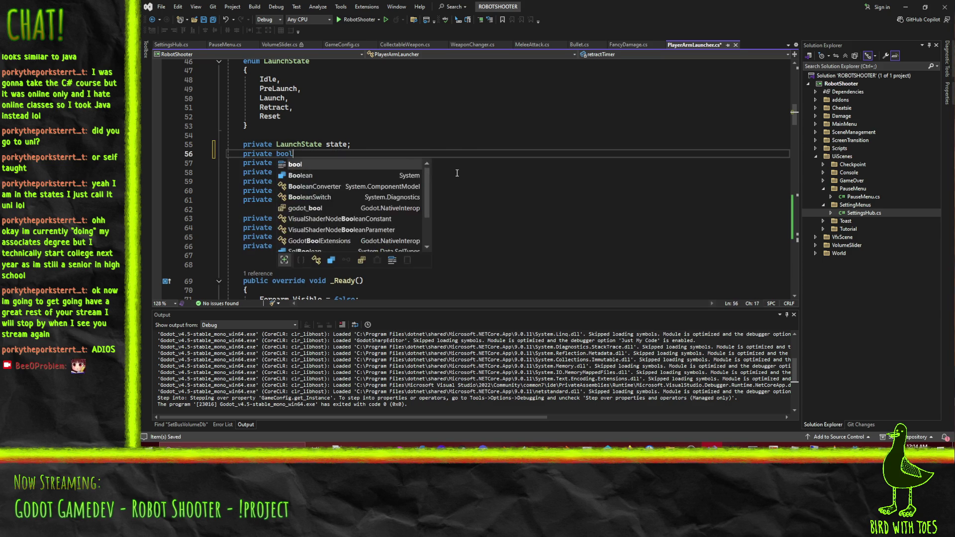
pyautogui.write(' inDropZome')
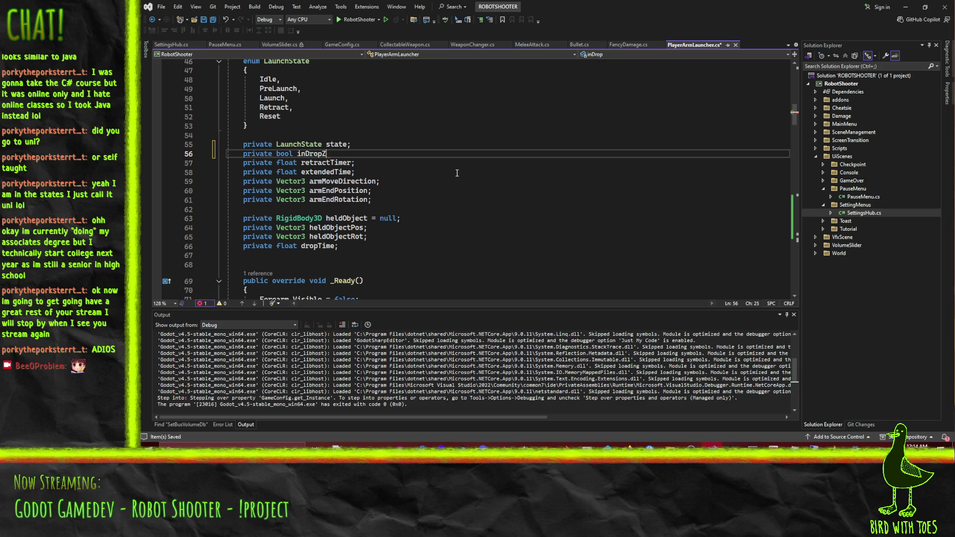
pyautogui.press('BackSpace')
pyautogui.write('ne;')
pyautogui.scroll(-9, 442, 187)
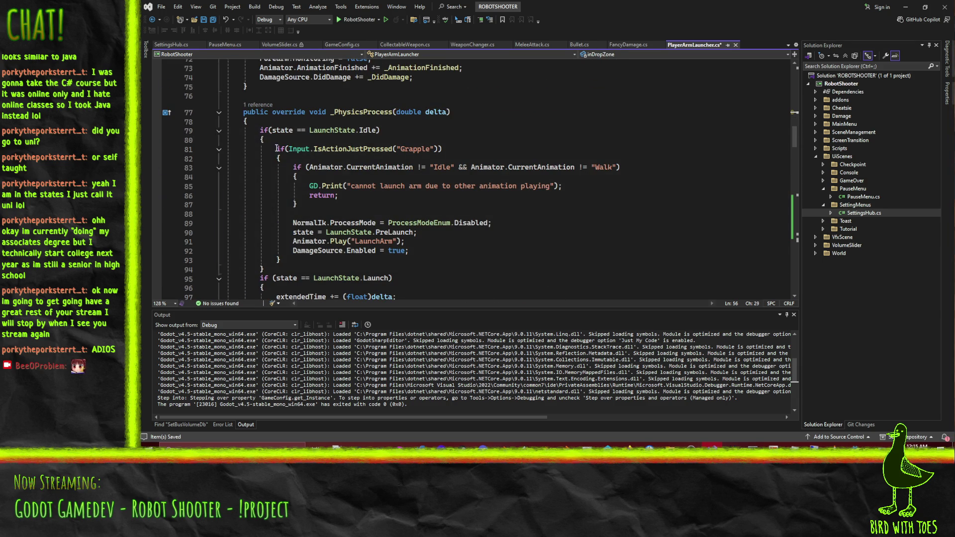
# Replace the heldObject null-check block in the drop-zone branch with inDropZone = true and save.
pyautogui.scroll(-20, 340, 140)
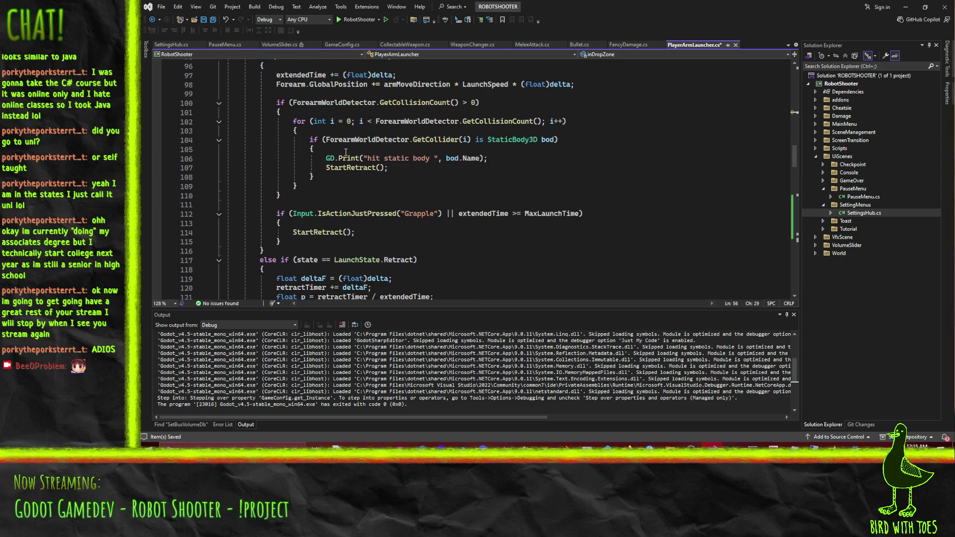
pyautogui.scroll(-2, 350, 158)
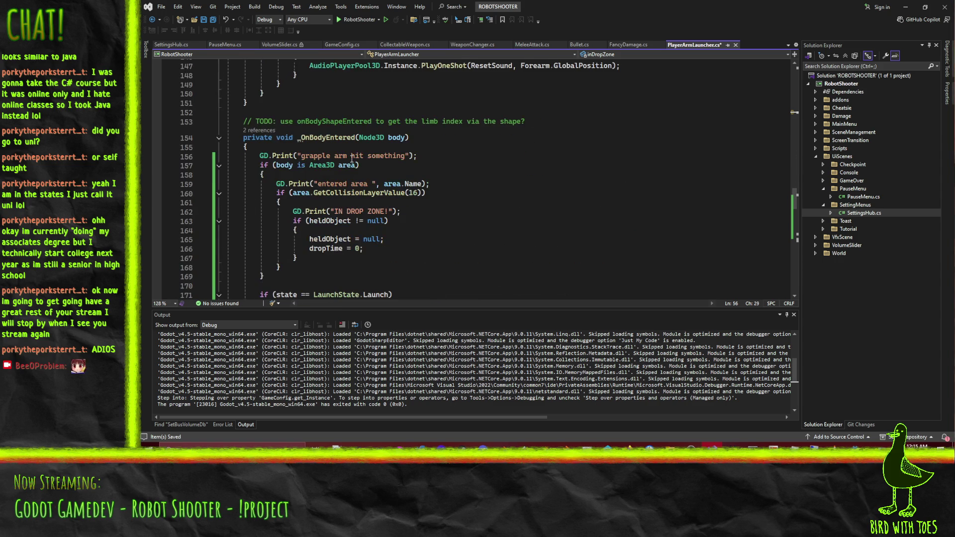
pyautogui.scroll(12, 533, 191)
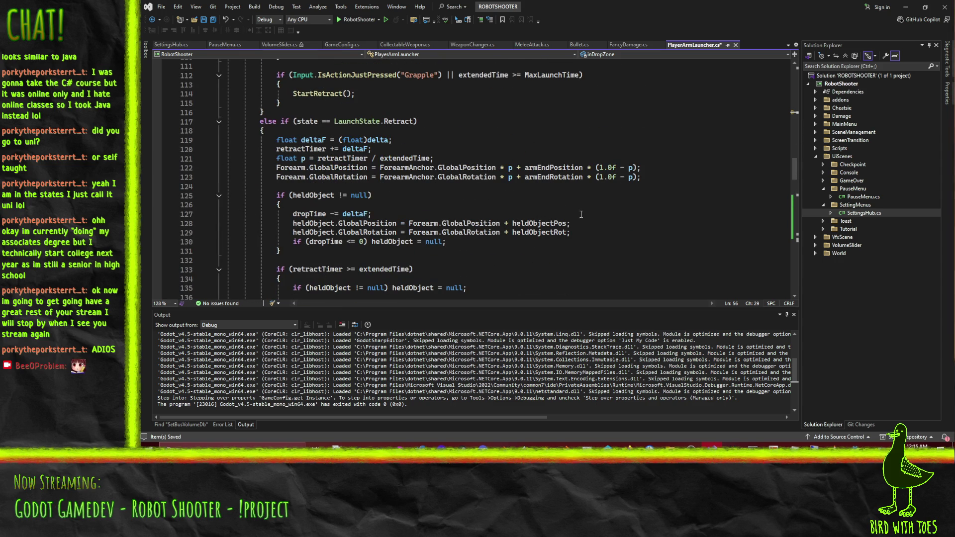
pyautogui.scroll(-13, 444, 193)
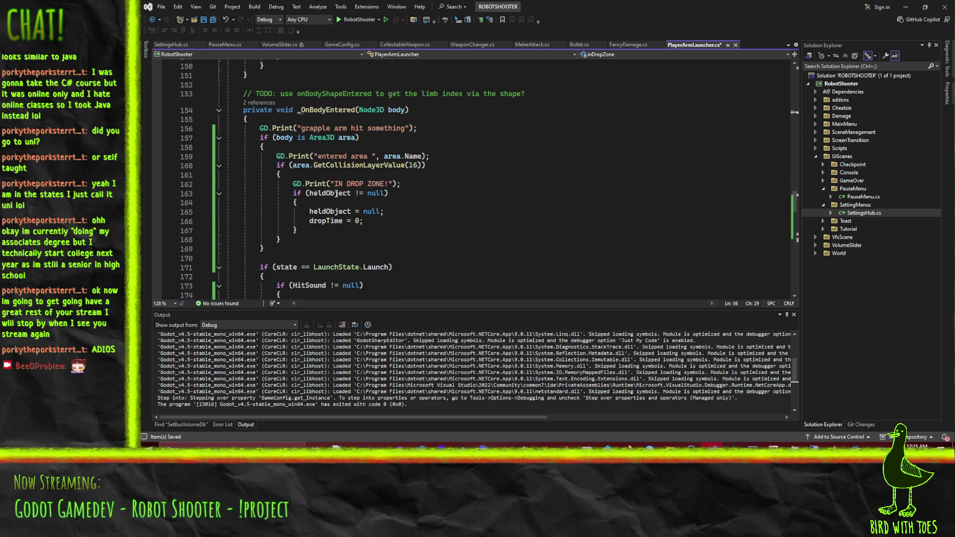
pyautogui.click(311, 193)
pyautogui.press('Up')
pyautogui.press('Up')
pyautogui.press('Up')
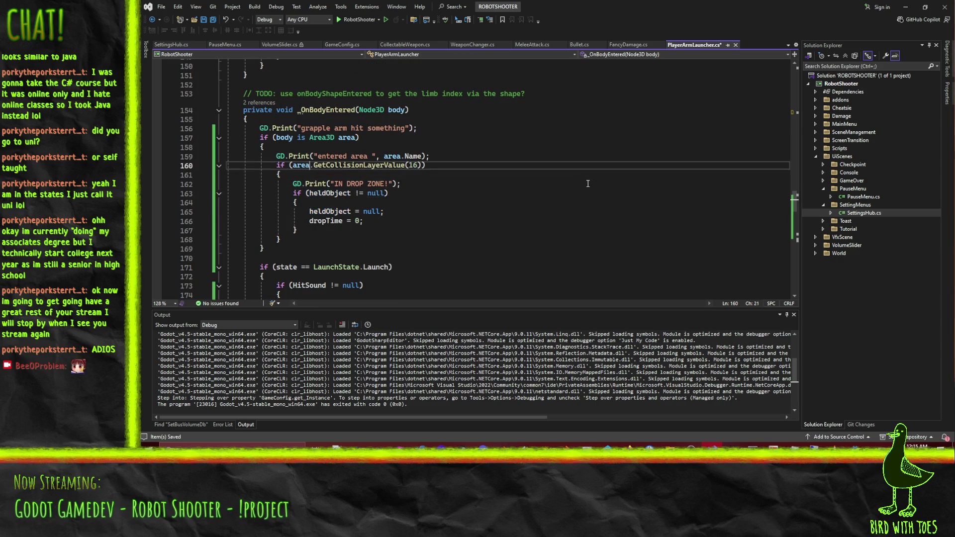
pyautogui.press('Down')
pyautogui.press('Down')
pyautogui.press('Down')
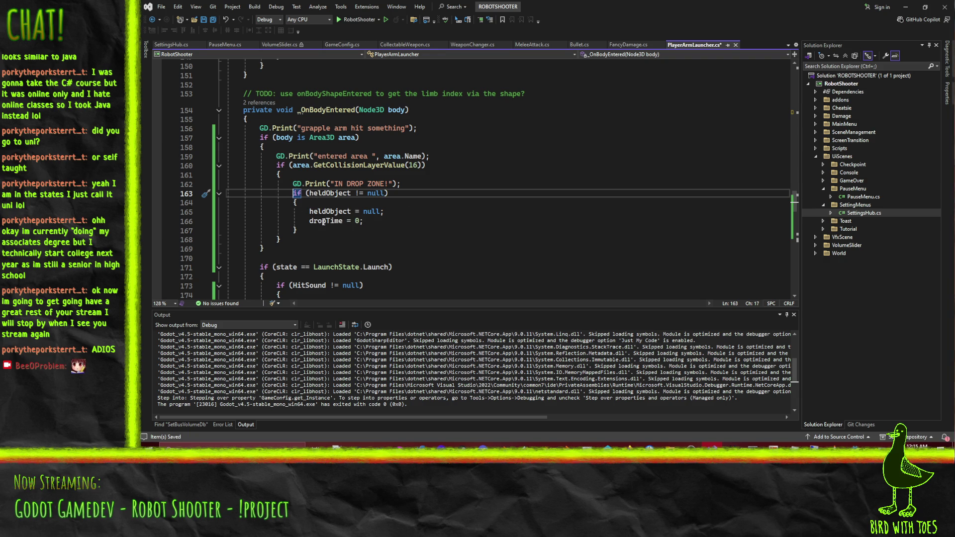
pyautogui.hotkey('shift', 'Down')
pyautogui.hotkey('shift', 'Down')
pyautogui.hotkey('shift', 'Down')
pyautogui.write('indo')
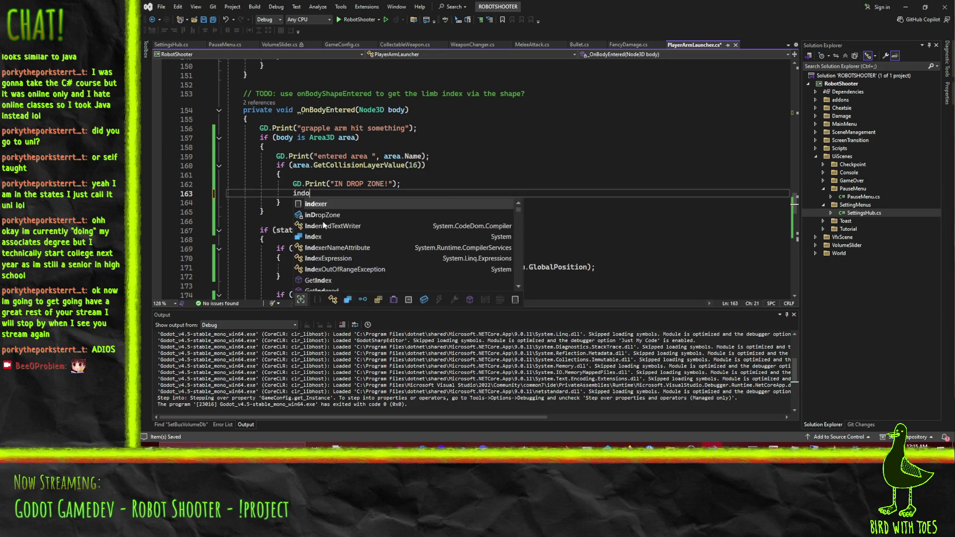
pyautogui.write('DropZone = true;')
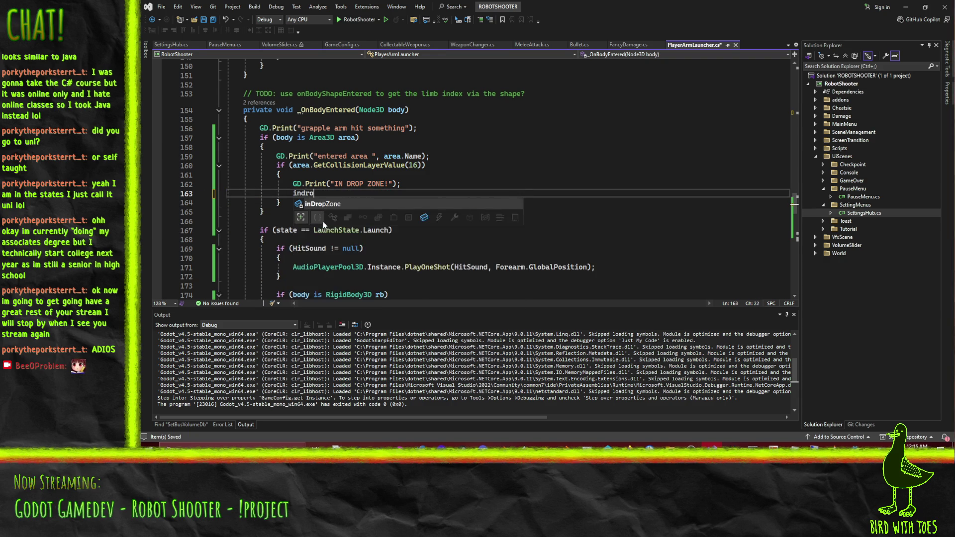
pyautogui.hotkey('ctrl', 's')
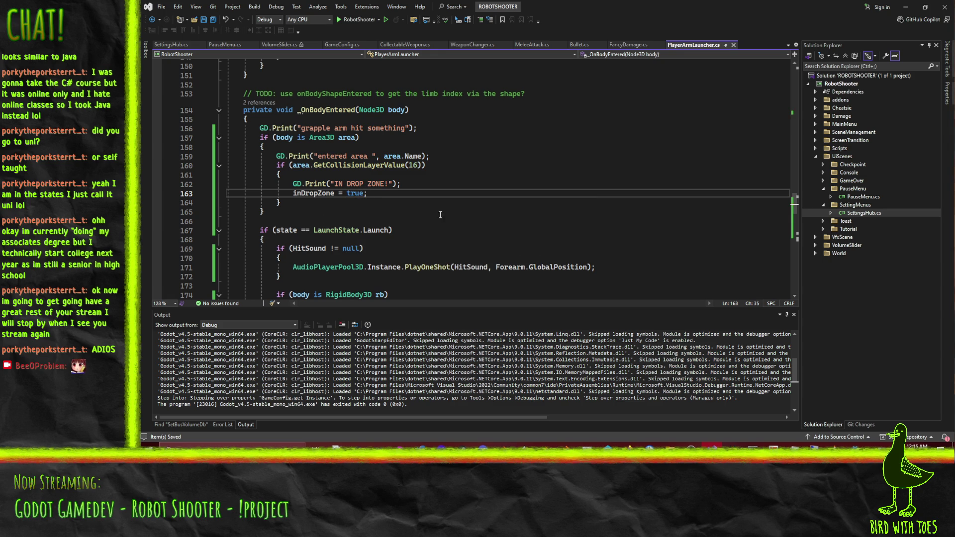
# Add dropTime = 0 below inDropZone = true and save the script.
pyautogui.press('Return')
pyautogui.write('dropTime = 0;')
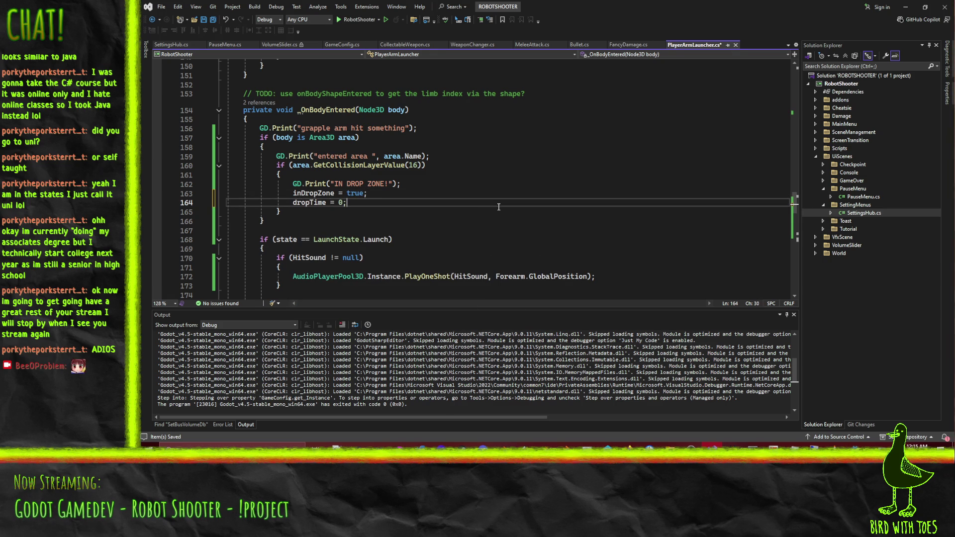
pyautogui.hotkey('ctrl', 's')
pyautogui.scroll(12, 396, 215)
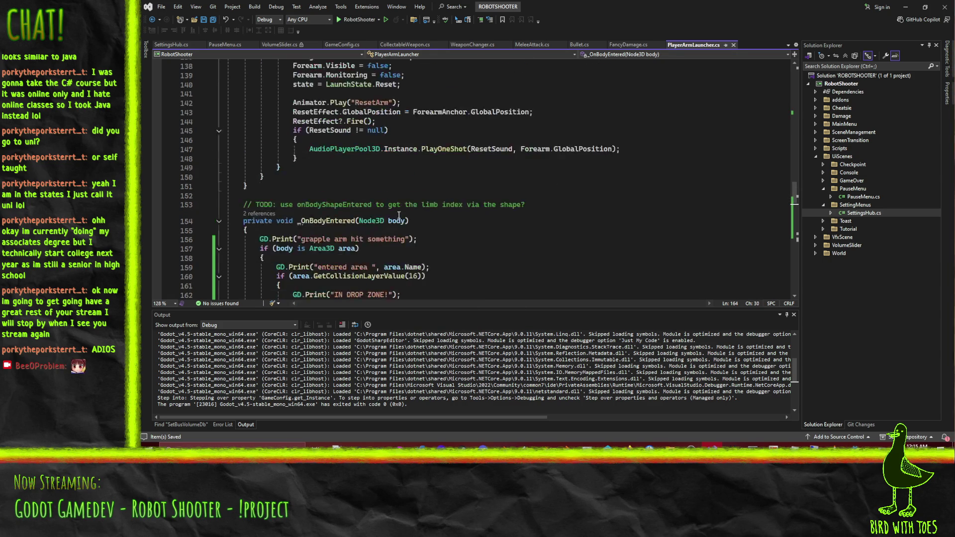
# Search for 'heldObject =' and place the caret after the StartRetract deferred call.
pyautogui.scroll(-8, 515, 218)
pyautogui.scroll(-8, 514, 218)
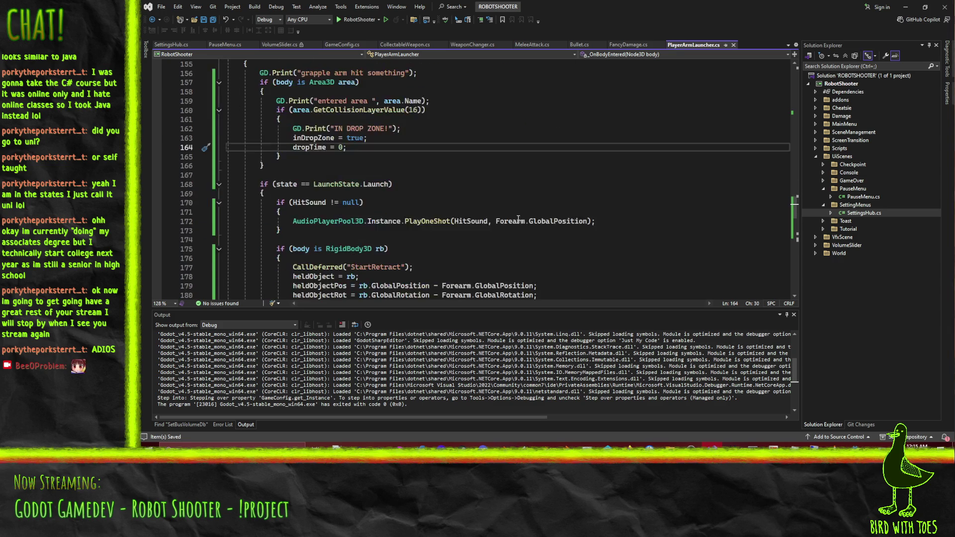
pyautogui.scroll(7, 520, 212)
pyautogui.scroll(2, 520, 206)
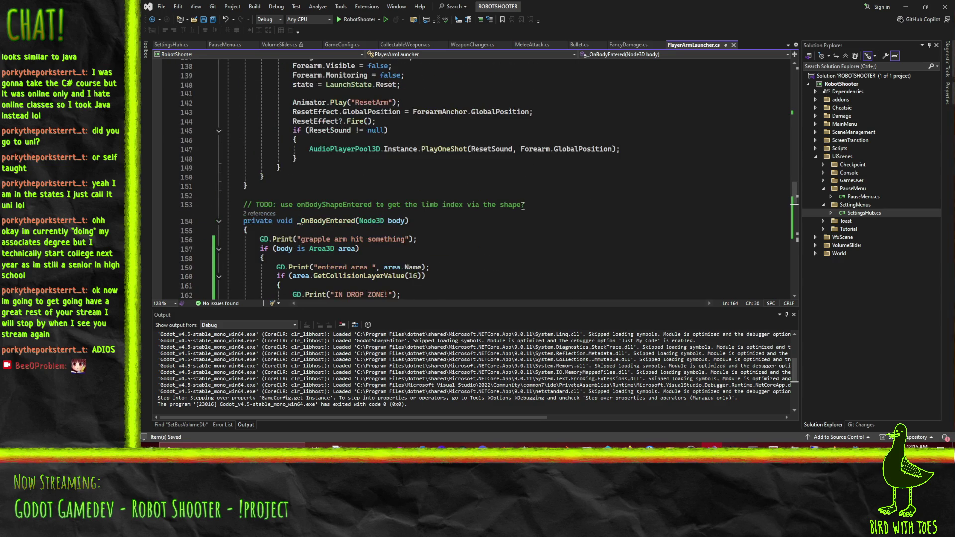
pyautogui.scroll(-20, 512, 214)
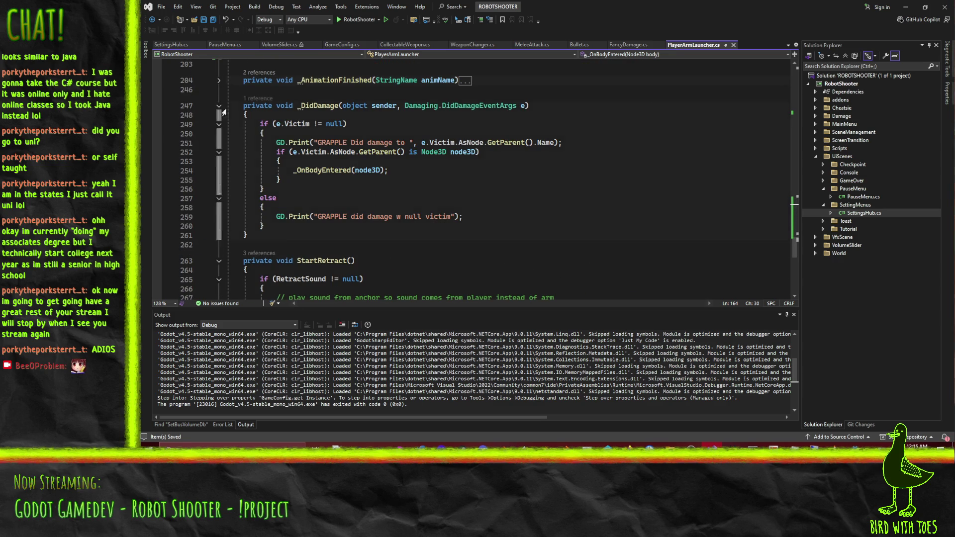
pyautogui.scroll(-20, 509, 197)
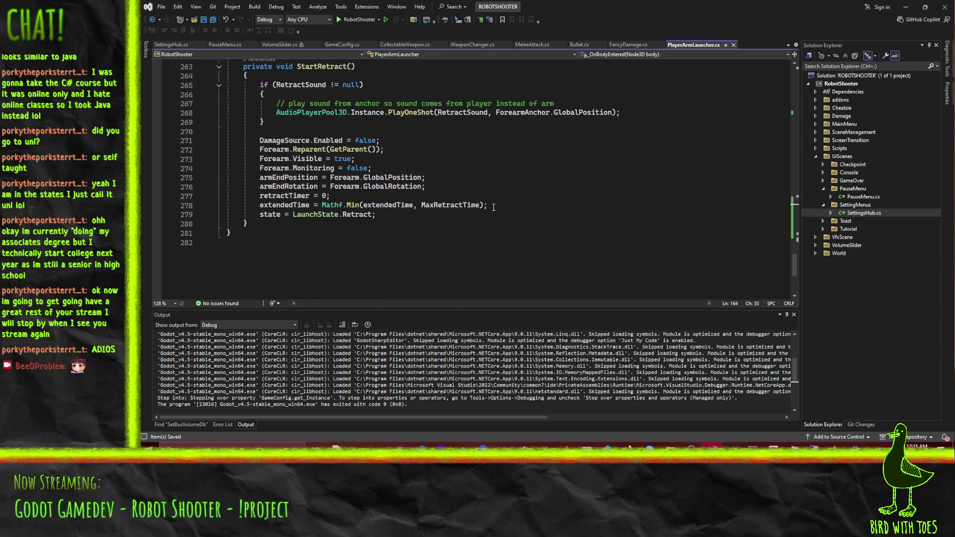
pyautogui.hotkey('ctrl', 'f')
pyautogui.write('hel')
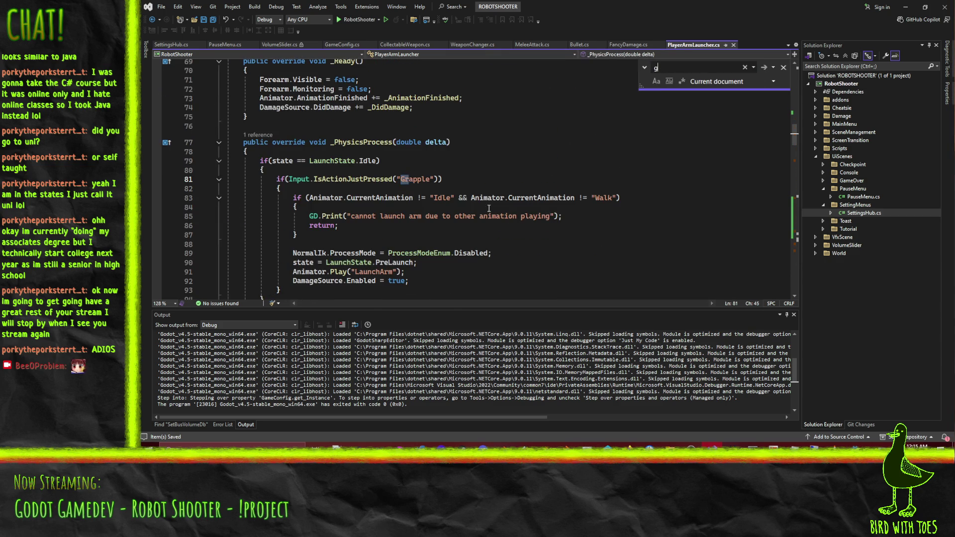
pyautogui.write('dObject =')
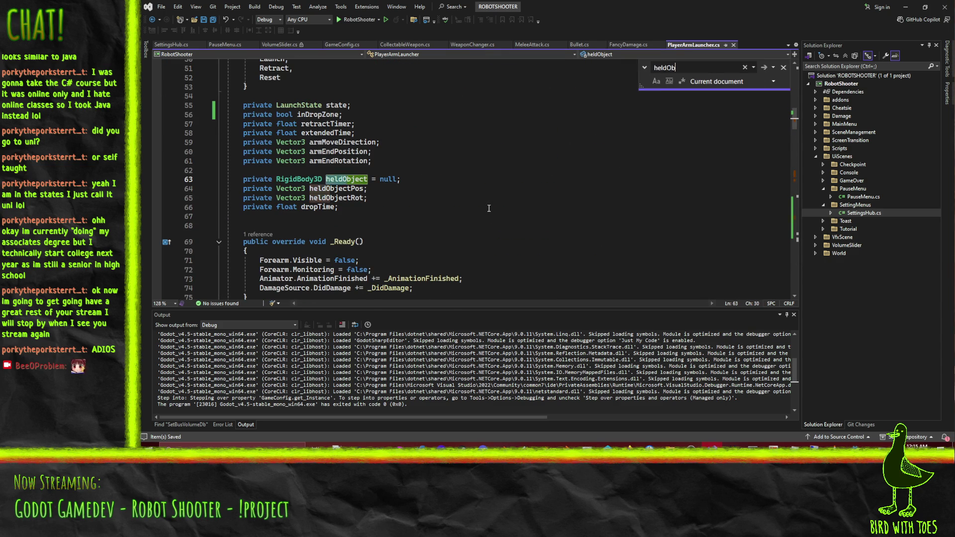
pyautogui.press('Return')
pyautogui.press('Return')
pyautogui.press('Return')
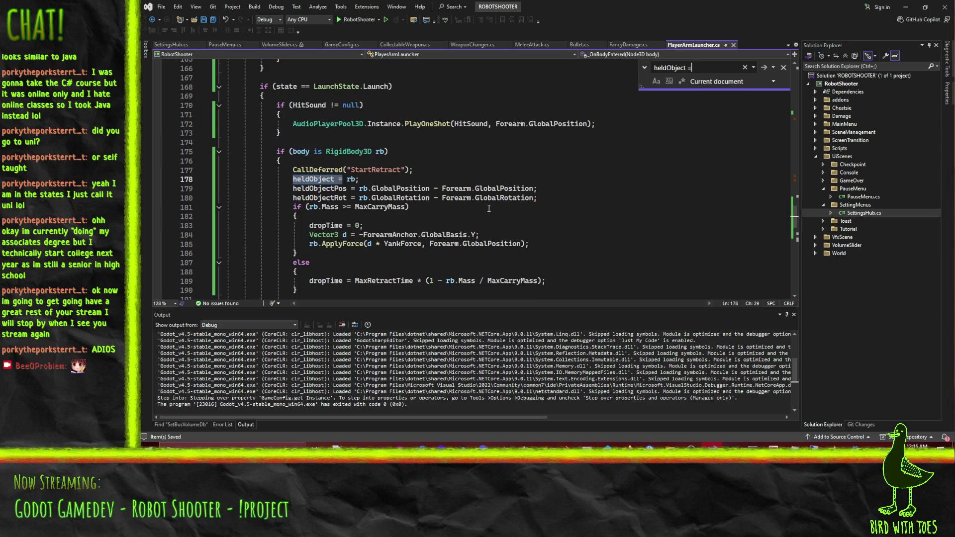
pyautogui.scroll(2, 278, 222)
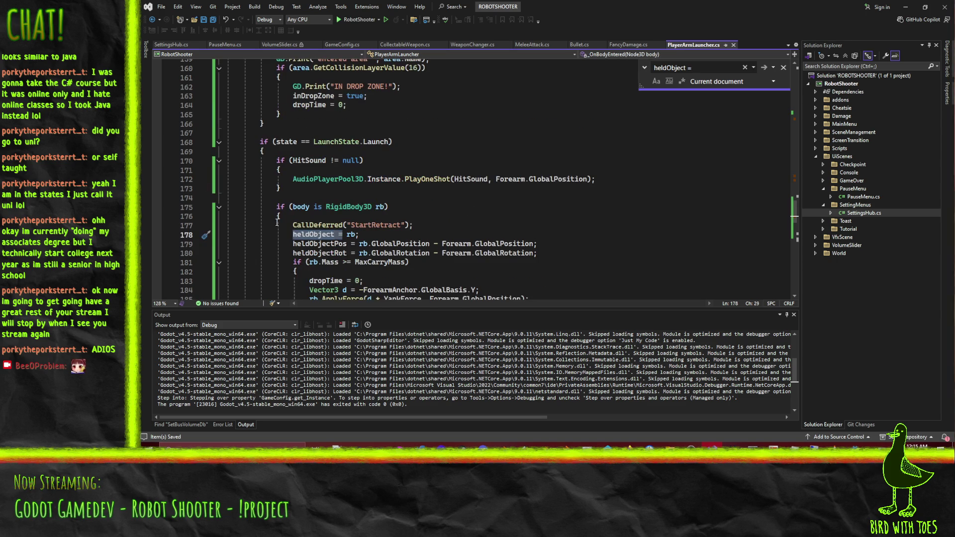
pyautogui.click(431, 228)
pyautogui.scroll(-3, 431, 228)
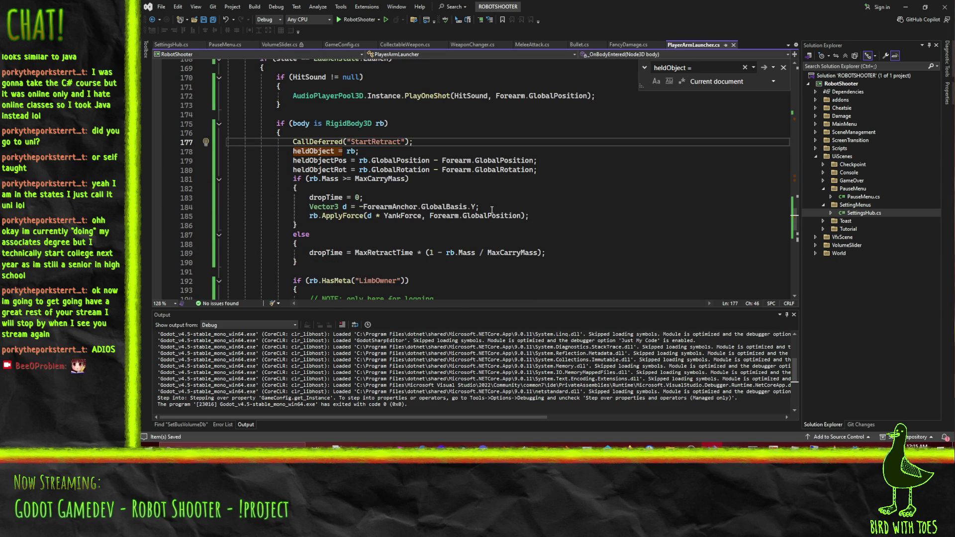
# Open if(!inDropZone) { after CallDeferred and close it with } after the mass branches.
pyautogui.press('Return')
pyautogui.write('if(!')
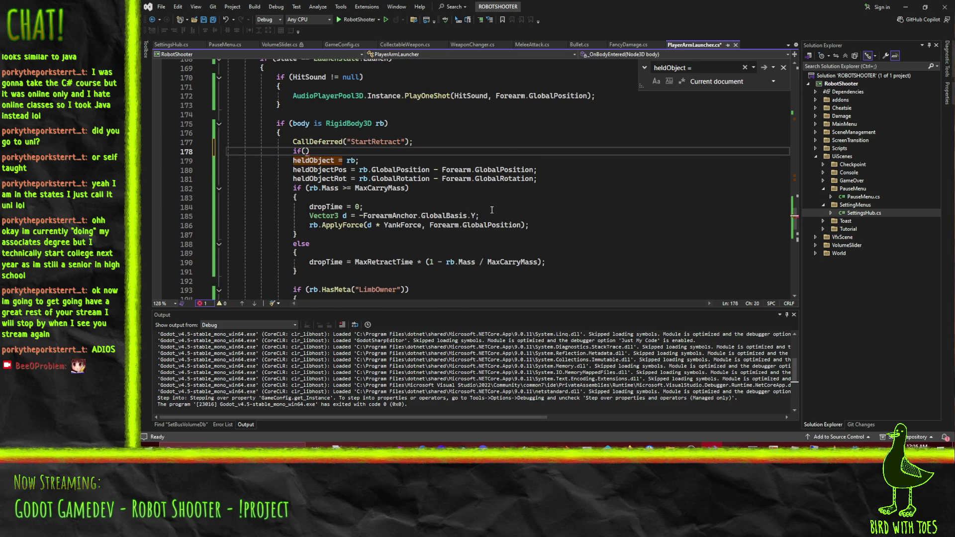
pyautogui.write('inDropZone)')
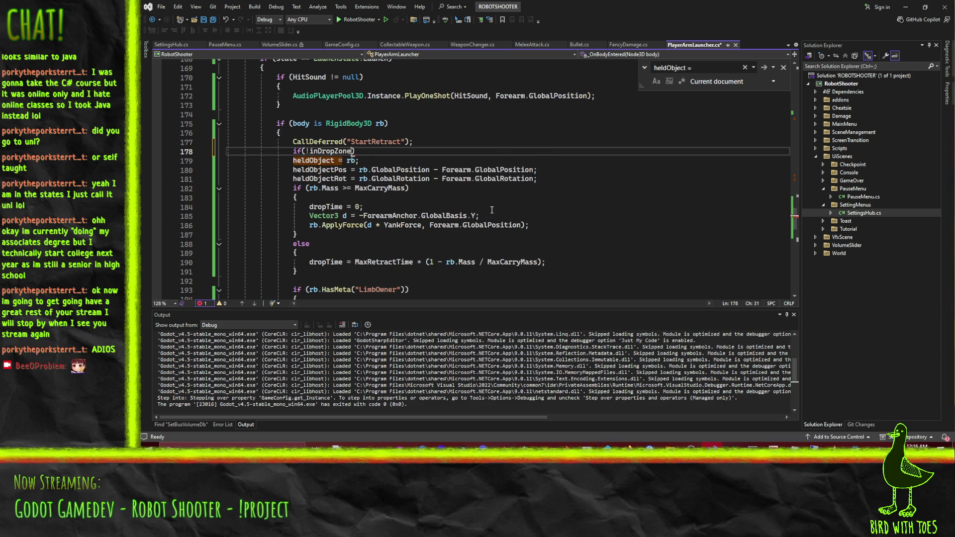
pyautogui.write(' {')
pyautogui.scroll(-4, 438, 198)
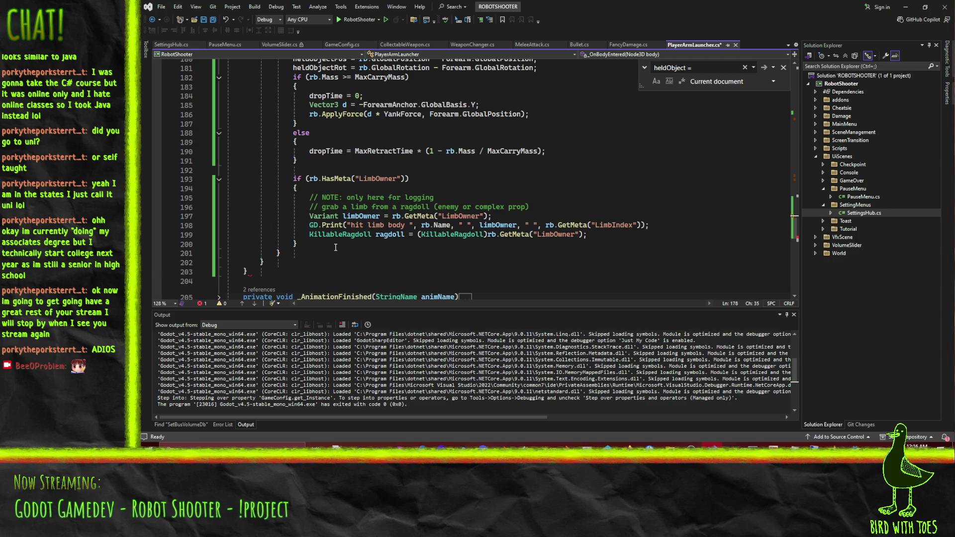
pyautogui.click(307, 161)
pyautogui.scroll(3, 307, 160)
pyautogui.press('Return')
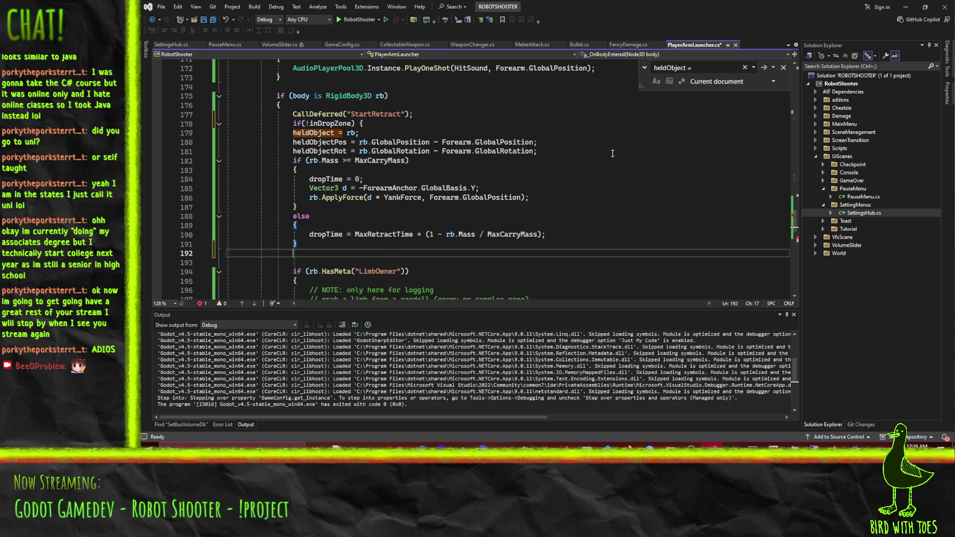
pyautogui.write('}')
pyautogui.scroll(-4, 595, 150)
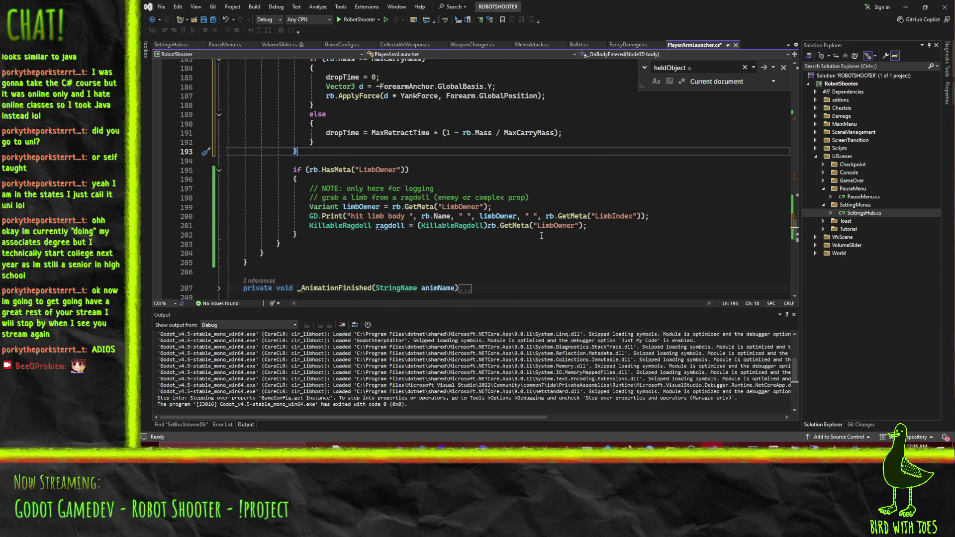
pyautogui.click(607, 225)
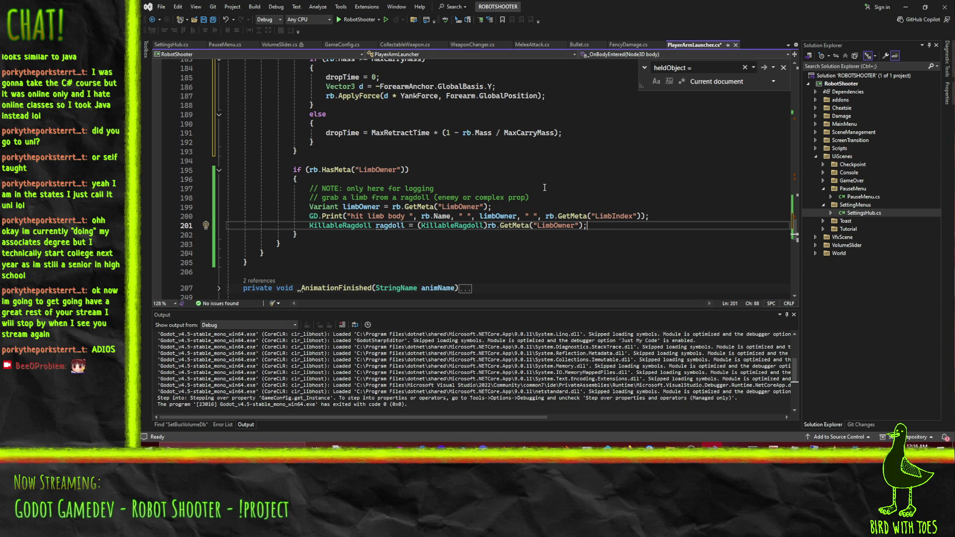
pyautogui.scroll(5, 538, 187)
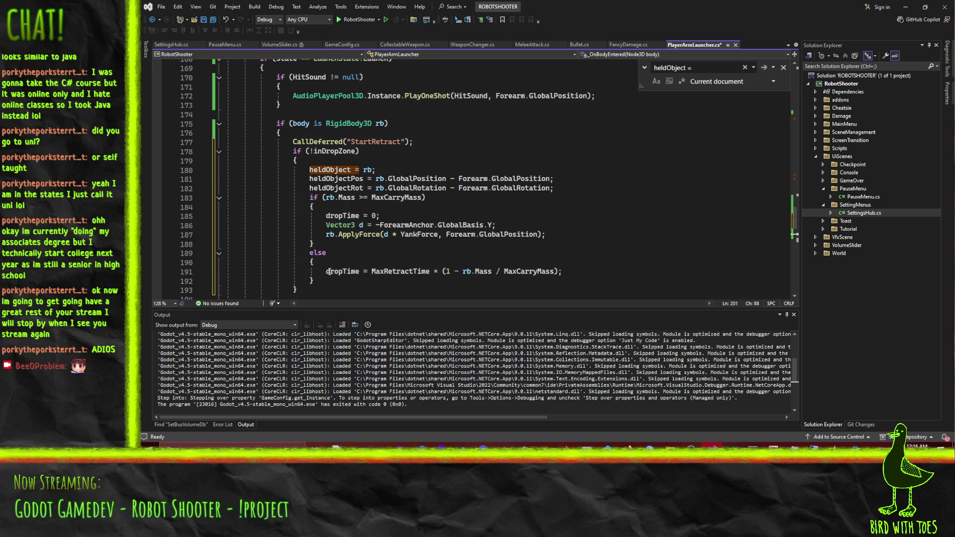
pyautogui.scroll(-1, 469, 280)
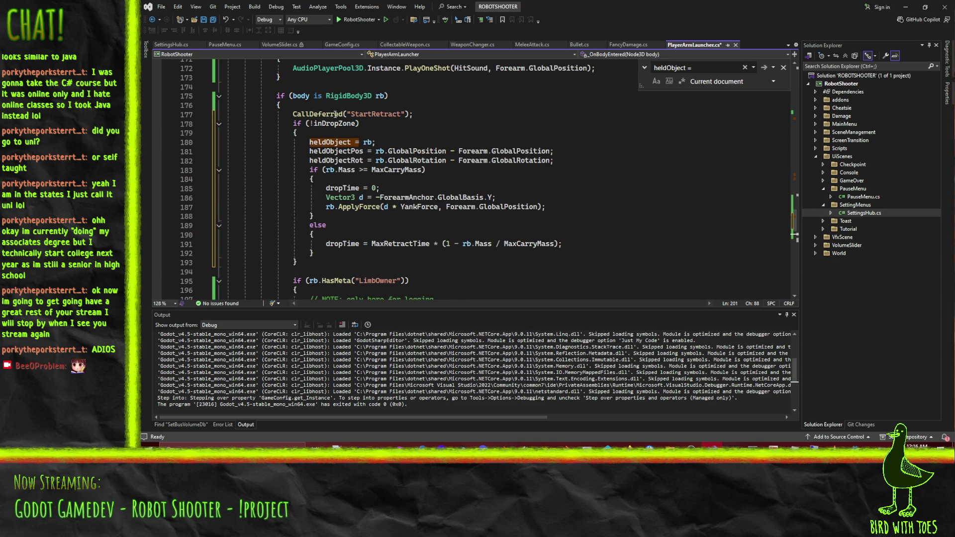
pyautogui.click(328, 271)
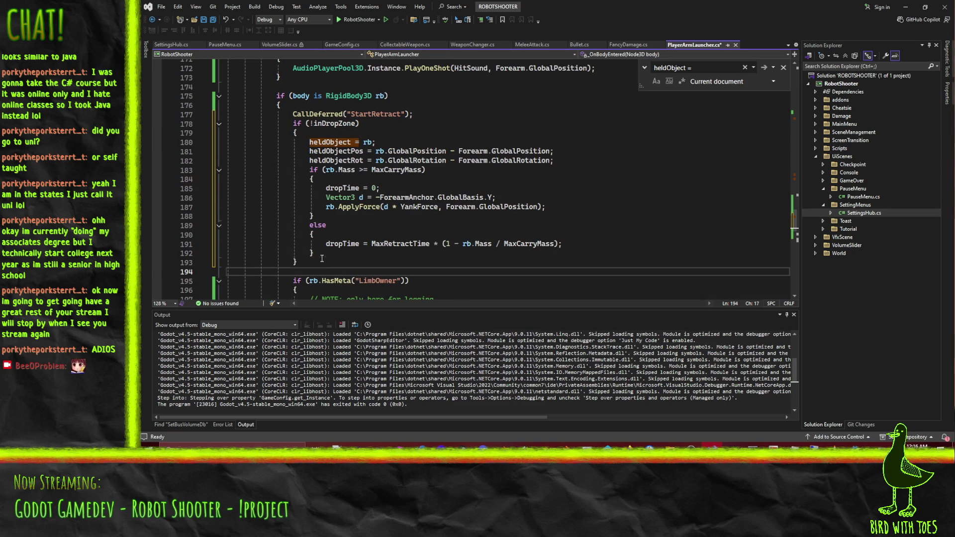
pyautogui.click(325, 262)
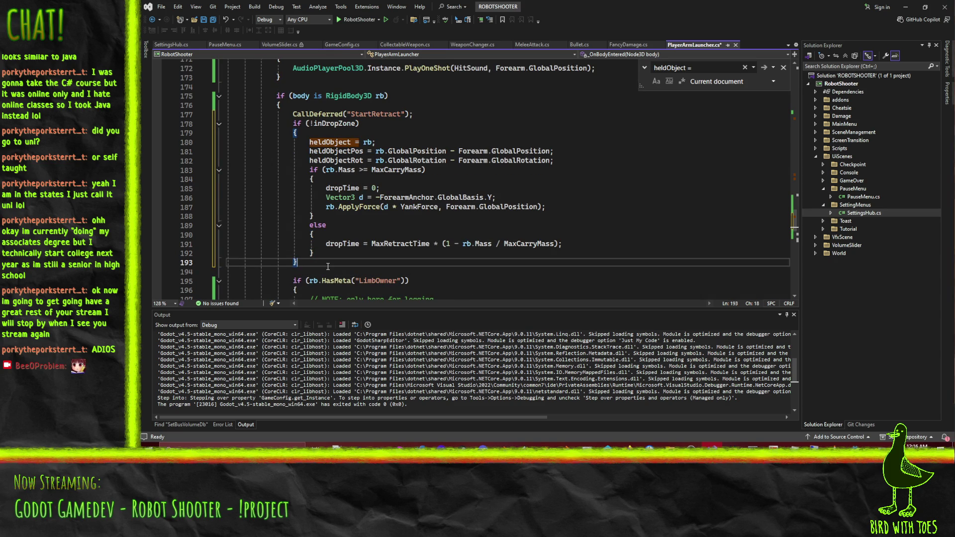
# Remove the if (!inDropZone) wrapper and dedent the lines it enclosed.
pyautogui.tripleClick(461, 124)
pyautogui.moveTo(462, 125); pyautogui.dragTo(461, 135)
pyautogui.press('Delete')
pyautogui.hotkey('shift', 'Down')
pyautogui.hotkey('shift', 'Down')
pyautogui.hotkey('shift', 'Down')
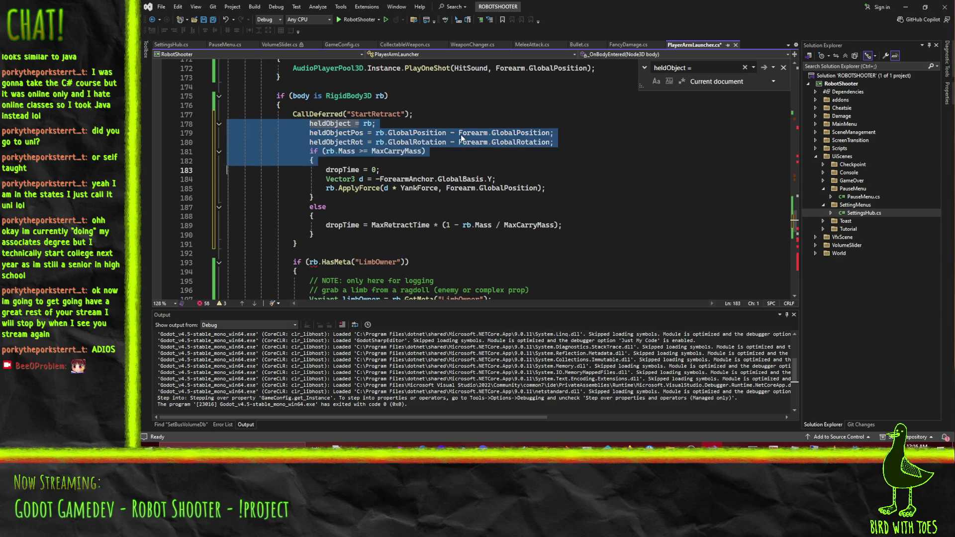
pyautogui.hotkey('shift', 'Tab')
pyautogui.hotkey('shift', 'Delete')
pyautogui.press('Up')
pyautogui.press('Up')
pyautogui.press('End')
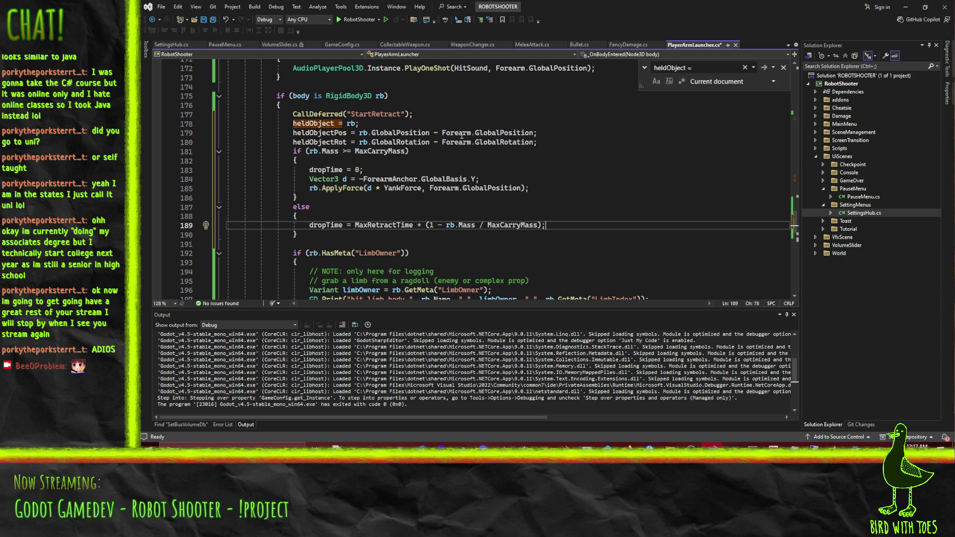
# Add if(inDropZone) { dropTime = 0; } with the mass-scaled dropTime in an else, and save.
pyautogui.hotkey('ctrl', 'Return')
pyautogui.write('if(inDropZone) {')
pyautogui.press('Return')
pyautogui.write('dropTime = 0;')
pyautogui.press('Down')
pyautogui.press('Return')
pyautogui.write('else {')
pyautogui.press('Delete')
pyautogui.press('End')
pyautogui.press('Return')
pyautogui.write('}')
pyautogui.hotkey('ctrl', 's')
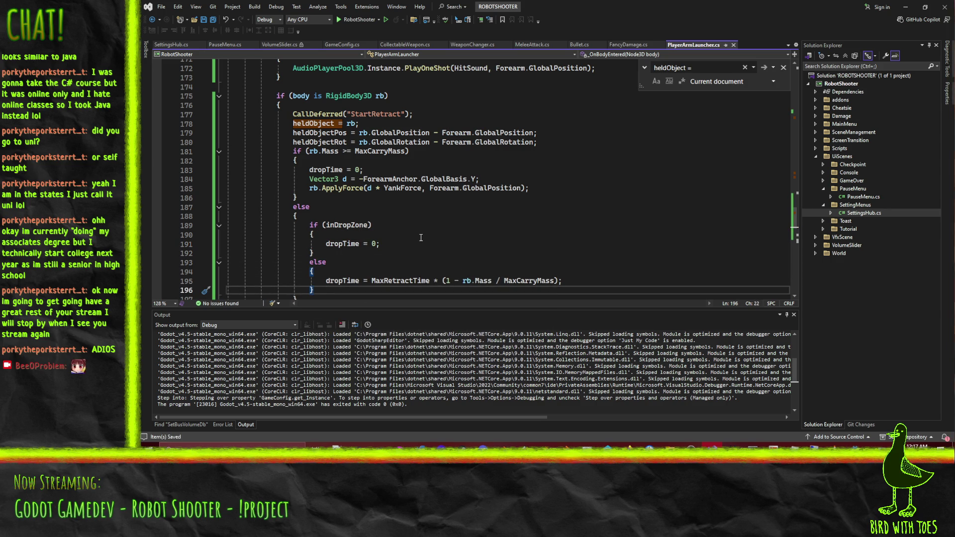
# Review the edited dropTime logic and return to the Godot editor.
pyautogui.press('Up')
pyautogui.press('Up')
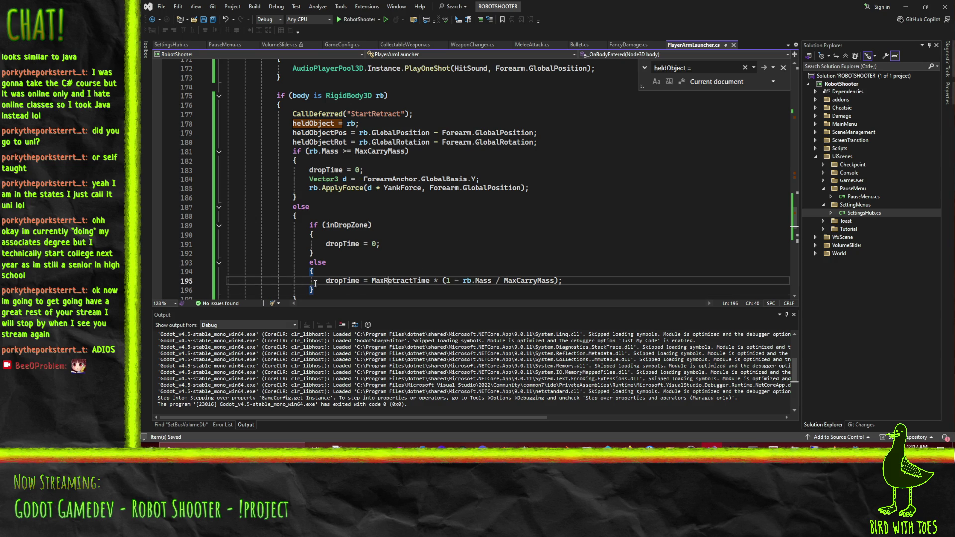
pyautogui.scroll(11, 573, 281)
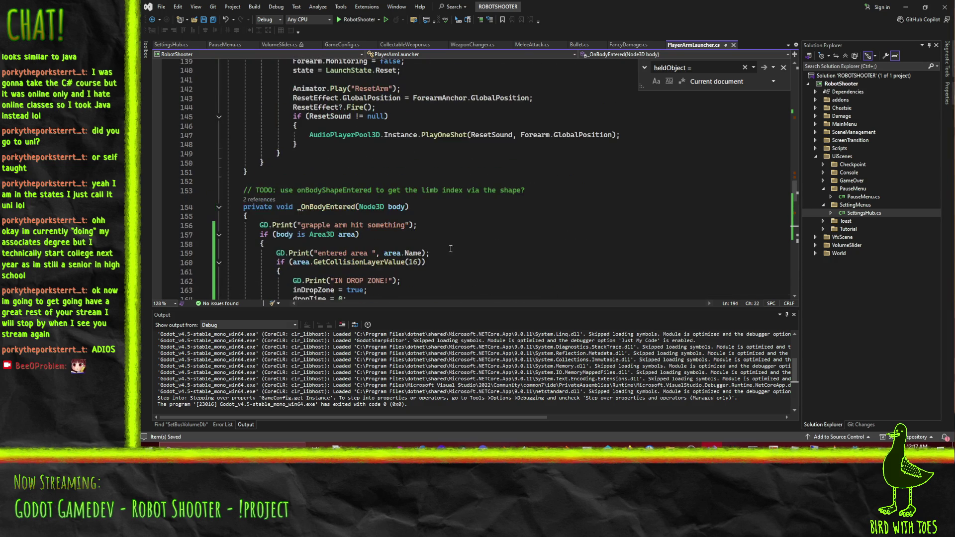
pyautogui.scroll(-1, 454, 243)
pyautogui.click(856, 445)
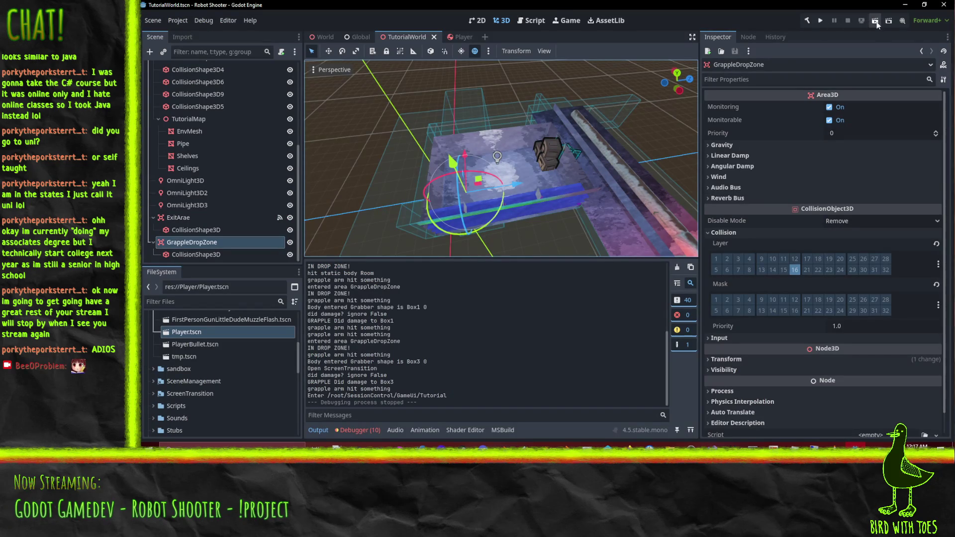
# Run the current scene to test the drop-zone grapple code, close the game, and return to PlayerArmLauncher.cs.
pyautogui.click(875, 21)
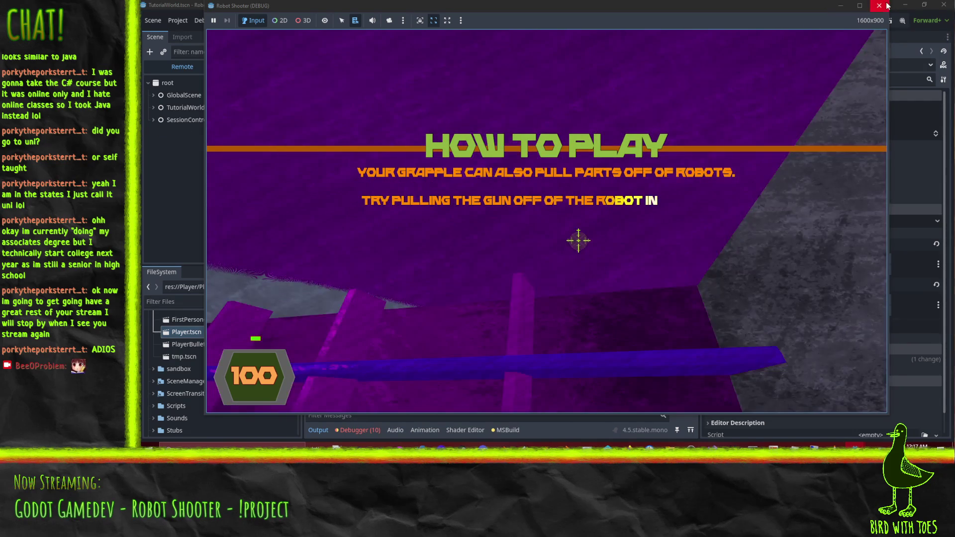
pyautogui.click(886, 6)
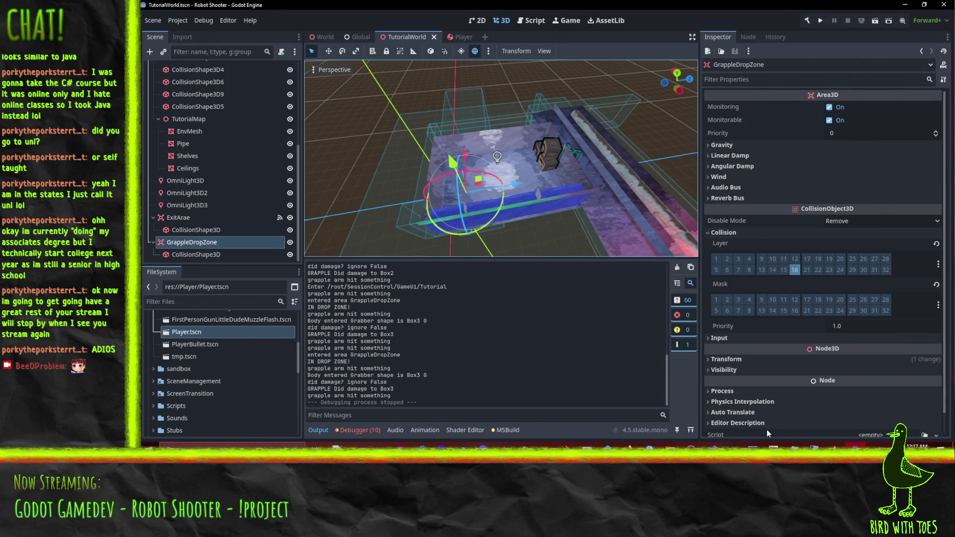
pyautogui.click(709, 445)
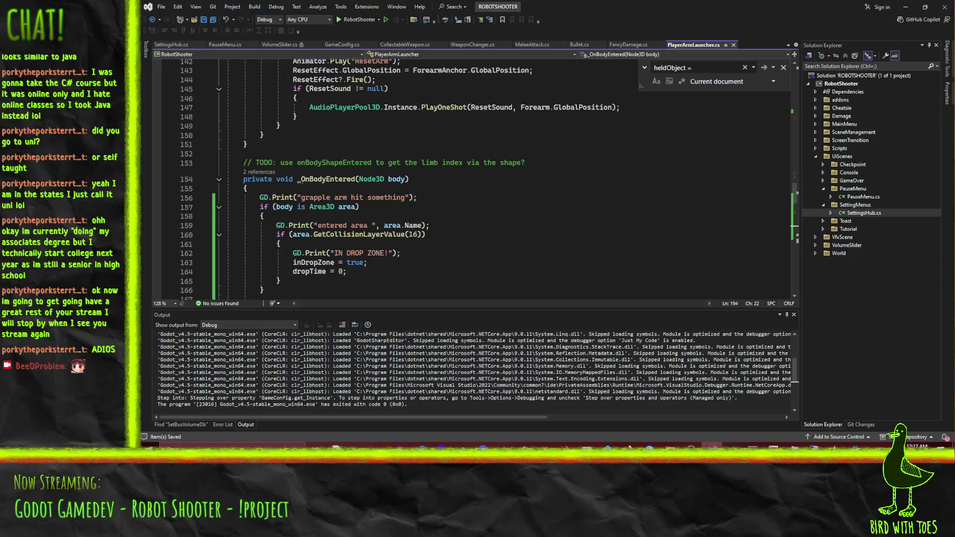
# Add an empty private void _OnAreaExited(Node3D area) method below _OnBodyEntered in PlayerArmLauncher.cs.
pyautogui.scroll(5, 426, 248)
pyautogui.scroll(-5, 426, 247)
pyautogui.scroll(-3, 426, 247)
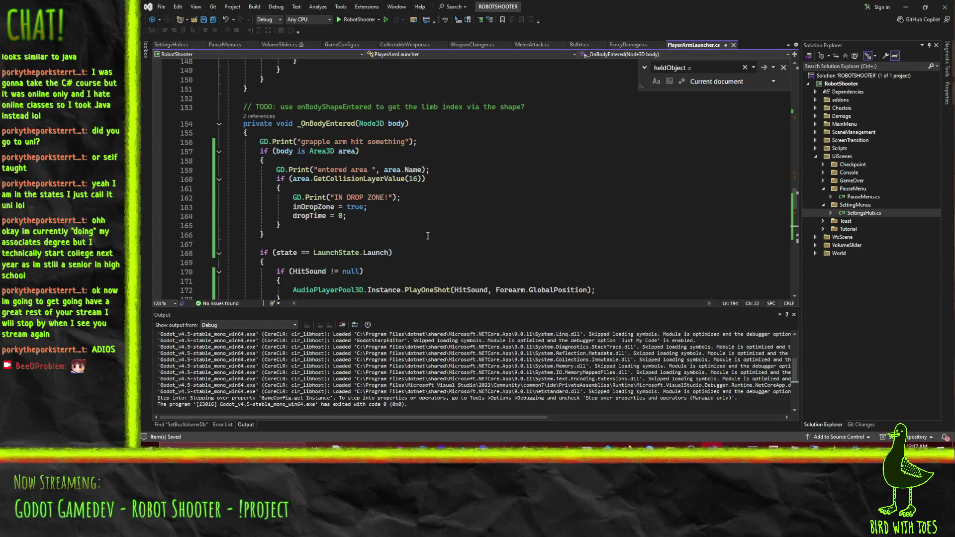
pyautogui.scroll(-1, 457, 213)
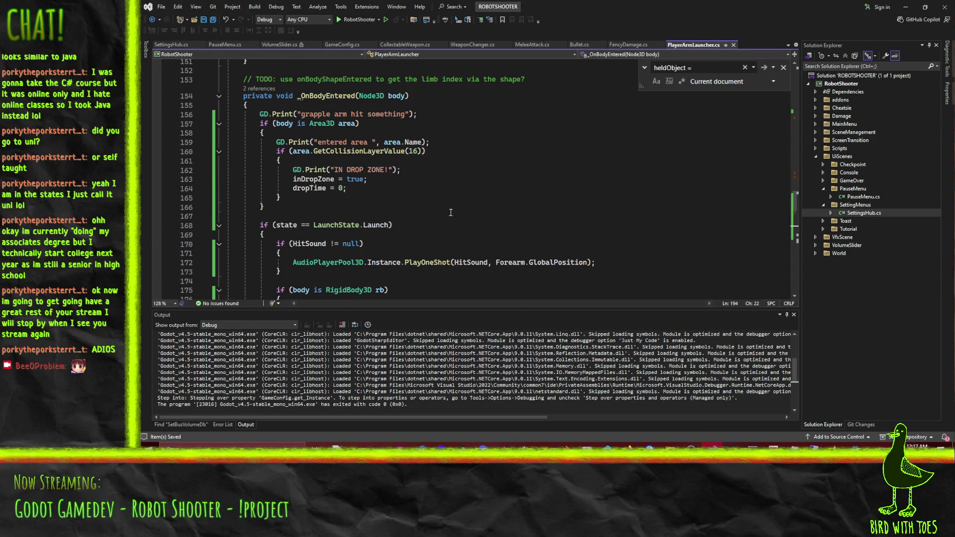
pyautogui.click(218, 96)
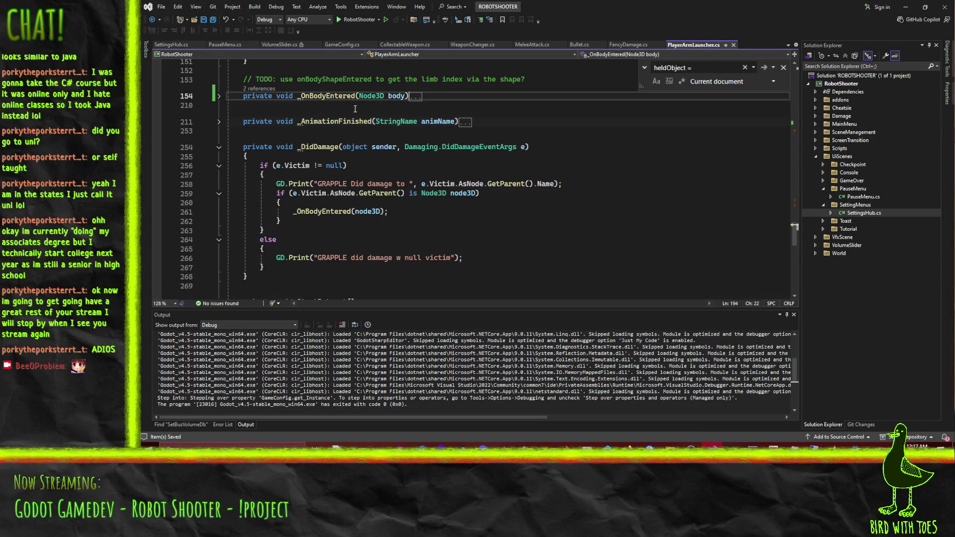
pyautogui.press('Return')
pyautogui.press('Return')
pyautogui.press('Return')
pyautogui.press('Up')
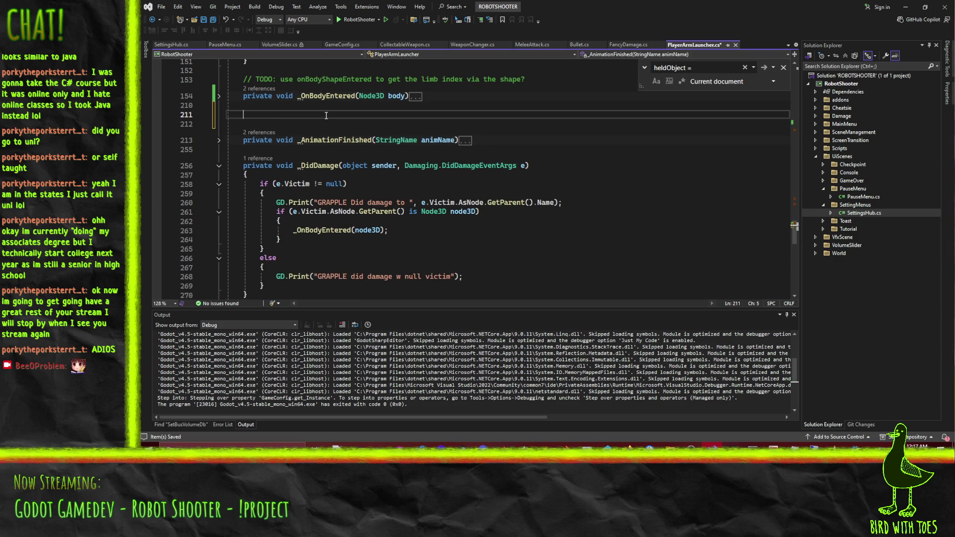
pyautogui.write('private void ')
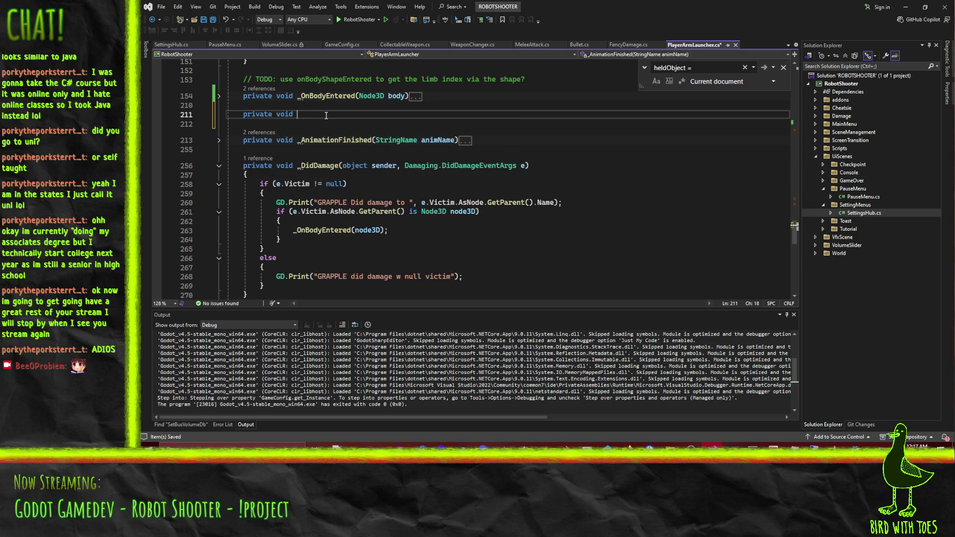
pyautogui.write('_On')
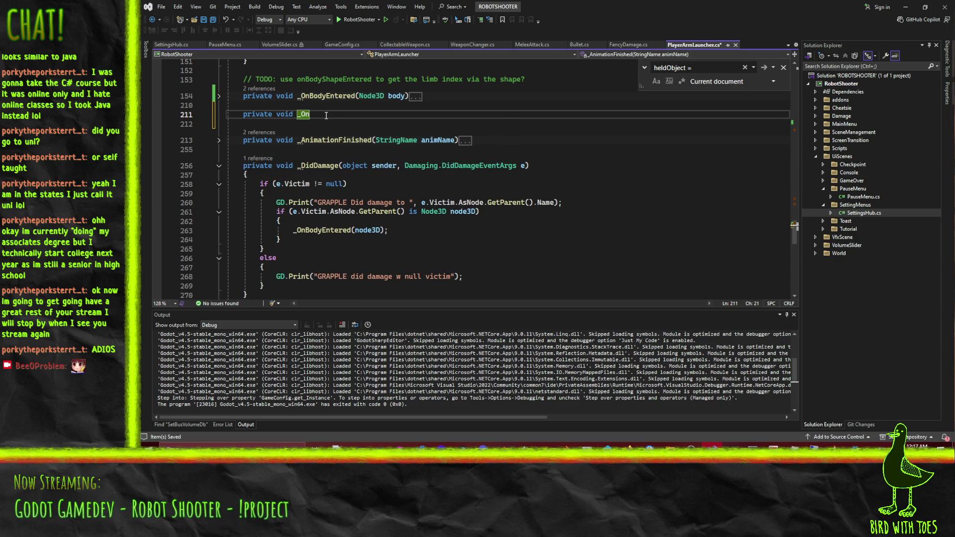
pyautogui.write('AreaExited(Node3D area)')
pyautogui.press('Return')
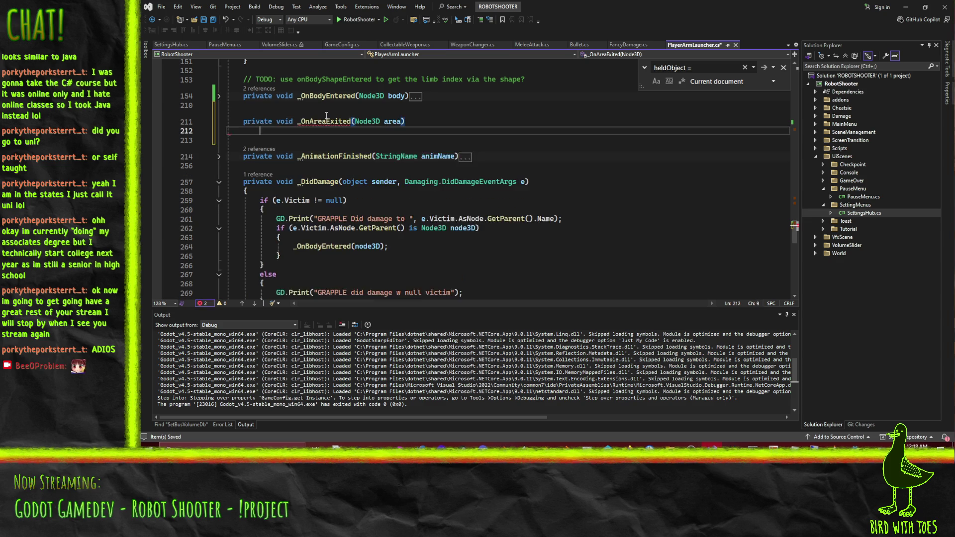
pyautogui.write('{')
pyautogui.press('Return')
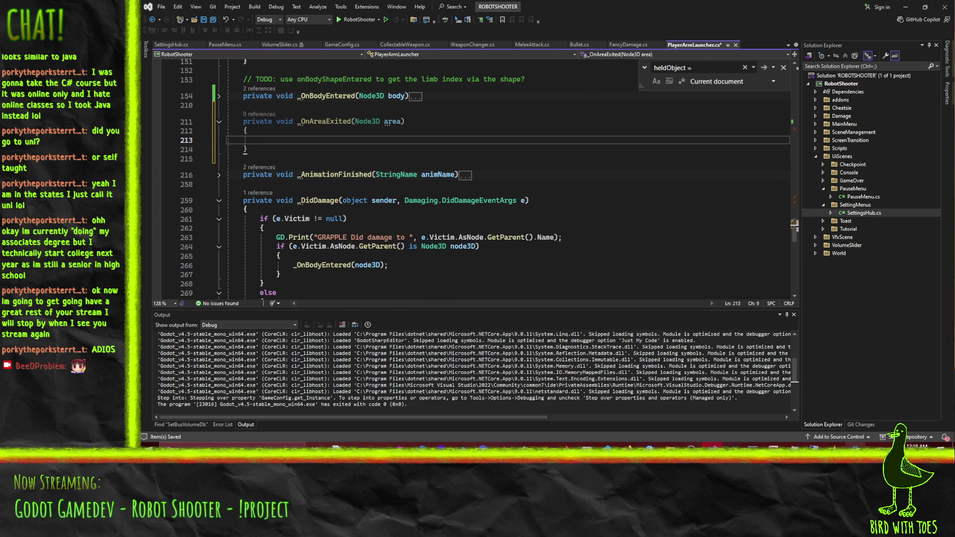
pyautogui.click(855, 455)
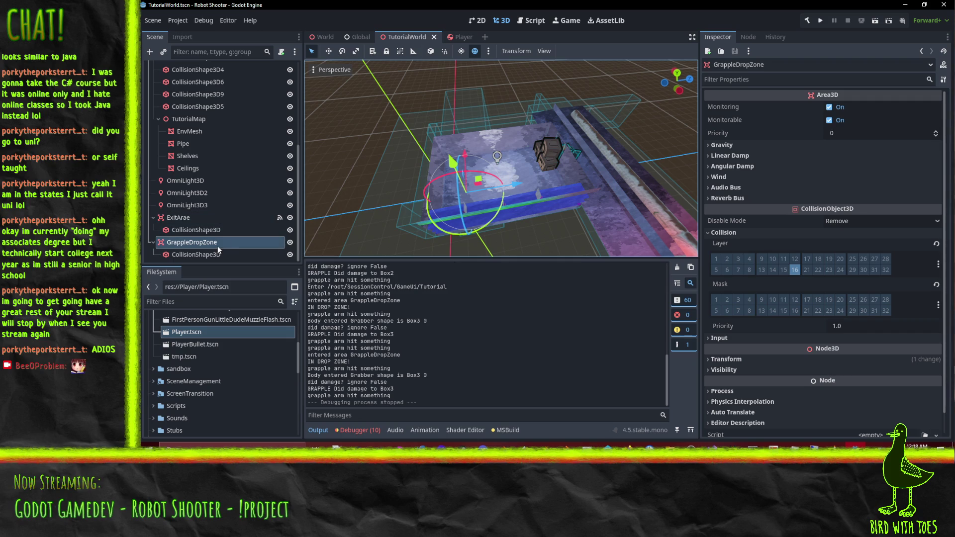
# Open the Player scene, select the Grabber node, and show its signals.
pyautogui.scroll(5, 234, 174)
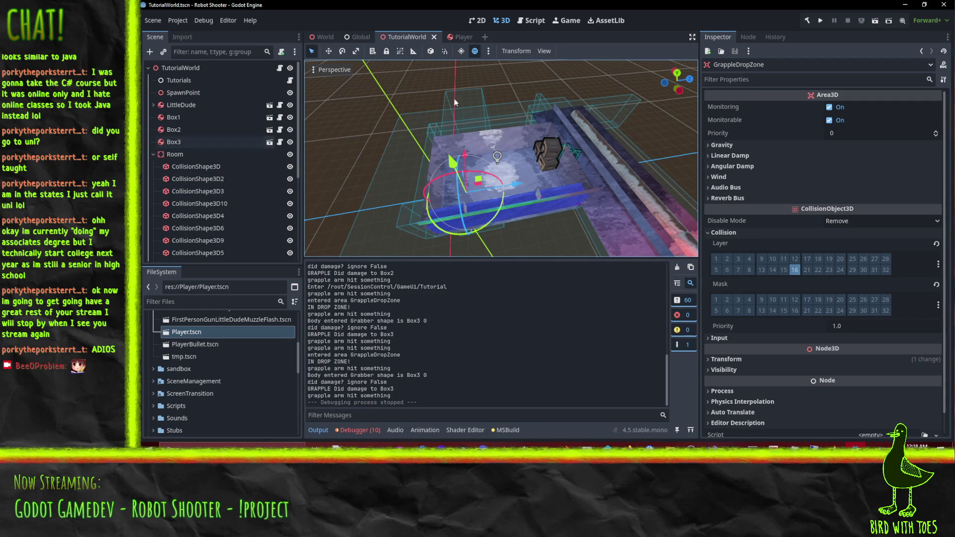
pyautogui.click(458, 37)
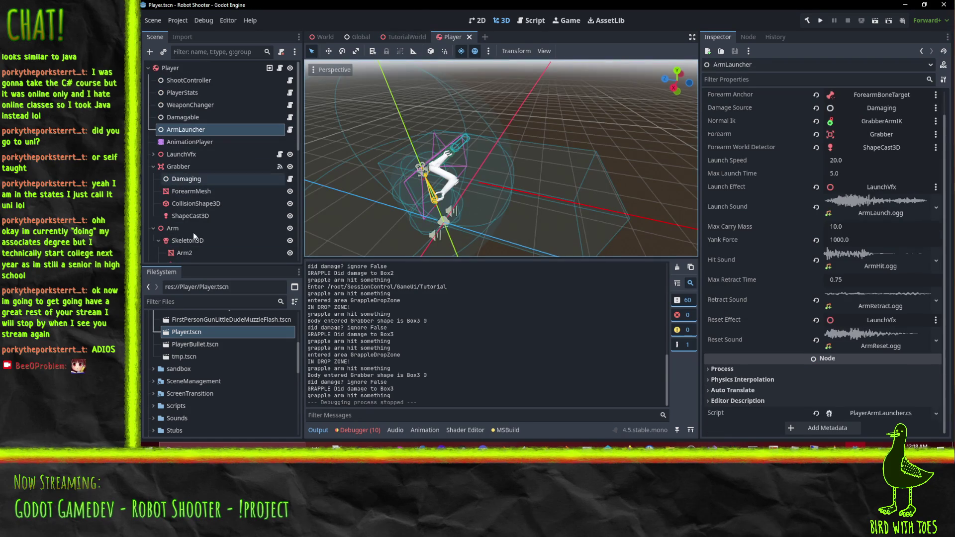
pyautogui.scroll(-5, 201, 215)
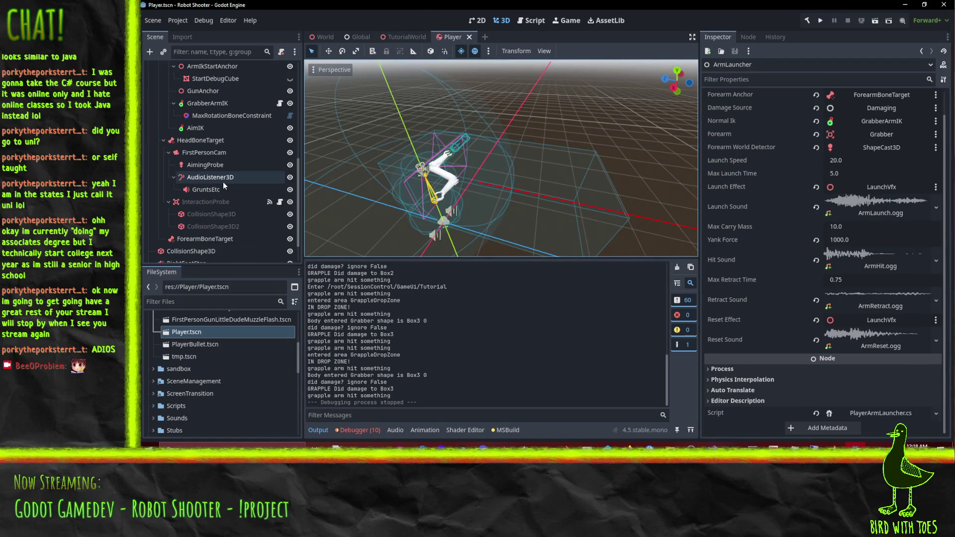
pyautogui.scroll(1, 223, 183)
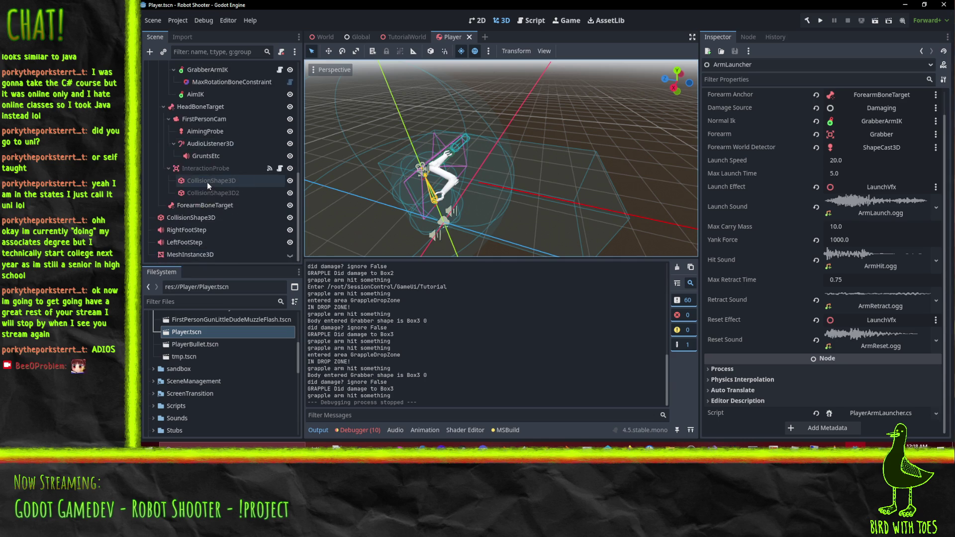
pyautogui.scroll(8, 206, 182)
pyautogui.click(187, 85)
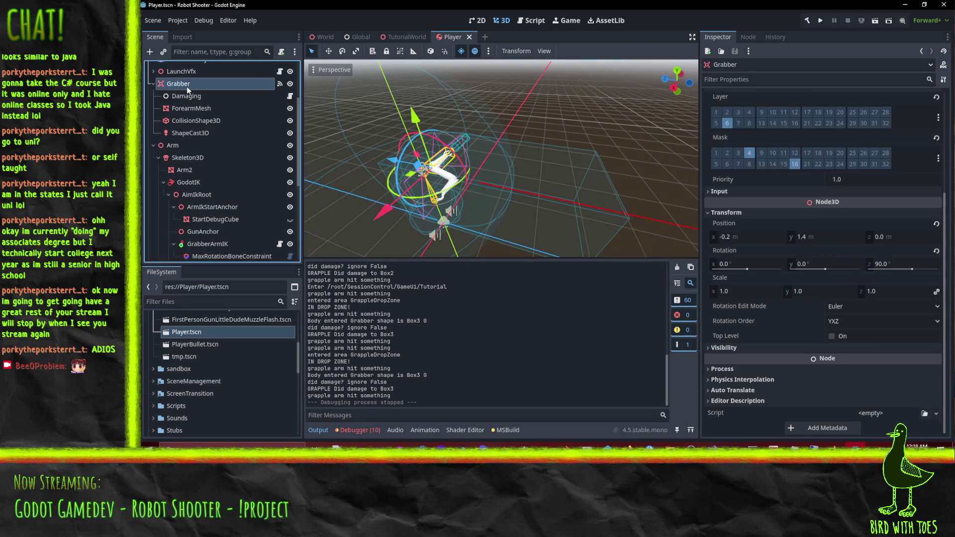
pyautogui.click(750, 37)
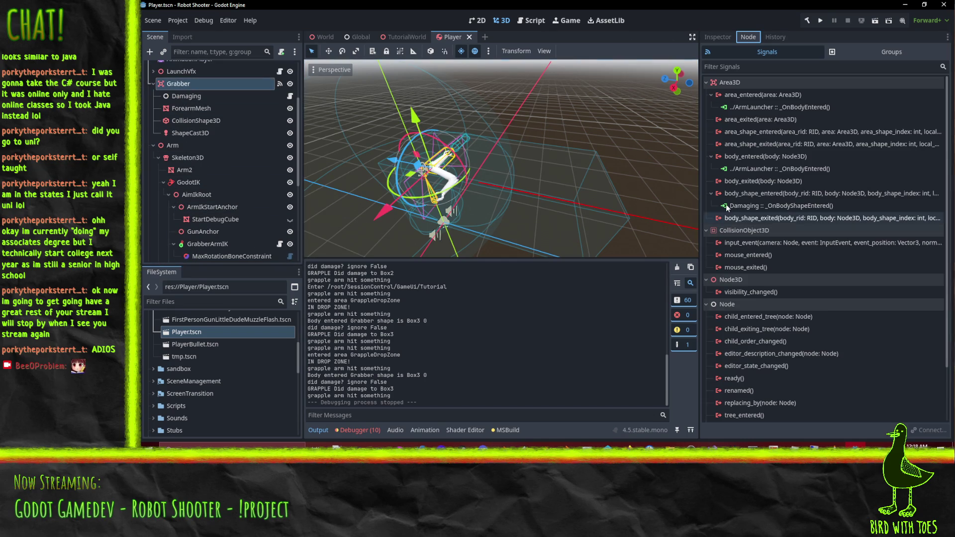
# Start connecting area_exited to ArmLauncher, browse its script methods, then cancel.
pyautogui.rightClick(764, 119)
pyautogui.click(799, 124)
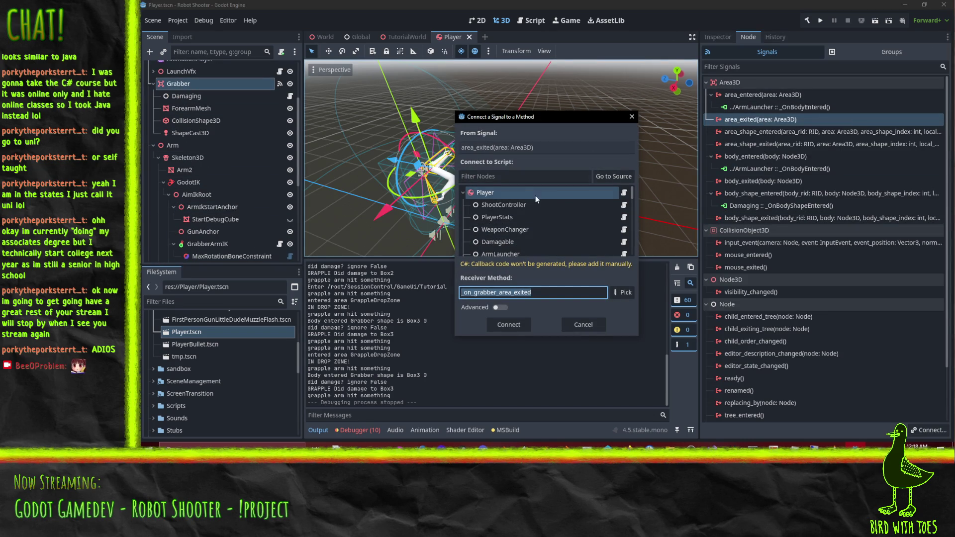
pyautogui.scroll(-3, 498, 233)
pyautogui.click(479, 237)
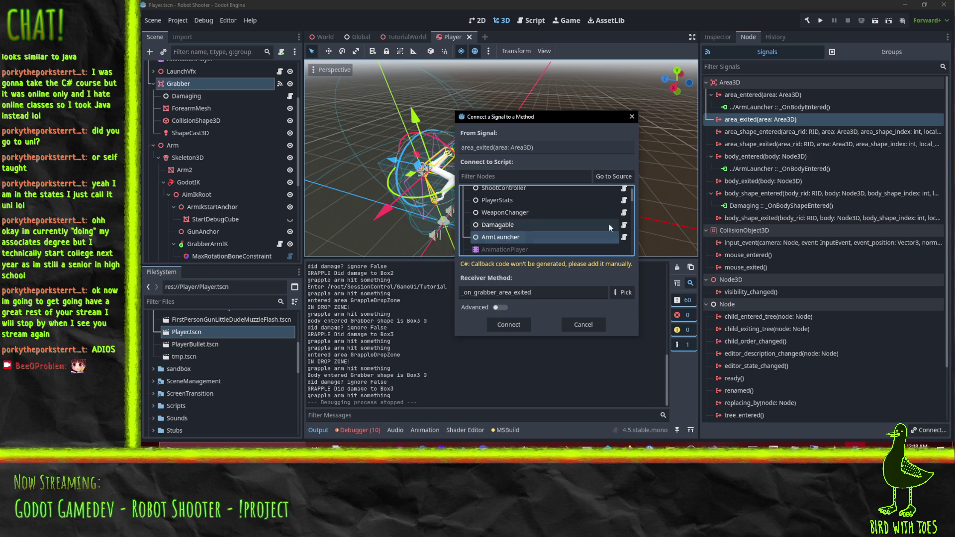
pyautogui.click(621, 293)
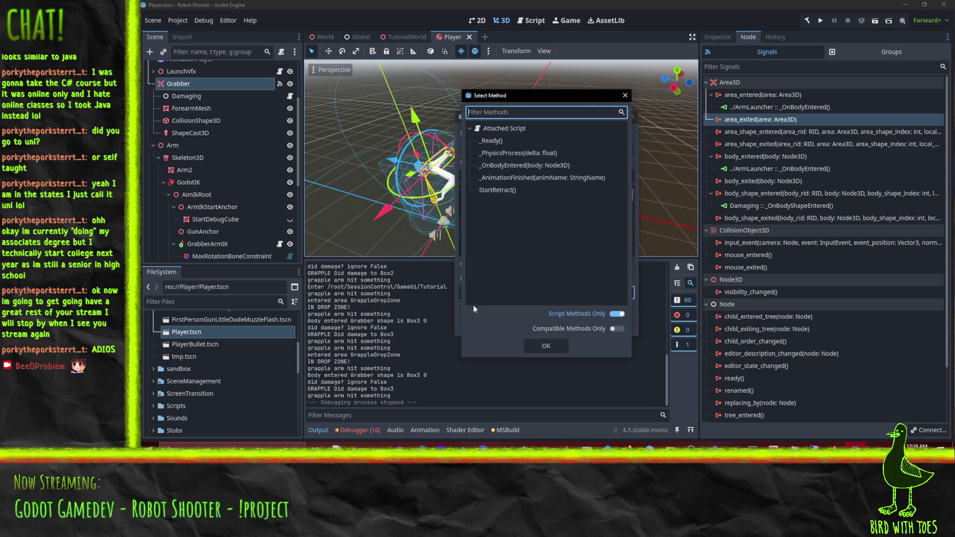
pyautogui.click(517, 166)
pyautogui.click(545, 347)
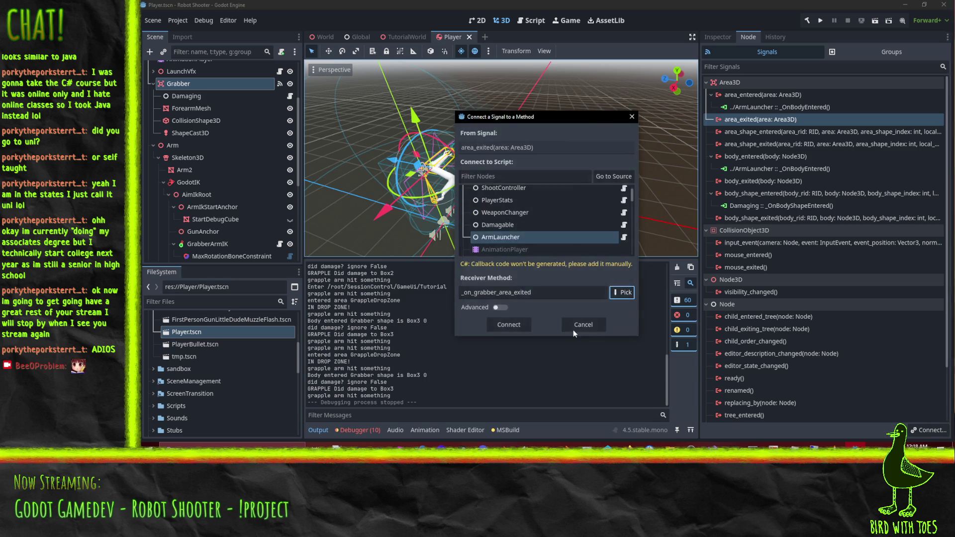
pyautogui.click(577, 326)
pyautogui.click(808, 20)
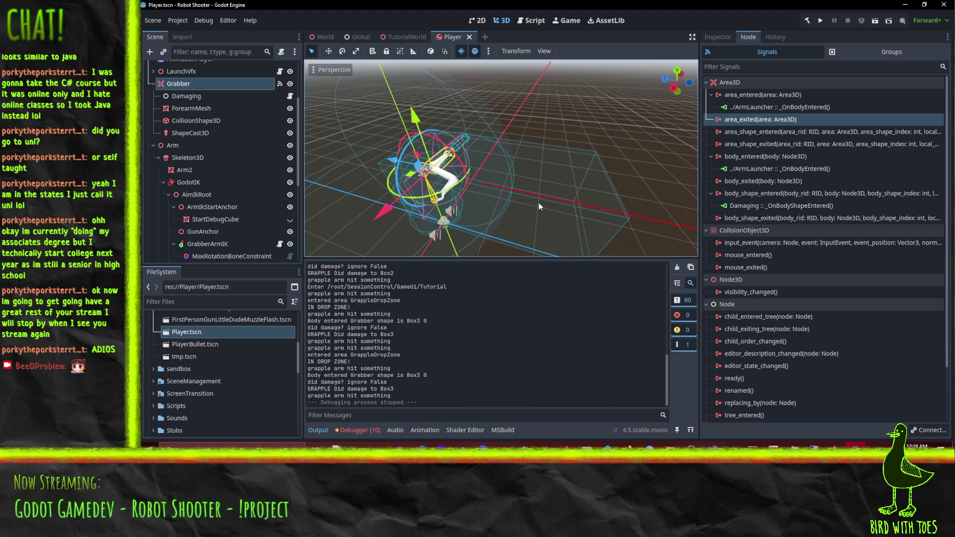
# Retry the area_exited connection, check the method picker again, and cancel without connecting.
pyautogui.rightClick(754, 120)
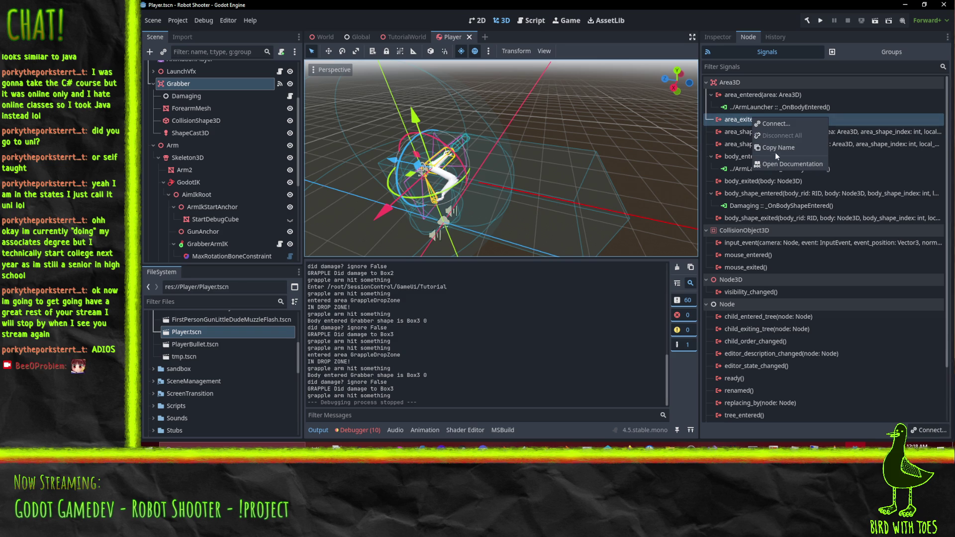
pyautogui.click(777, 122)
pyautogui.scroll(-2, 541, 231)
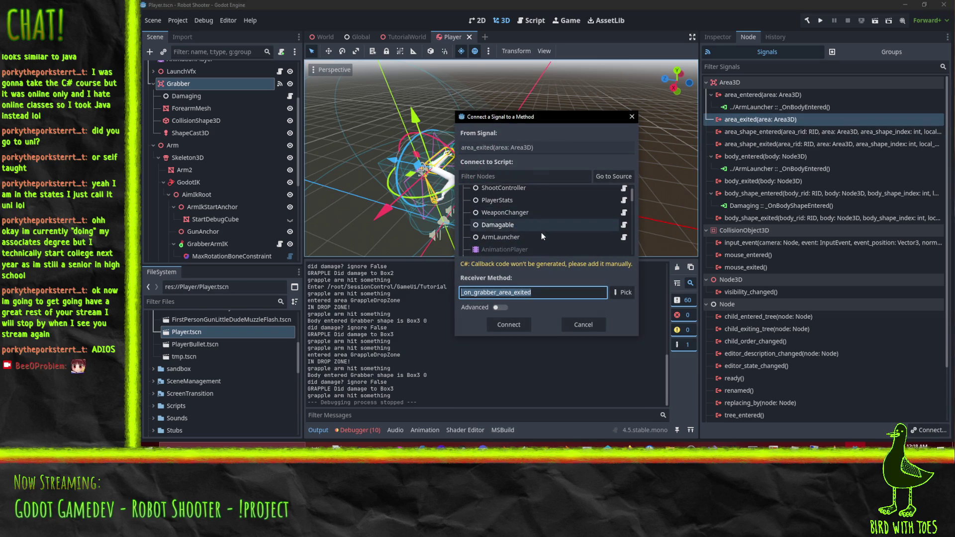
pyautogui.click(619, 293)
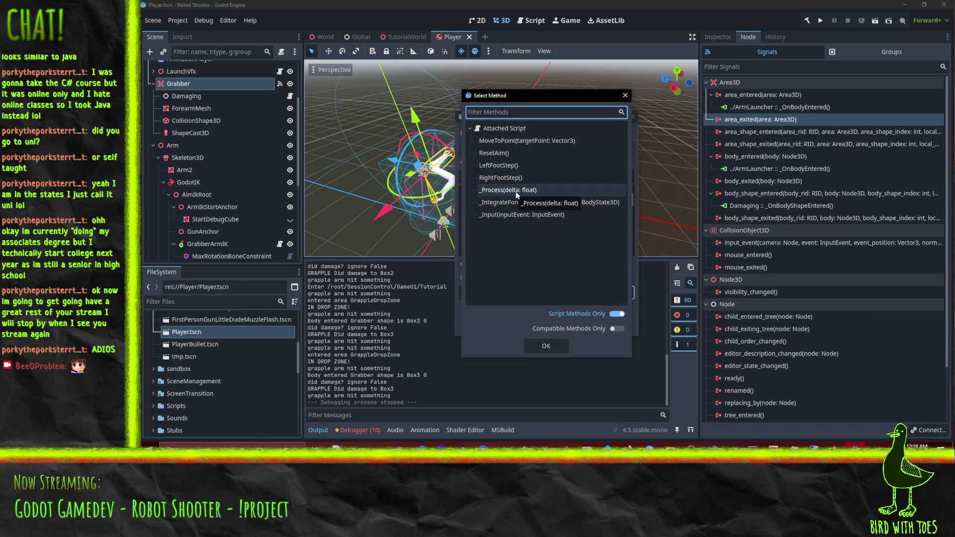
pyautogui.press('Escape')
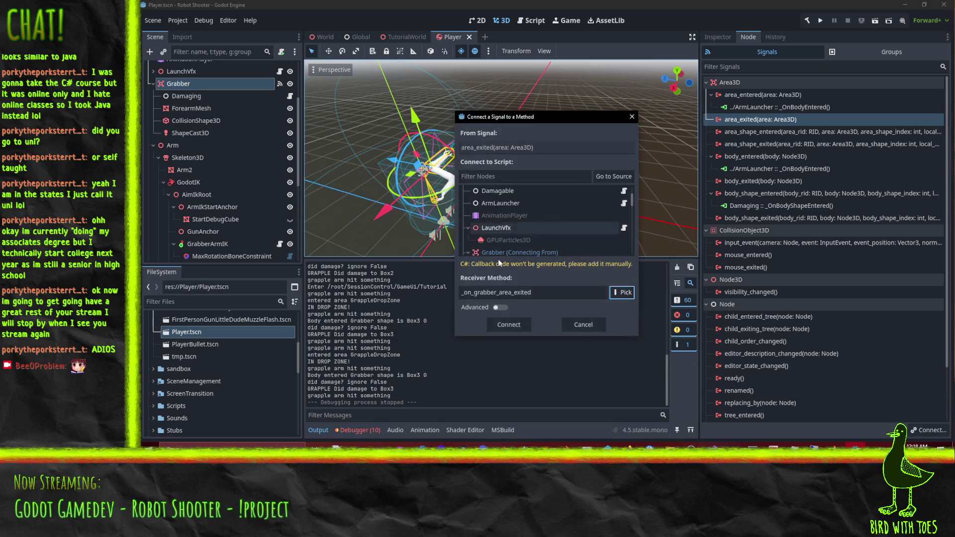
pyautogui.click(623, 293)
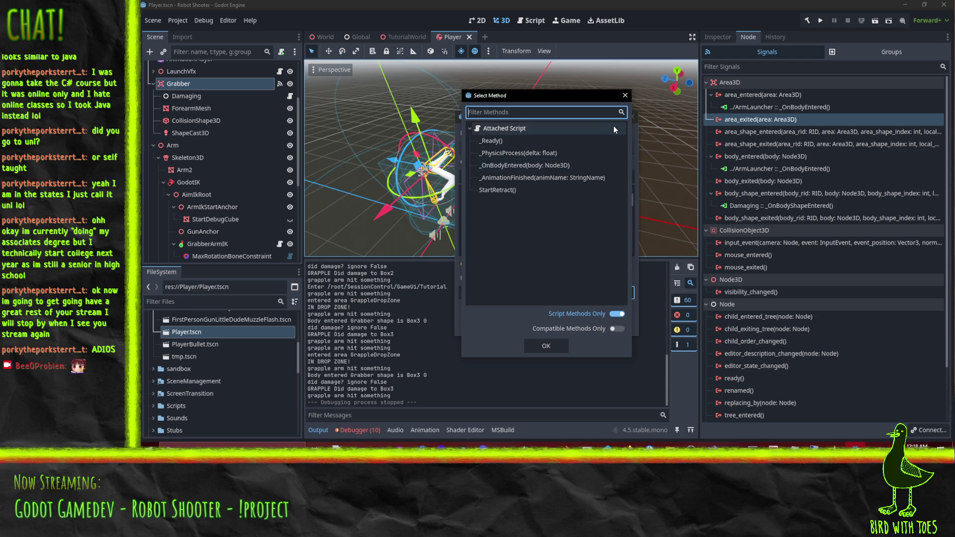
pyautogui.click(625, 96)
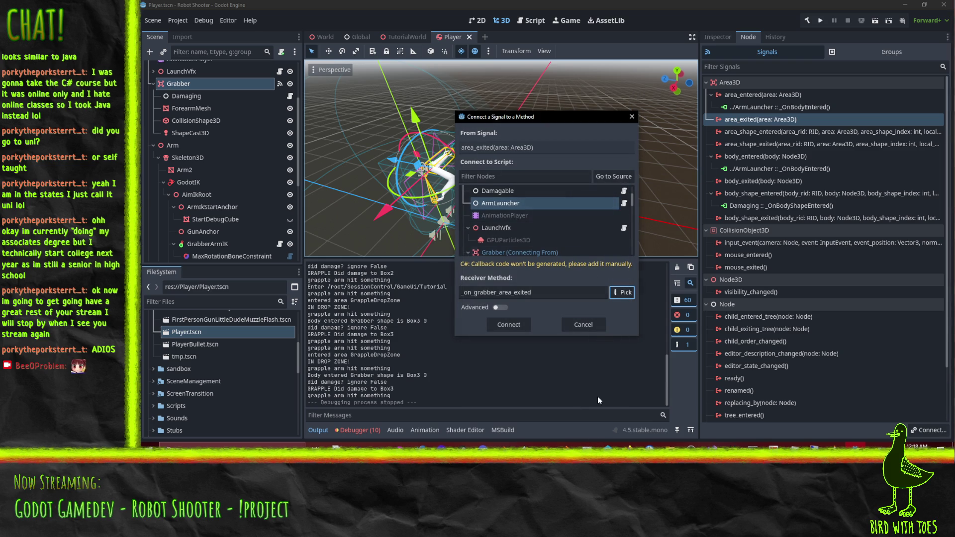
pyautogui.click(583, 325)
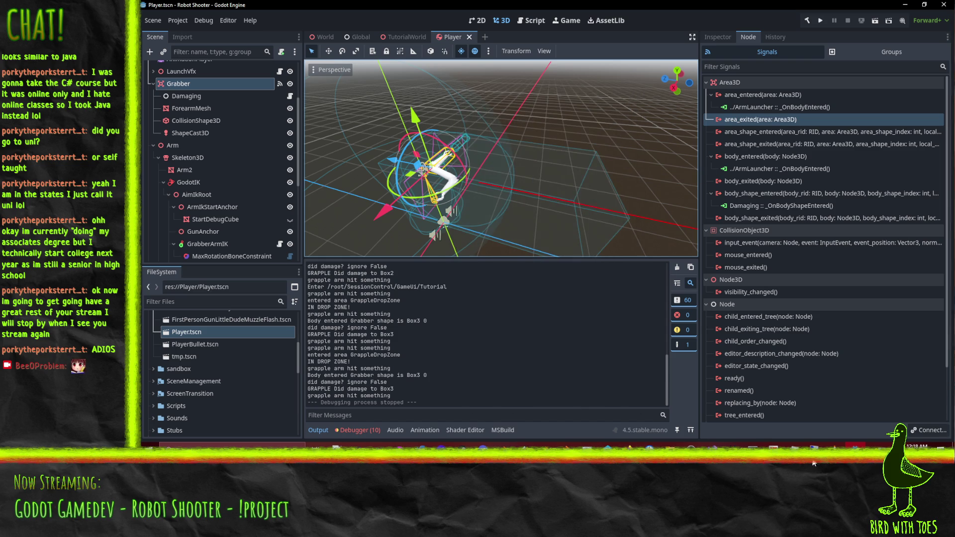
# Change the _OnAreaExited parameter type from Node3D to Area3D.
pyautogui.click(712, 445)
pyautogui.doubleClick(368, 121)
pyautogui.write('Area3')
pyautogui.press('Tab')
pyautogui.press('Down')
pyautogui.press('Down')
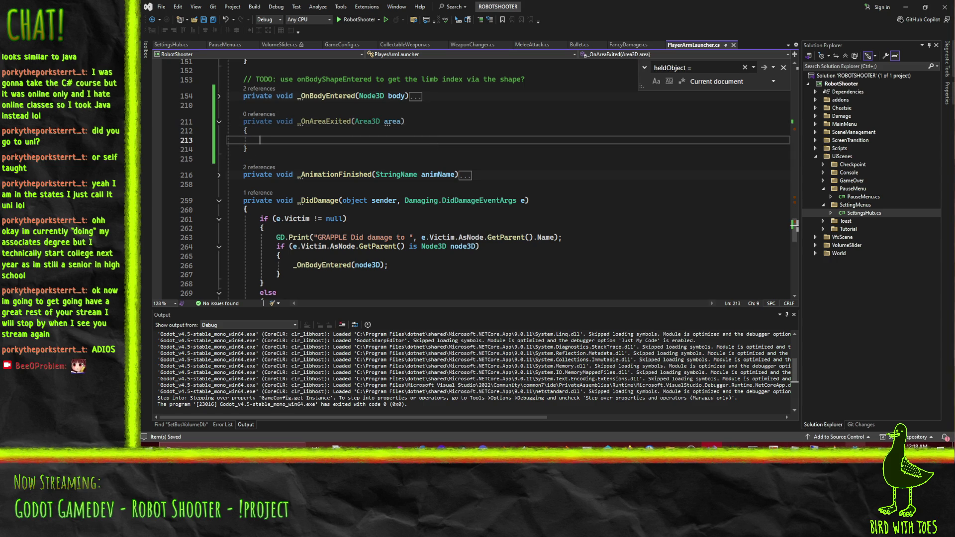
pyautogui.hotkey('alt', 'Tab')
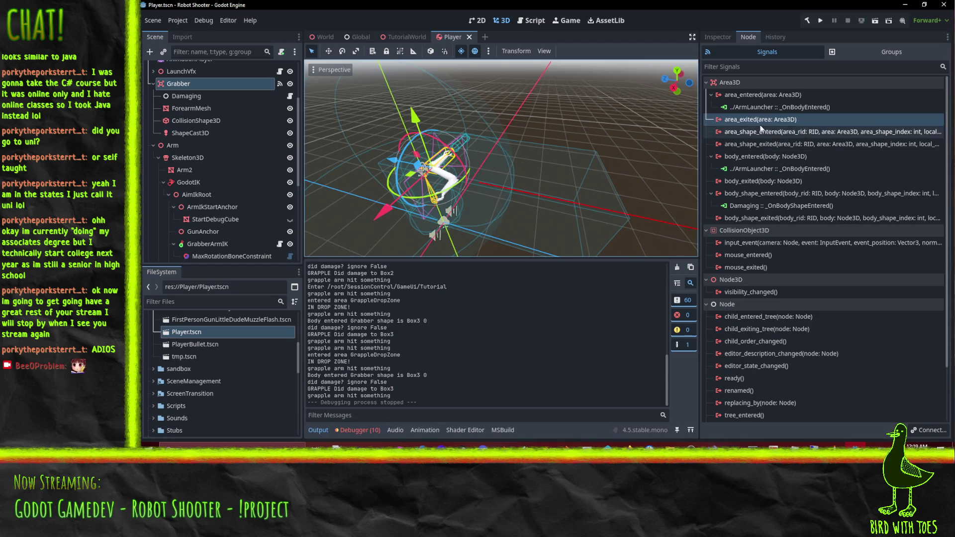
# Open the connect dialog for Grabber's area_exited signal, viewing the method picker without choosing.
pyautogui.rightClick(755, 122)
pyautogui.click(814, 127)
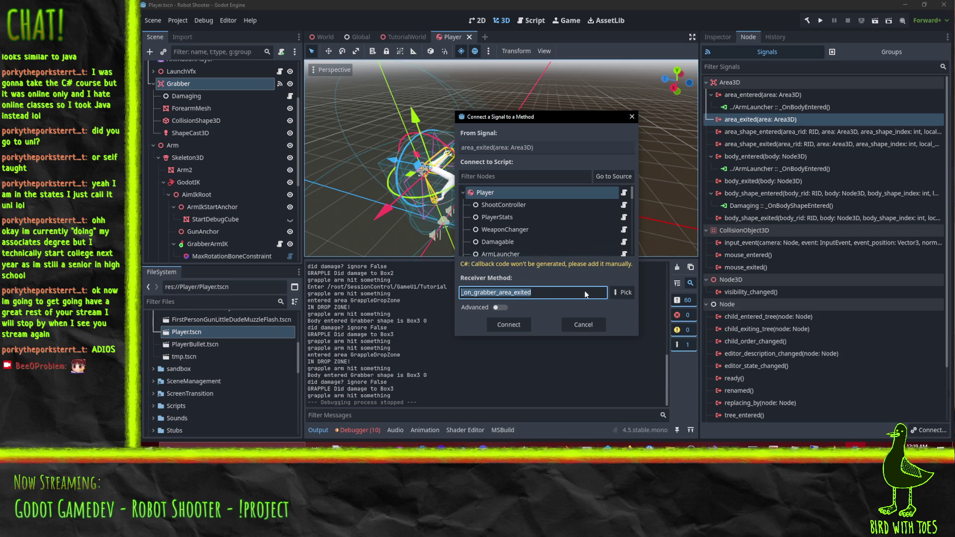
pyautogui.click(622, 292)
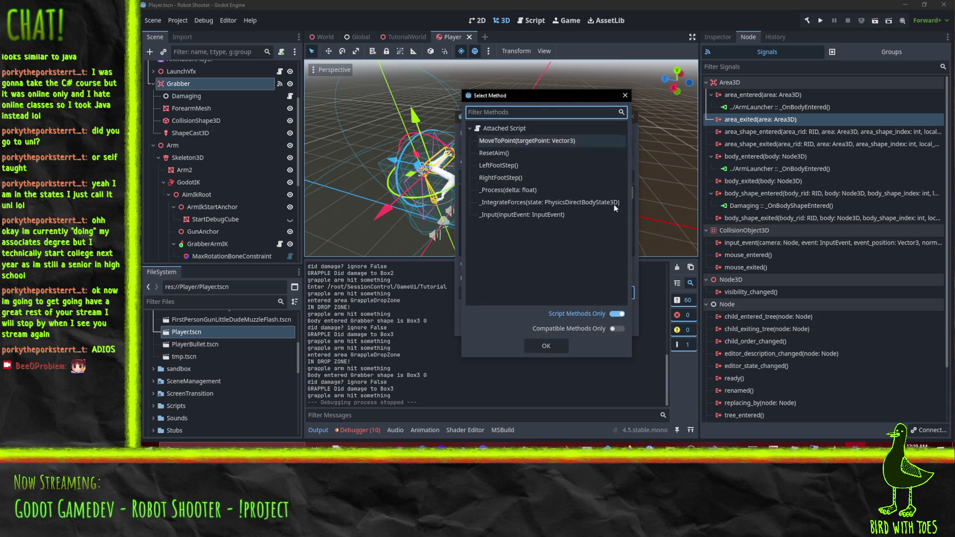
pyautogui.press('Escape')
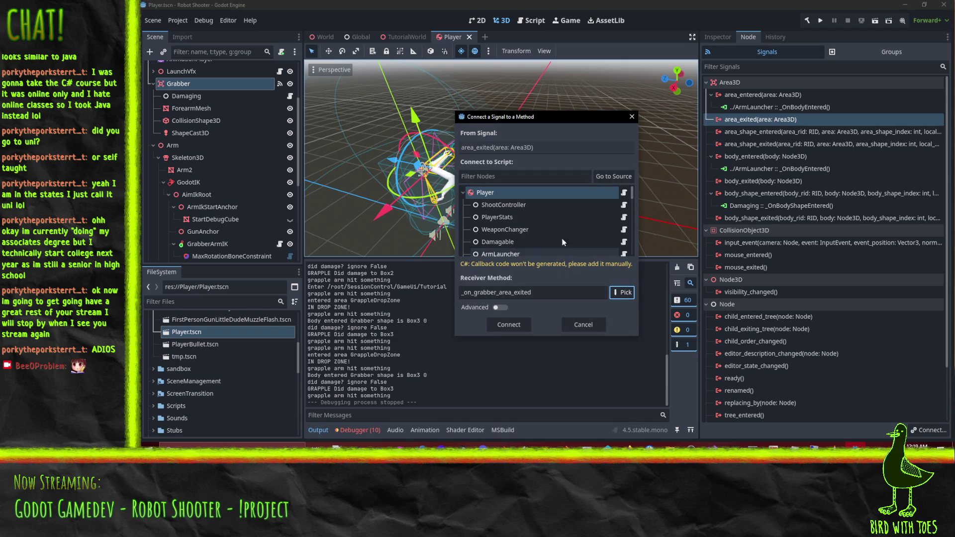
pyautogui.scroll(-2, 515, 235)
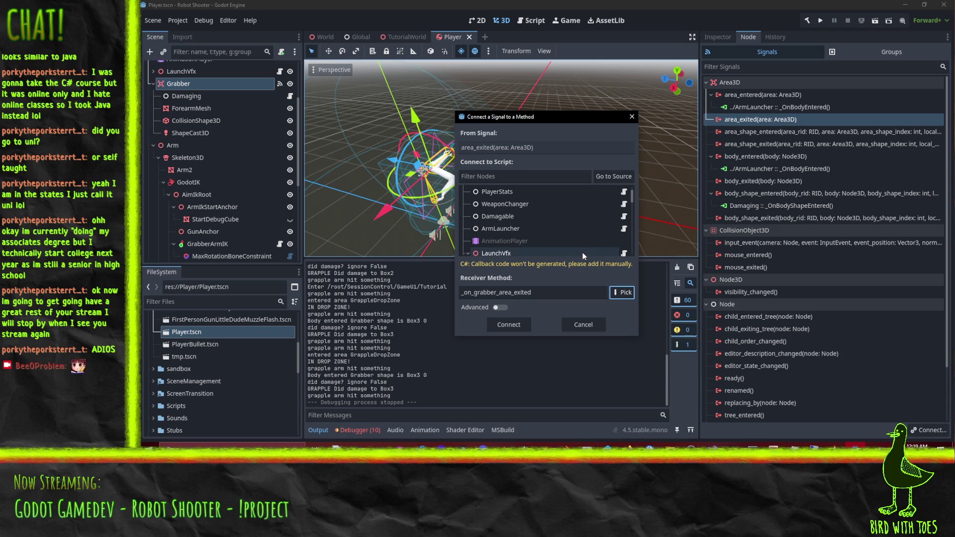
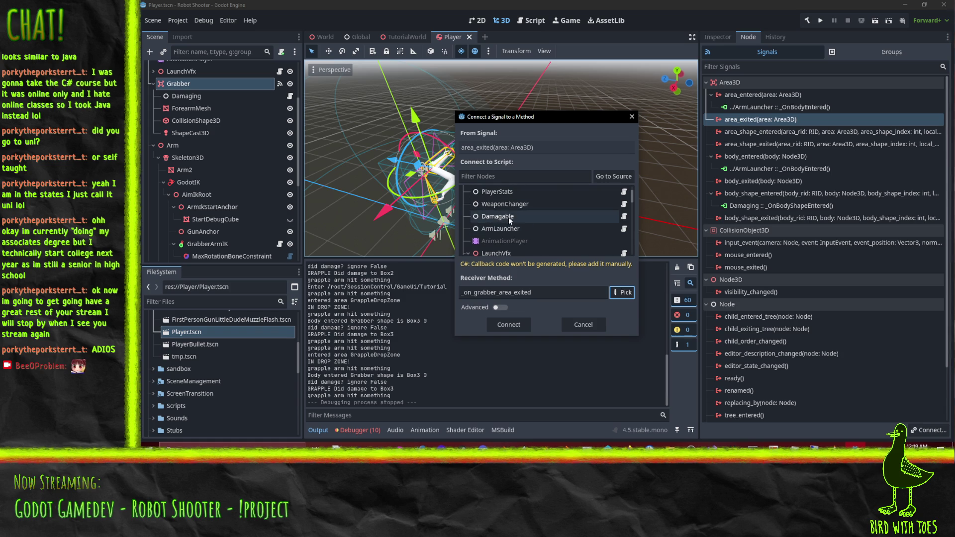
# Abandon the first ArmLauncher connection attempt and build the C# project.
pyautogui.click(552, 229)
pyautogui.click(636, 297)
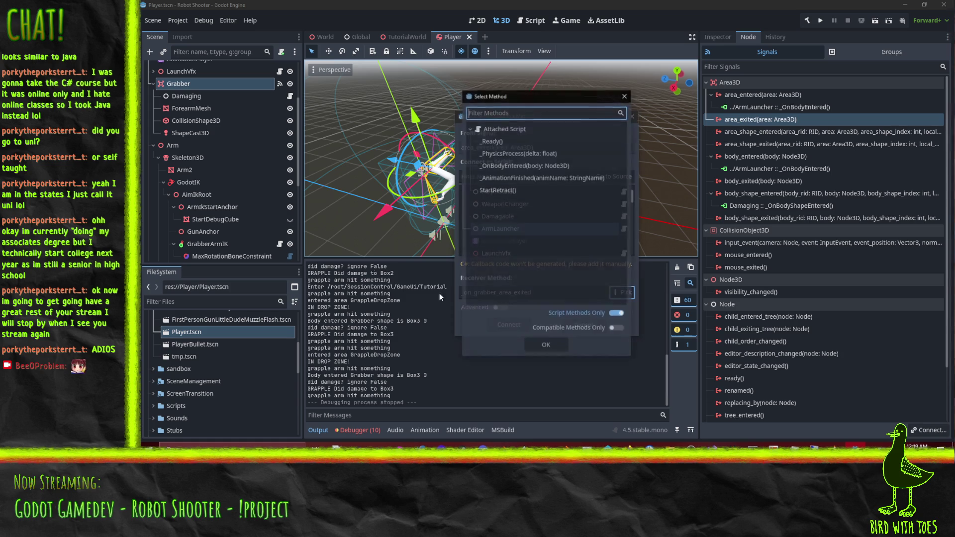
pyautogui.click(543, 179)
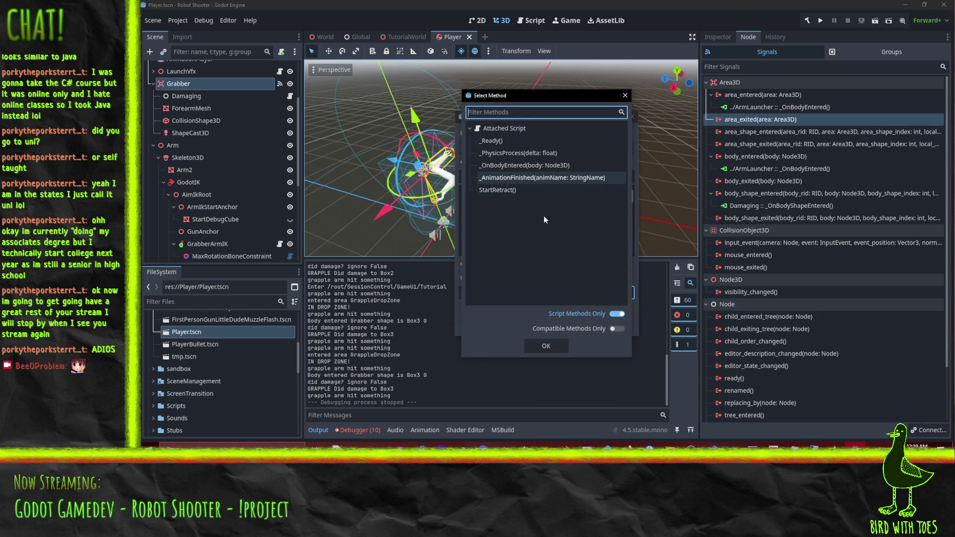
pyautogui.click(547, 348)
pyautogui.click(580, 330)
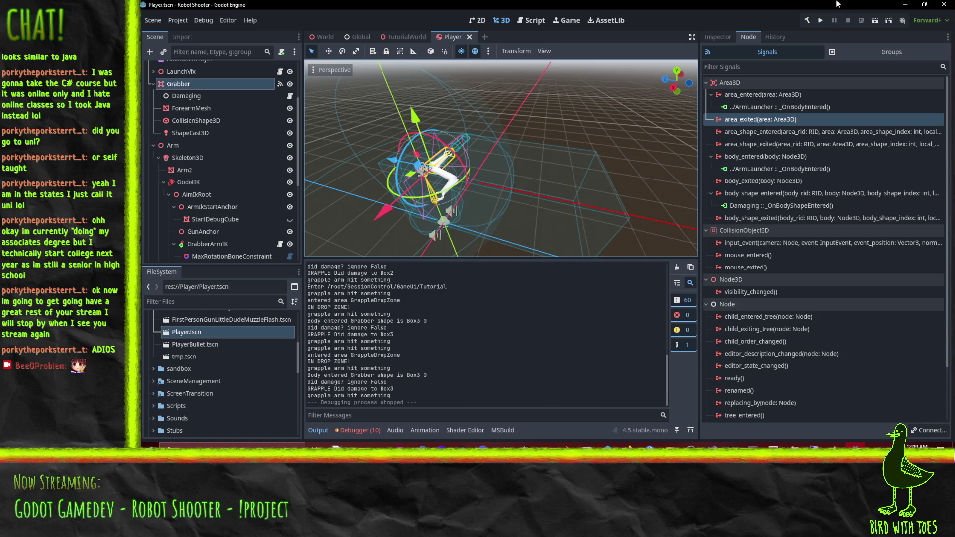
pyautogui.click(807, 20)
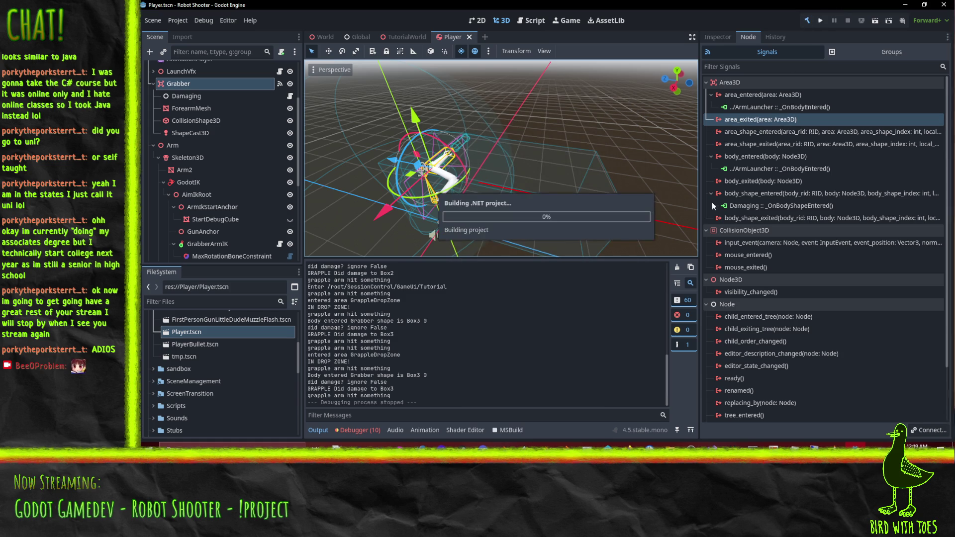
# Connect the Grabber's area_exited signal to ArmLauncher's _OnAreaExited receiver method.
pyautogui.rightClick(756, 121)
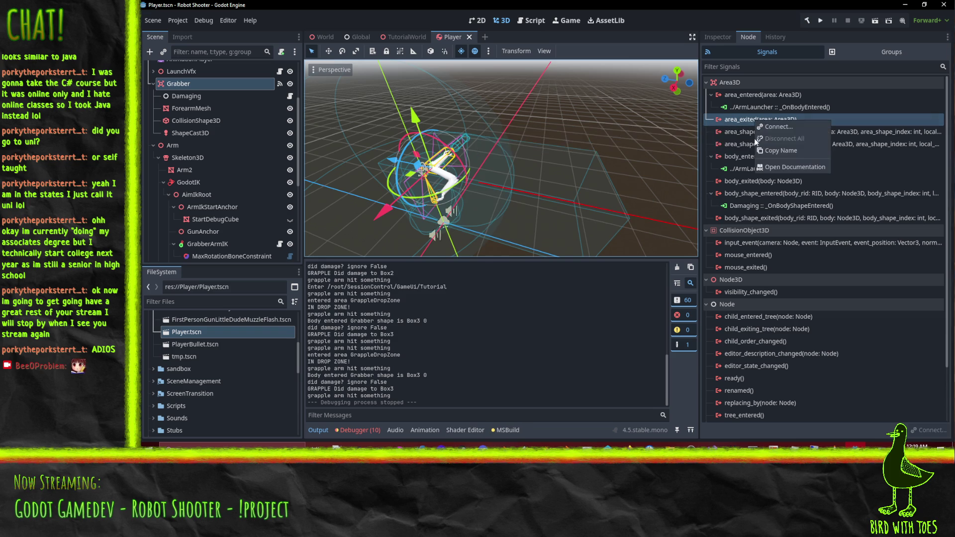
pyautogui.click(791, 127)
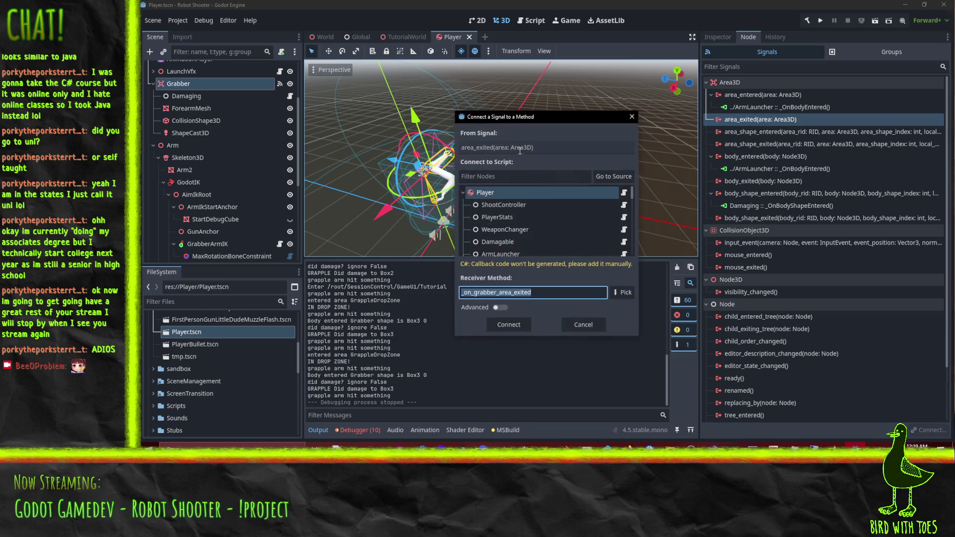
pyautogui.scroll(-2, 529, 246)
pyautogui.click(529, 237)
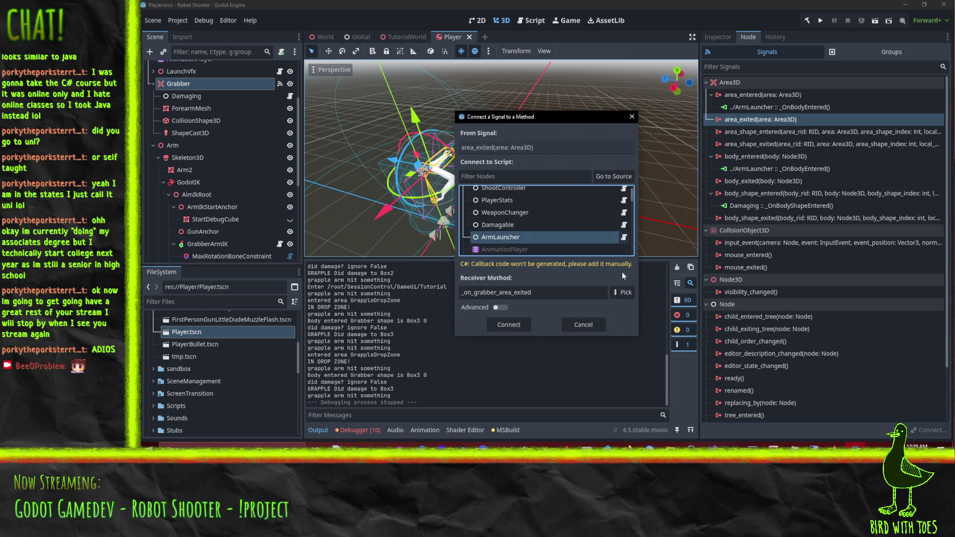
pyautogui.click(622, 293)
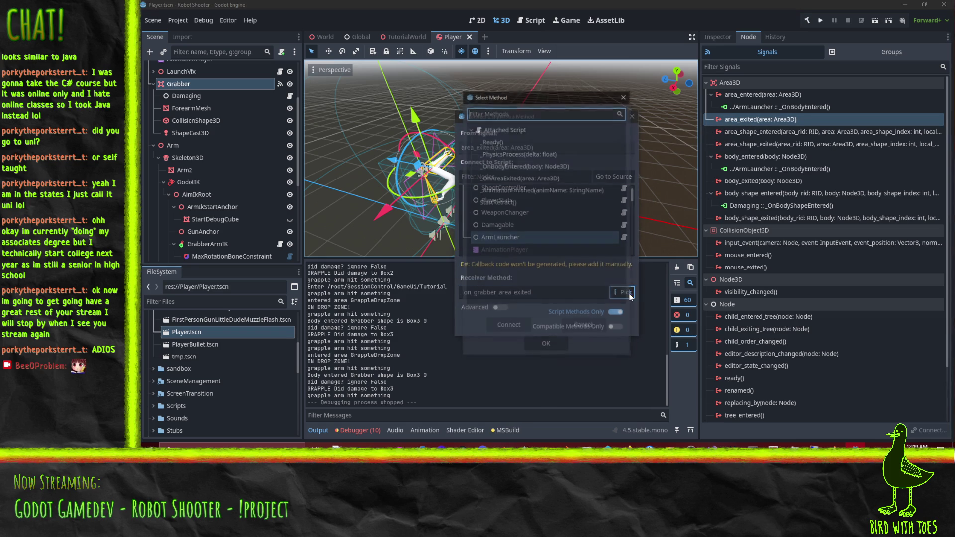
pyautogui.click(526, 180)
pyautogui.click(545, 343)
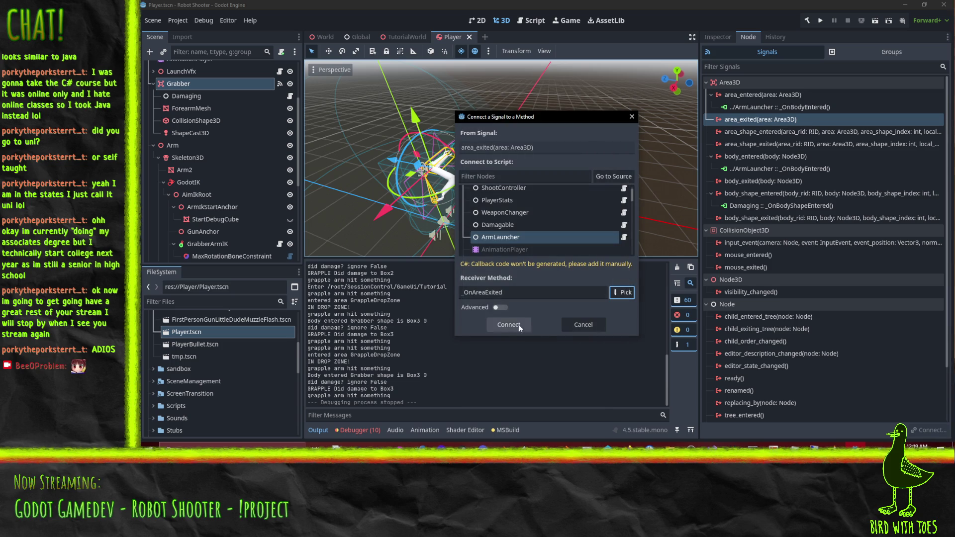
pyautogui.click(508, 325)
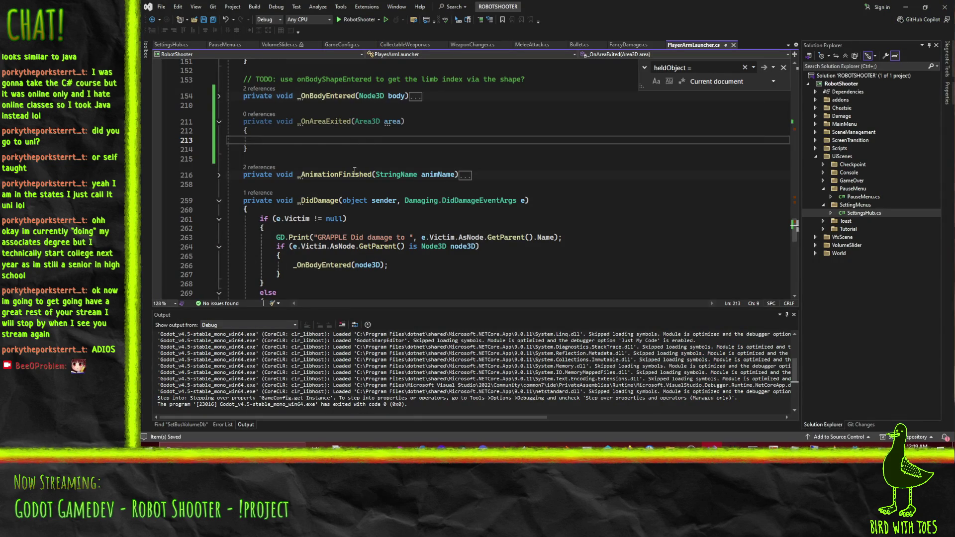
# Copy the drop-zone if-block from _OnBodyEntered and paste it into _OnAreaExited.
pyautogui.scroll(2, 372, 106)
pyautogui.click(219, 151)
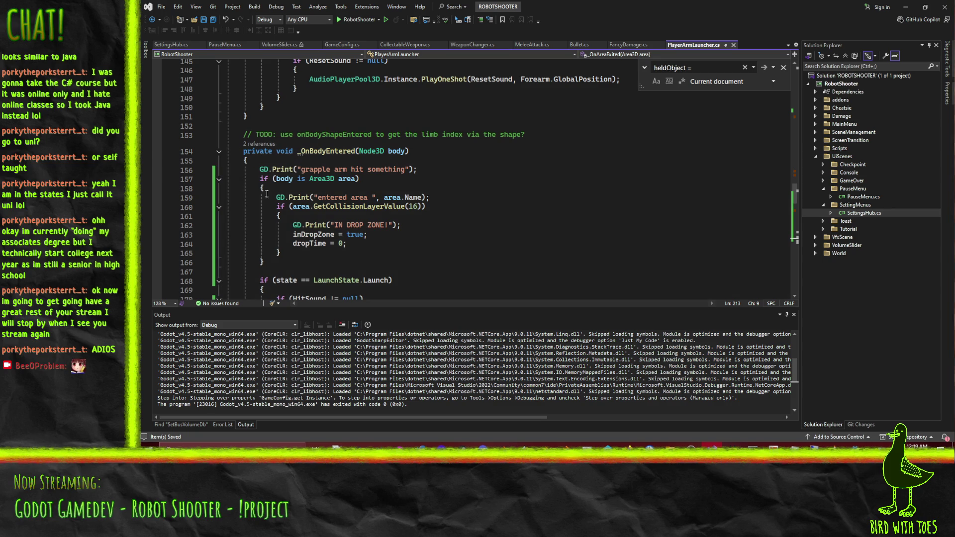
pyautogui.scroll(-3, 304, 179)
pyautogui.click(297, 123)
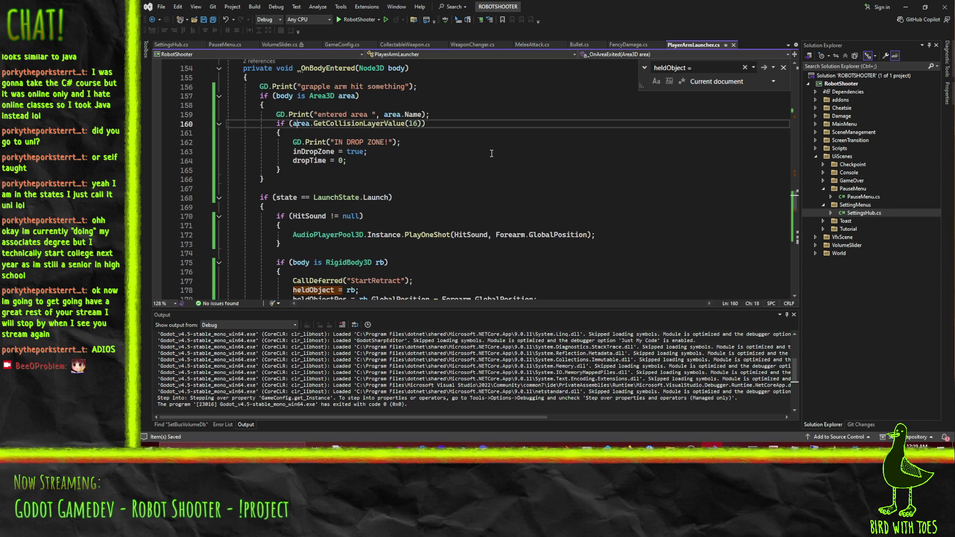
pyautogui.press('Home')
pyautogui.hotkey('shift', 'Down')
pyautogui.hotkey('shift', 'Down')
pyautogui.hotkey('shift', 'Down')
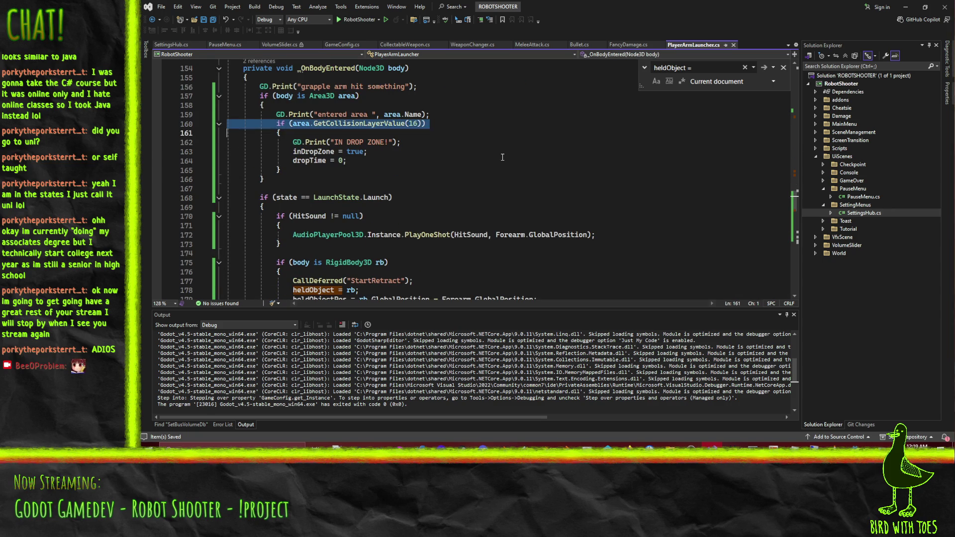
pyautogui.hotkey('shift', 'Down')
pyautogui.hotkey('ctrl', 'c')
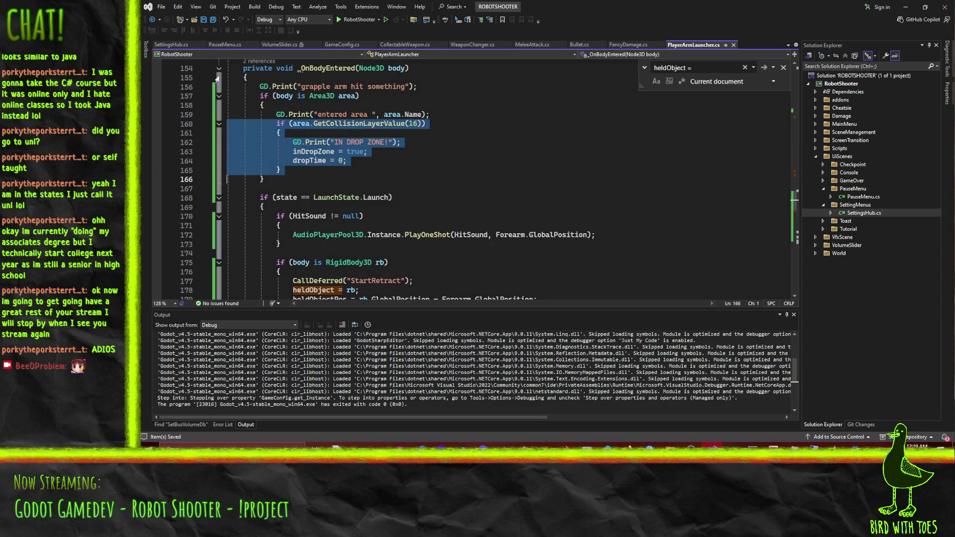
pyautogui.click(219, 68)
pyautogui.click(357, 113)
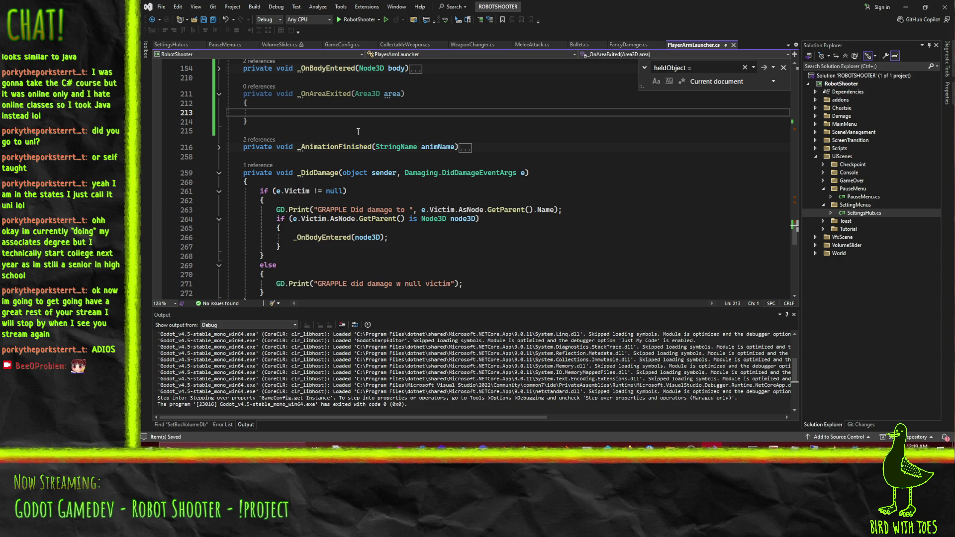
pyautogui.hotkey('ctrl', 'v')
# Change the message to NOT IN DROP ZONE!, add a BUG comment about overlapping zones, and save.
pyautogui.click(318, 128)
pyautogui.write('NOT')
pyautogui.press('Up')
pyautogui.press('Up')
pyautogui.hotkey('ctrl', 'Return')
pyautogui.write('/')
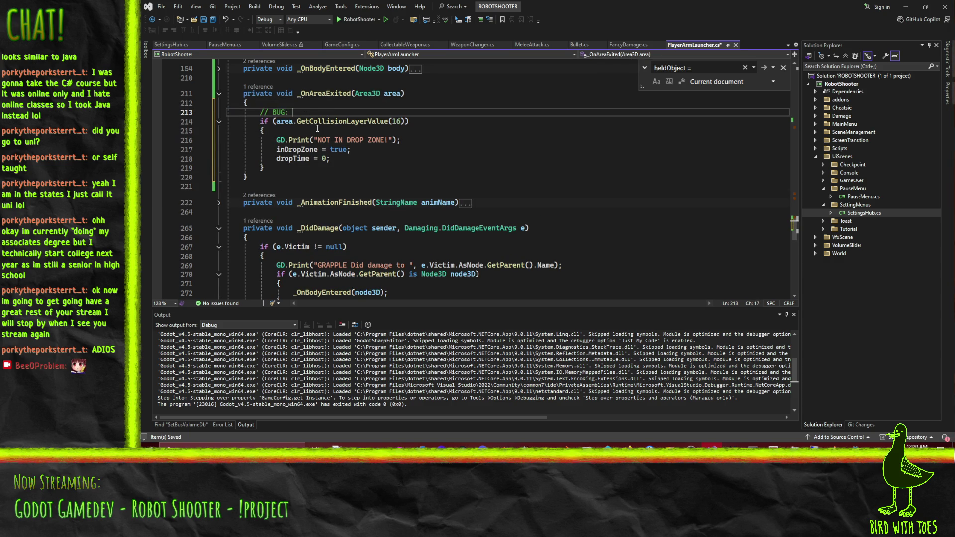
pyautogui.write(' BUG: this will not')
pyautogui.press('BackSpace')
pyautogui.press('BackSpace')
pyautogui.press('BackSpace')
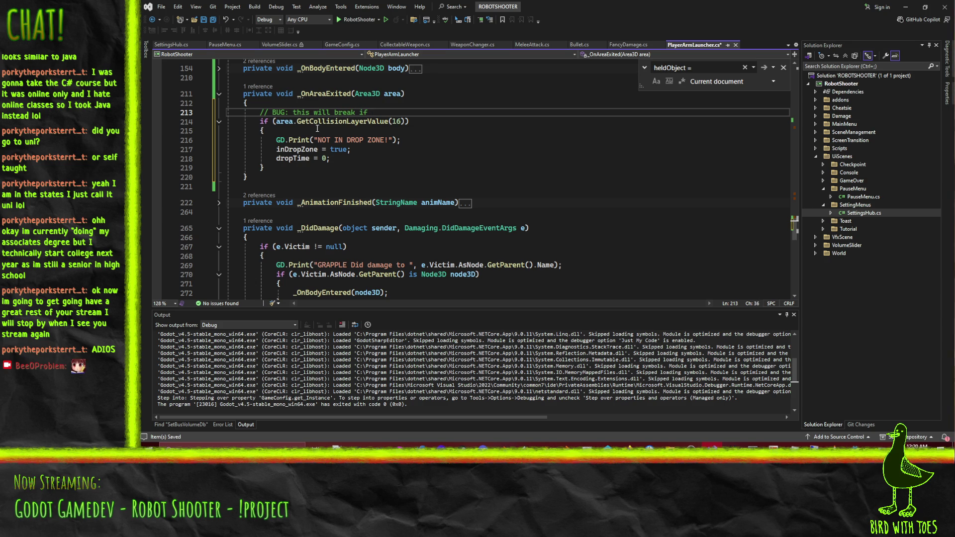
pyautogui.write('zones a')
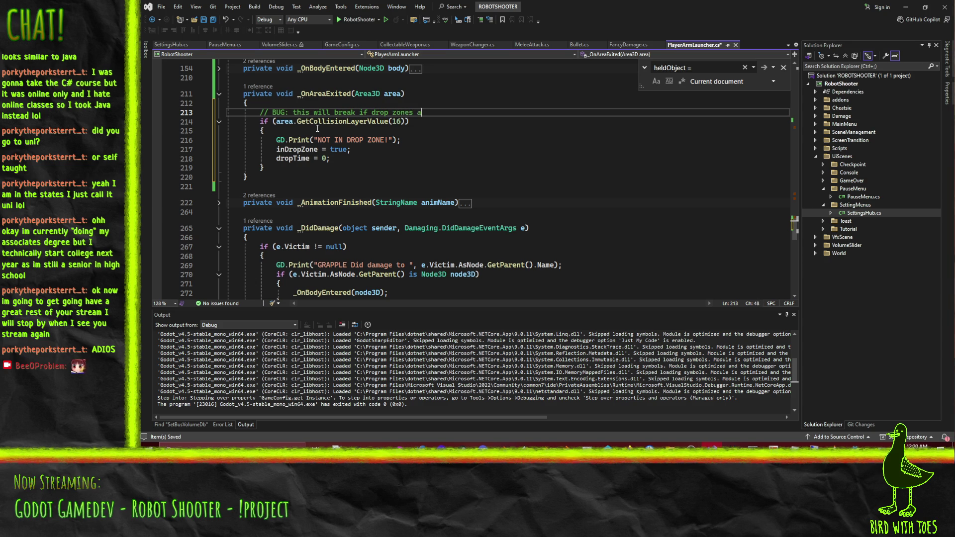
pyautogui.write('re overlappion')
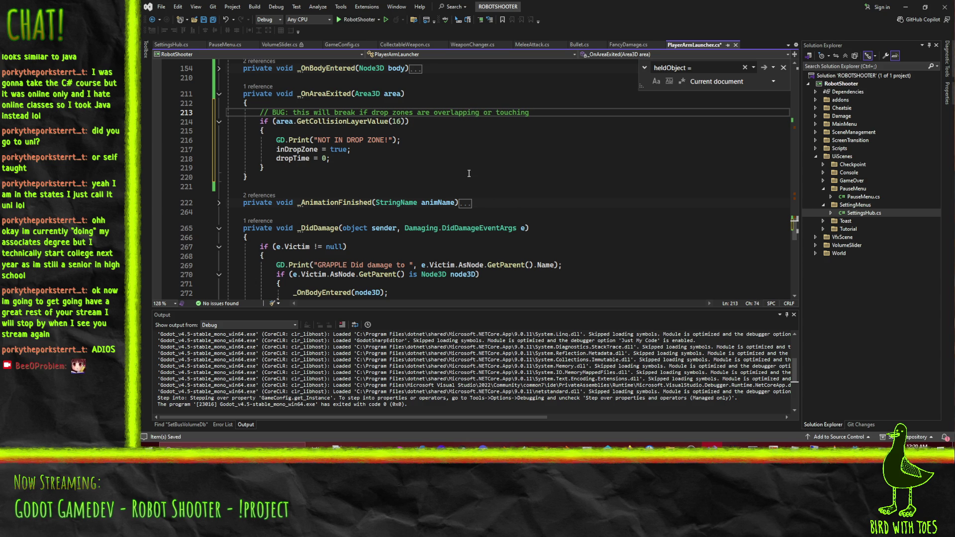
pyautogui.press('Return')
pyautogui.write('/')
pyautogui.press('BackSpace')
pyautogui.press('BackSpace')
pyautogui.press('BackSpace')
pyautogui.press('BackSpace')
pyautogui.press('BackSpace')
pyautogui.press('BackSpace')
pyautogui.write('gh fo')
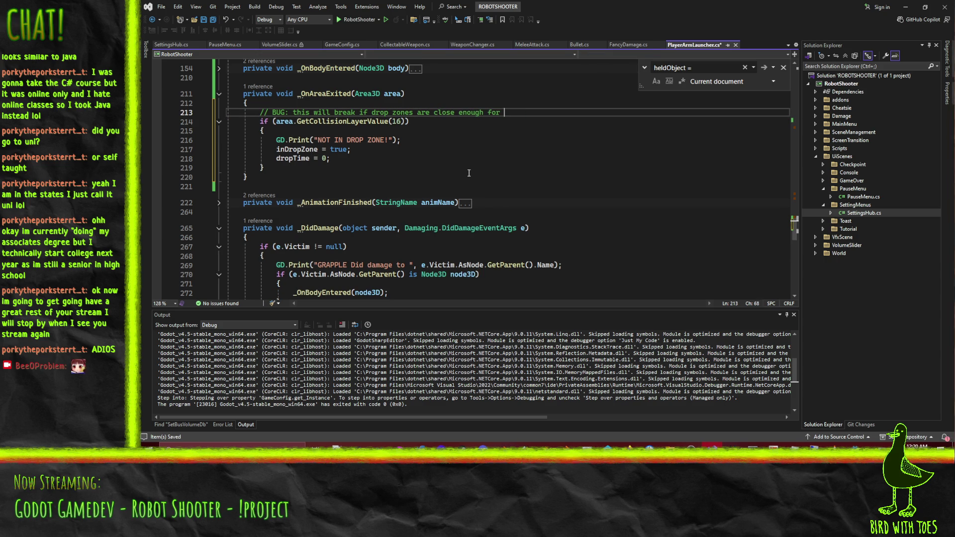
pyautogui.write('r')
pyautogui.press('Return')
pyautogui.hotkey('ctrl', 'z')
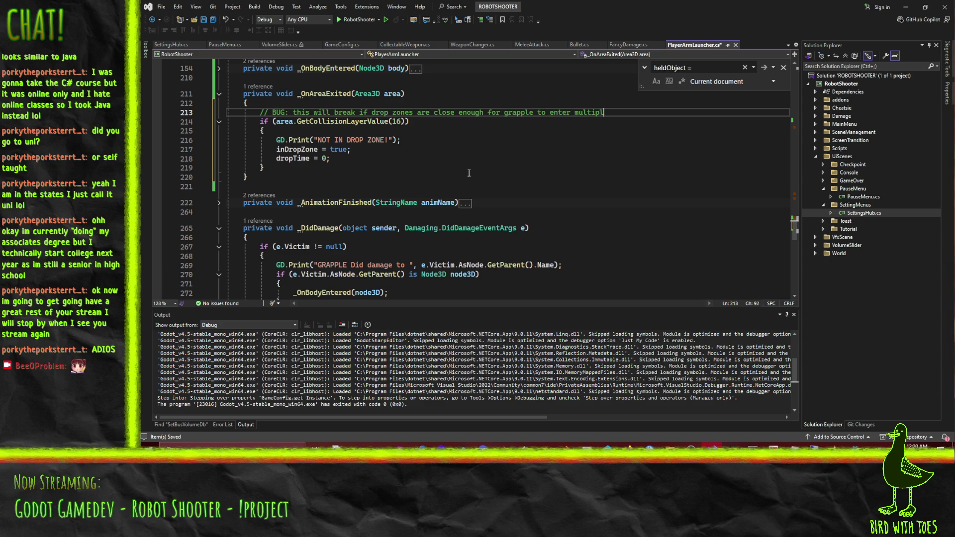
pyautogui.write('e at once')
pyautogui.hotkey('ctrl', 's')
# Set inDropZone to false in _OnAreaExited, save the script, and return to Godot.
pyautogui.doubleClick(339, 149)
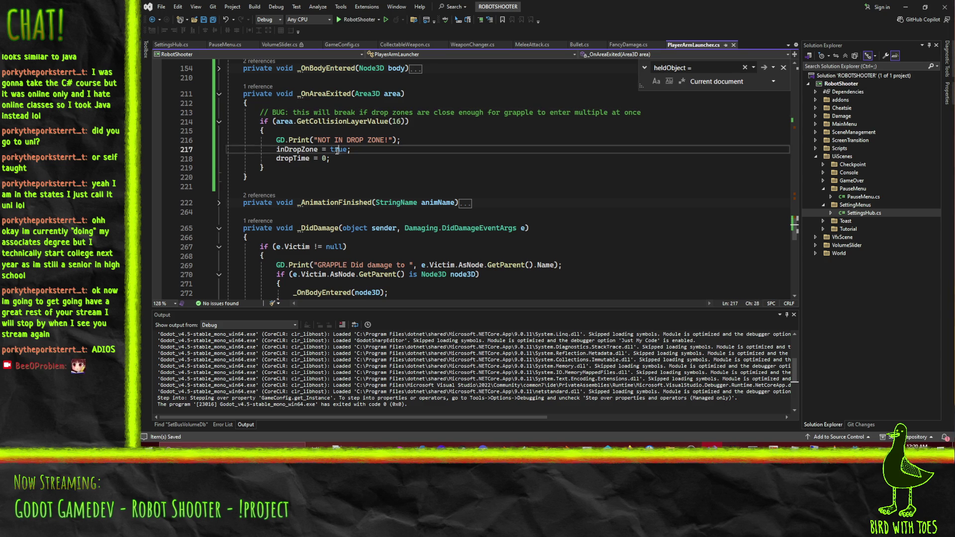
pyautogui.write('false')
pyautogui.press('Escape')
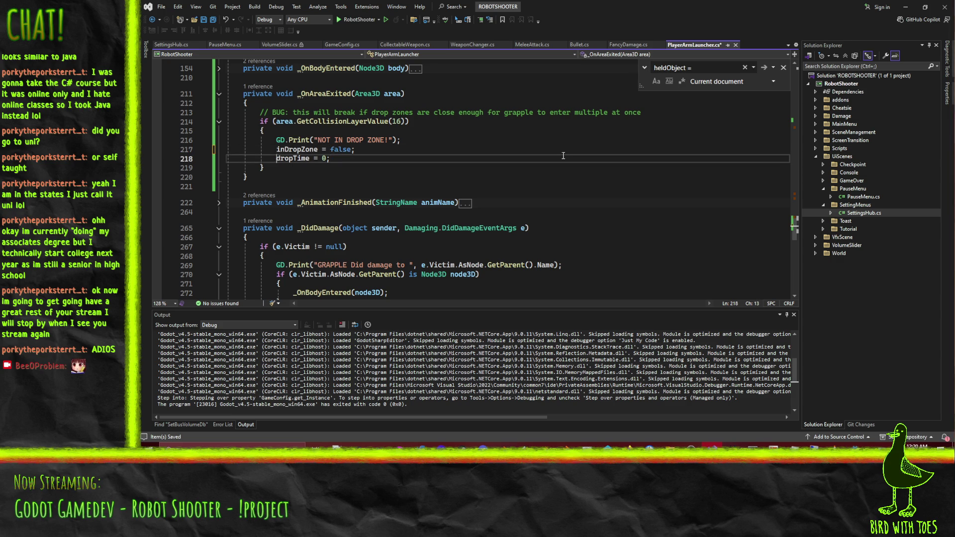
pyautogui.press('Down')
pyautogui.hotkey('ctrl', 'l')
pyautogui.hotkey('ctrl', 's')
pyautogui.hotkey('alt', 'Tab')
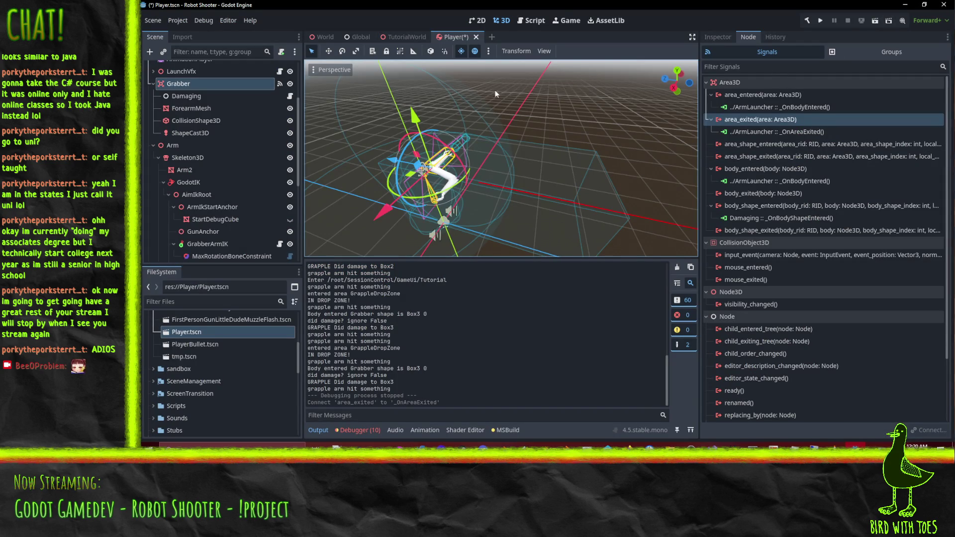
# Save the Player scene, then run the game from the TutorialWorld scene.
pyautogui.hotkey('ctrl', 's')
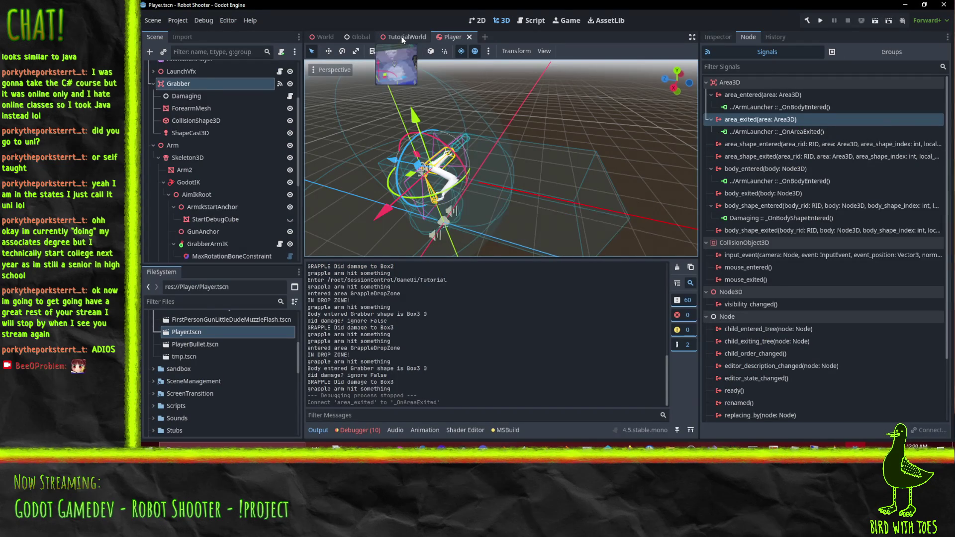
pyautogui.click(402, 37)
pyautogui.click(873, 20)
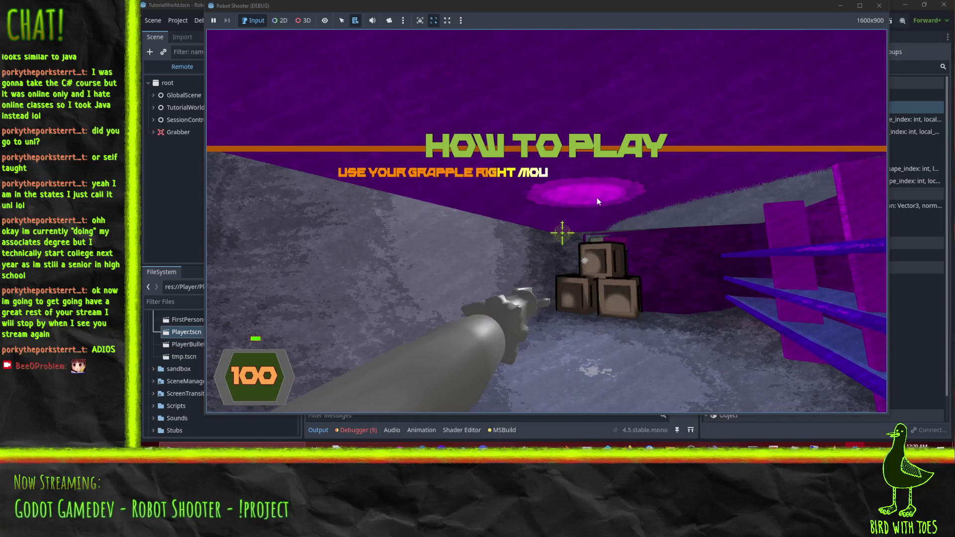
# Fire the gun, grapple a crate, and stop the game, logging IN and NOT IN DROP ZONE! messages.
pyautogui.click(599, 201)
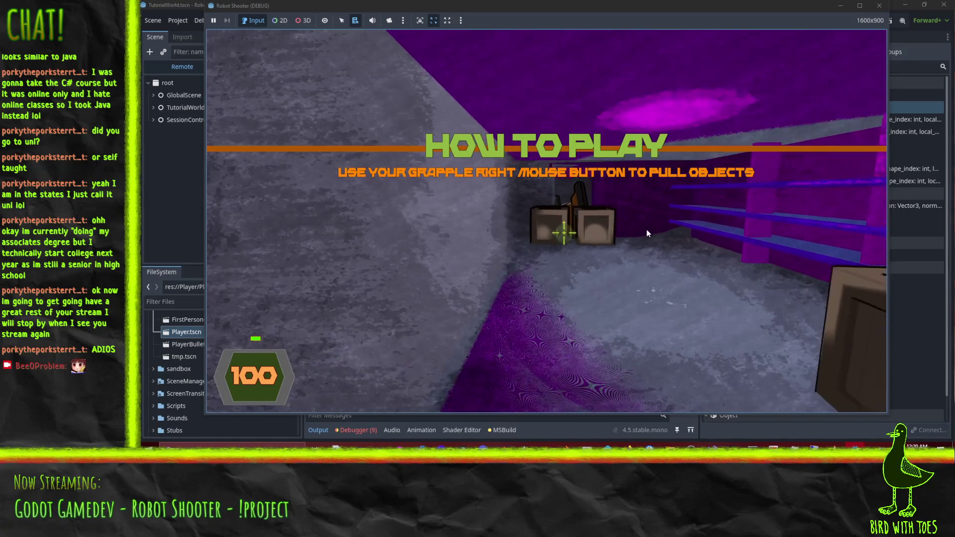
pyautogui.click(657, 219)
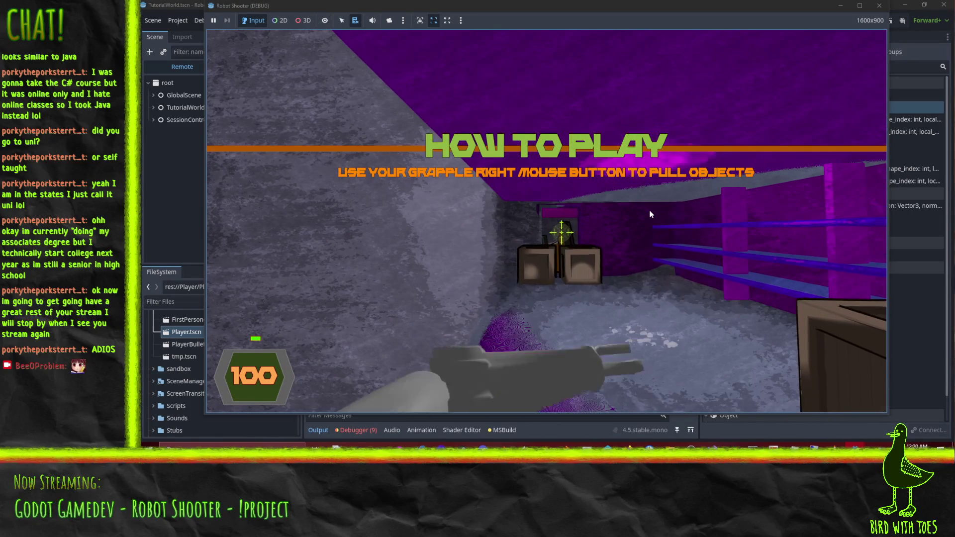
pyautogui.rightClick(650, 210)
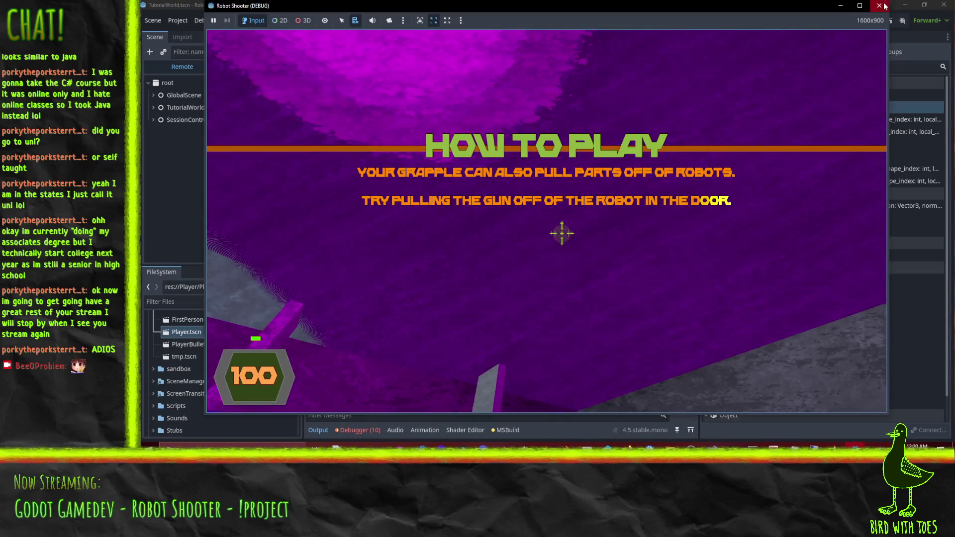
pyautogui.press('F8')
pyautogui.scroll(5, 517, 166)
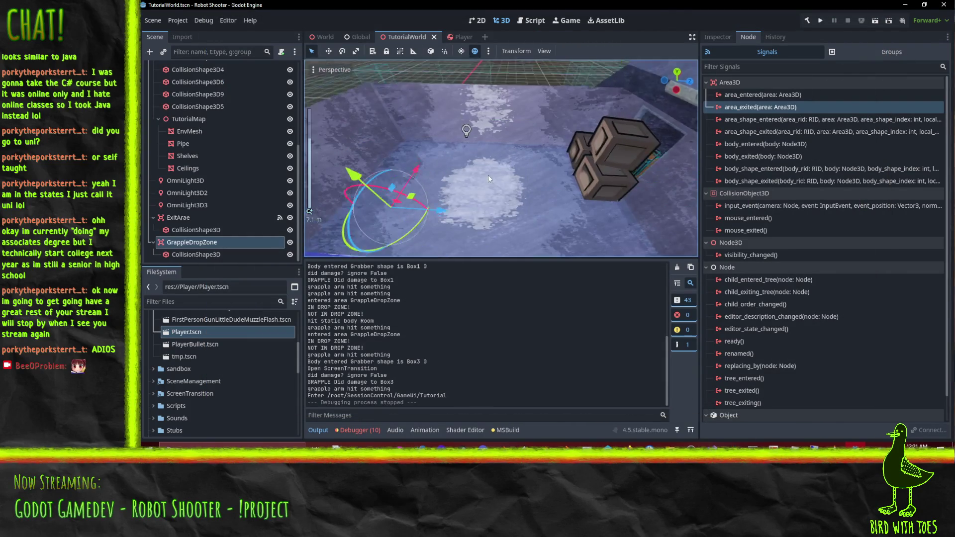
pyautogui.scroll(-5, 505, 187)
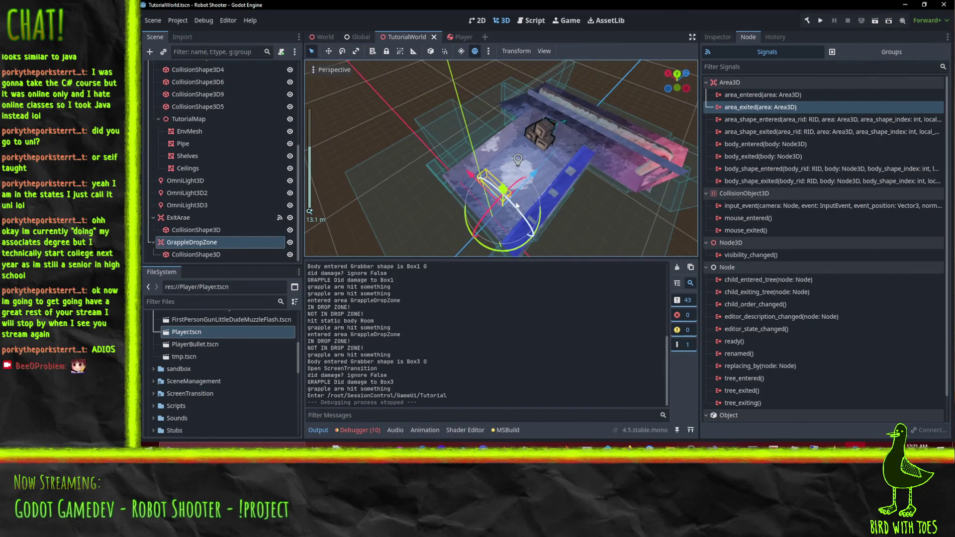
# Nudge the GrappleDropZone along X, then run the scene, grapple Box1, and stop the game.
pyautogui.moveTo(516, 204)
pyautogui.mouseDown()
pyautogui.moveTo(501, 207)
pyautogui.moveTo(514, 223)
pyautogui.moveTo(406, 221)
pyautogui.mouseUp()
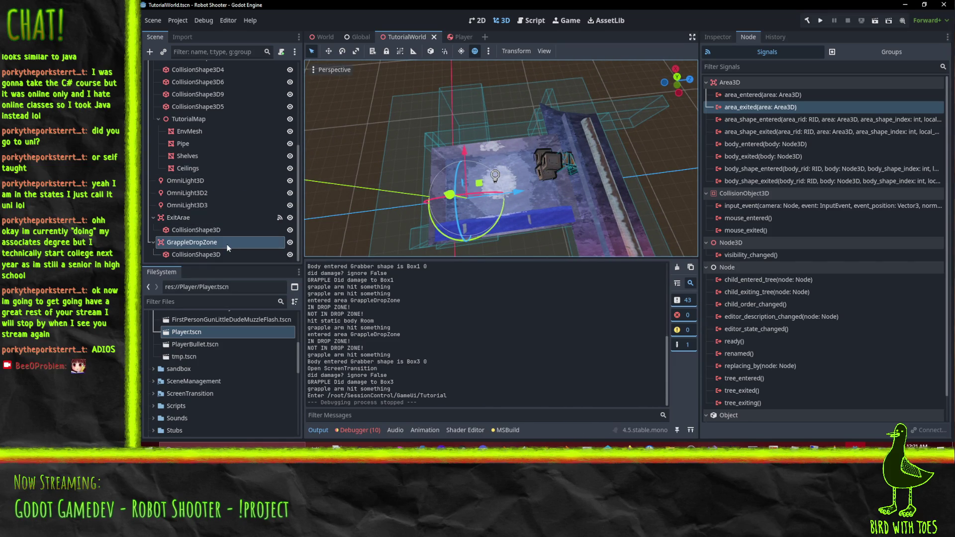
pyautogui.moveTo(521, 192)
pyautogui.mouseDown()
pyautogui.moveTo(542, 189)
pyautogui.moveTo(498, 159)
pyautogui.mouseUp()
pyautogui.click(875, 21)
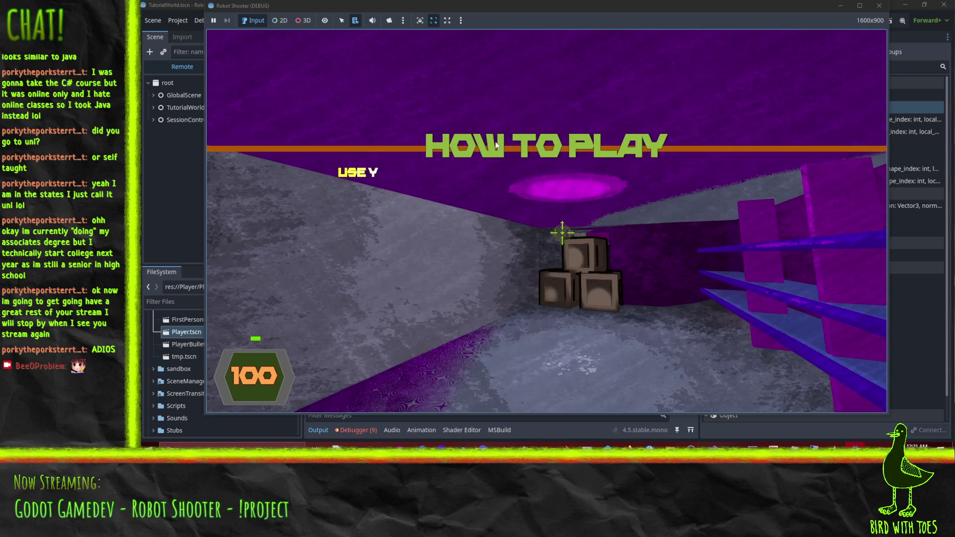
pyautogui.press('w')
pyautogui.press('s')
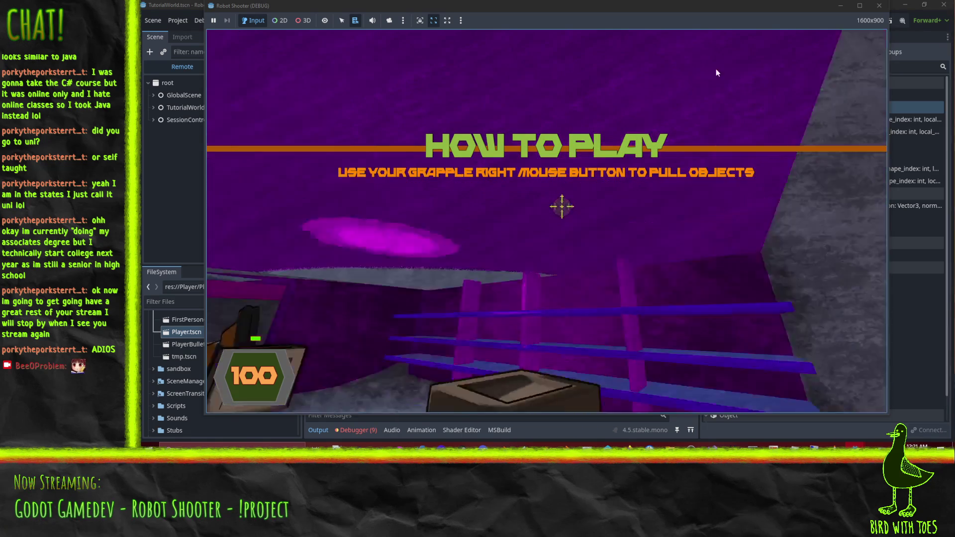
pyautogui.press('F8')
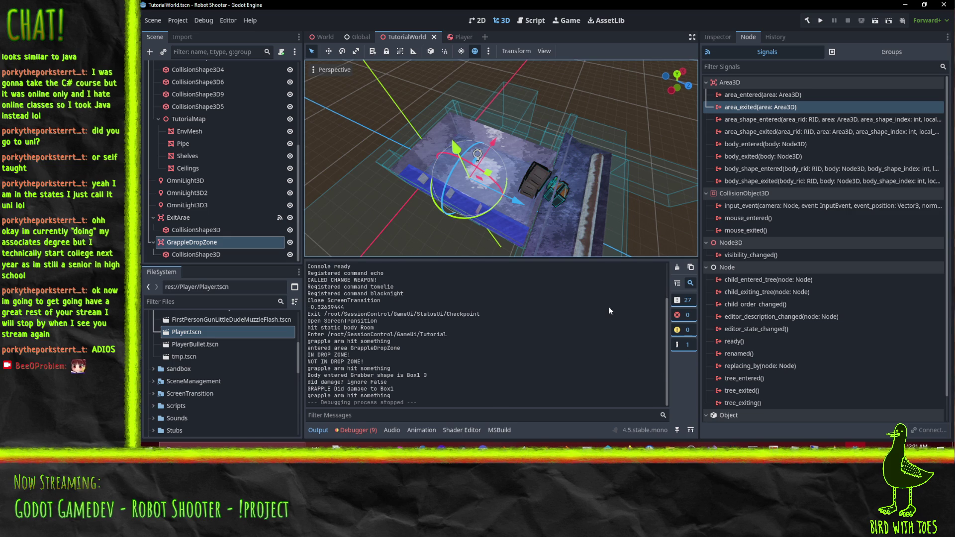
pyautogui.press('F6')
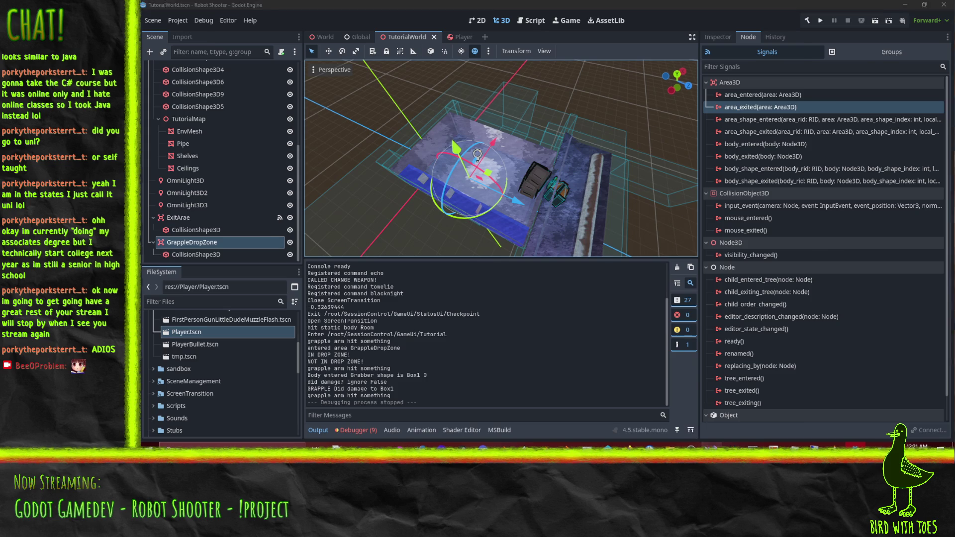
# Insert a GD.Print debug line at the top of the heldObject block in PlayerArmLauncher.cs.
pyautogui.scroll(14, 470, 225)
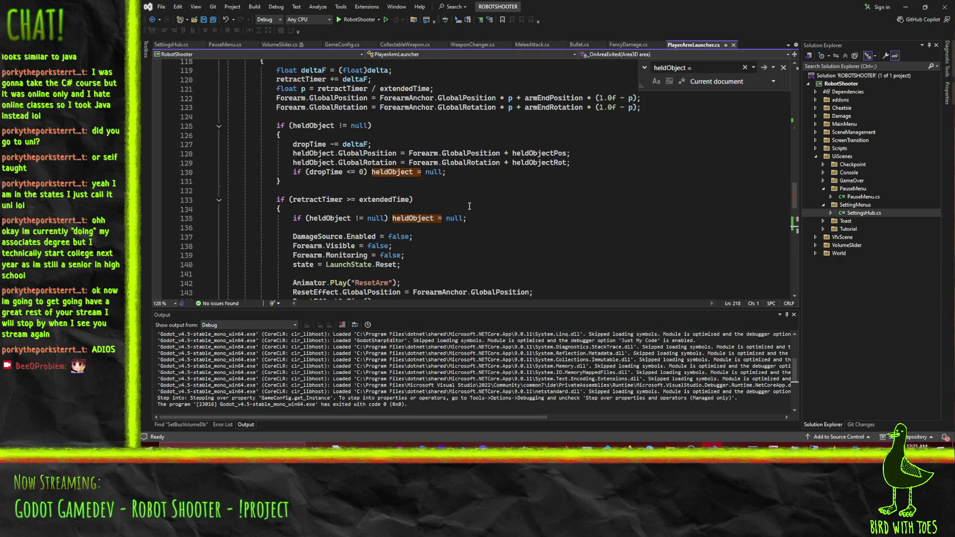
pyautogui.scroll(16, 533, 214)
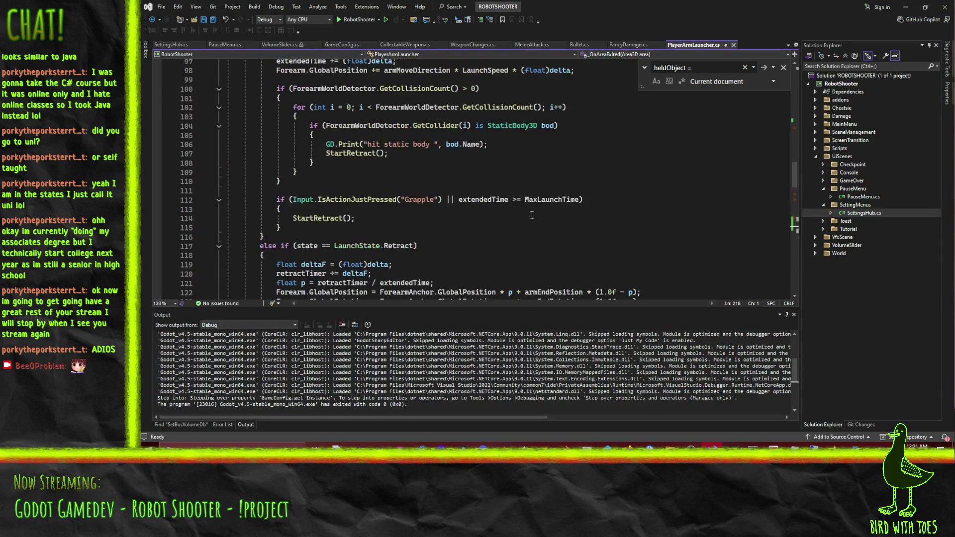
pyautogui.scroll(-17, 579, 193)
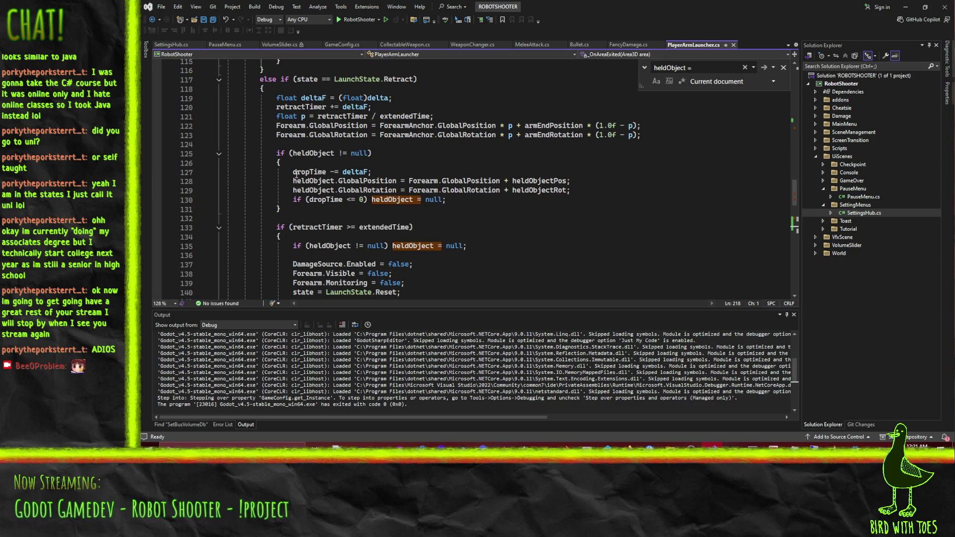
pyautogui.click(296, 172)
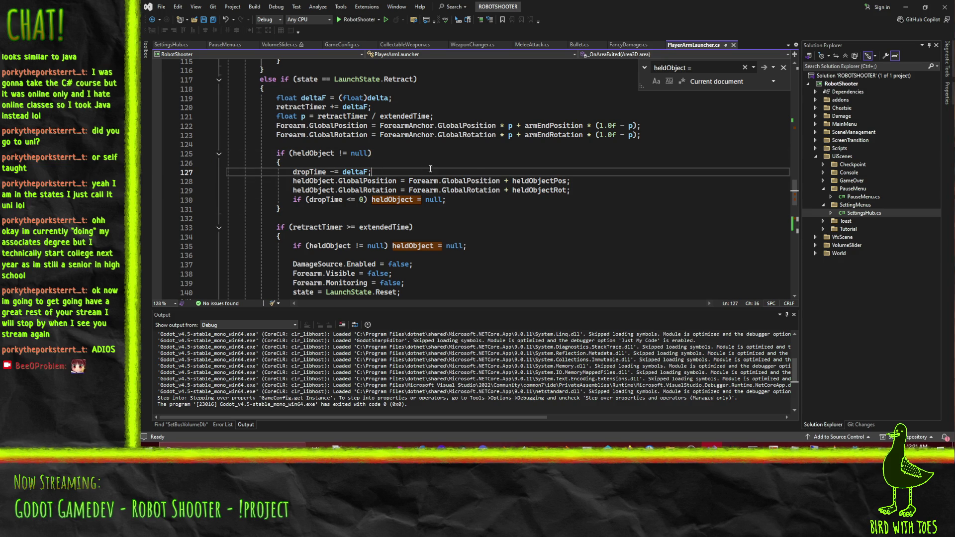
pyautogui.scroll(-1, 475, 171)
pyautogui.click(467, 174)
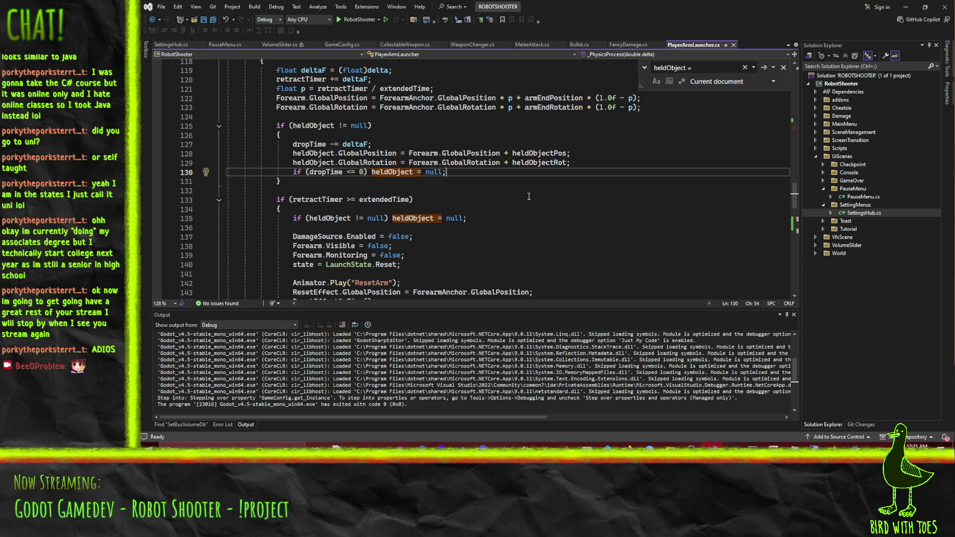
pyautogui.scroll(2, 530, 198)
pyautogui.scroll(-3, 533, 201)
pyautogui.scroll(-1, 536, 202)
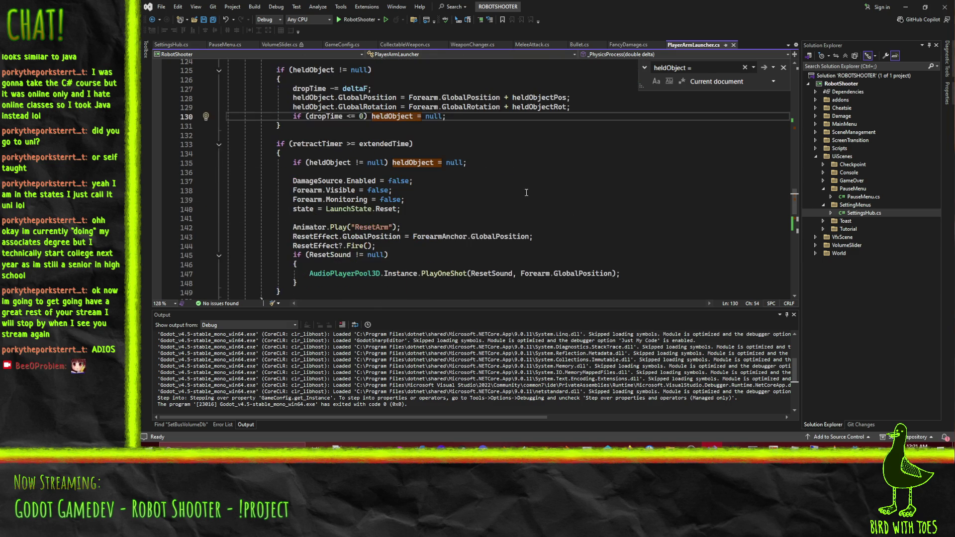
pyautogui.scroll(-3, 537, 198)
pyautogui.scroll(5, 540, 197)
pyautogui.scroll(2, 540, 197)
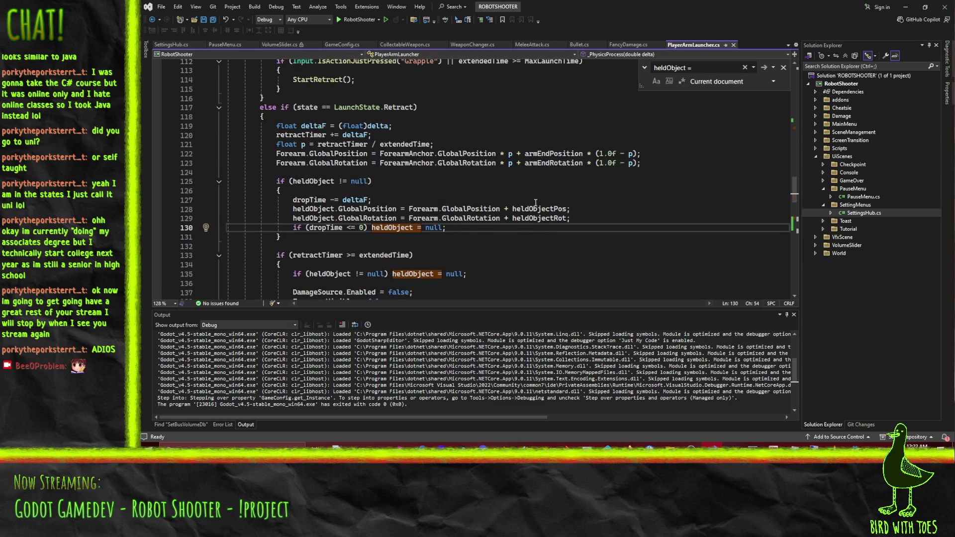
pyautogui.click(305, 189)
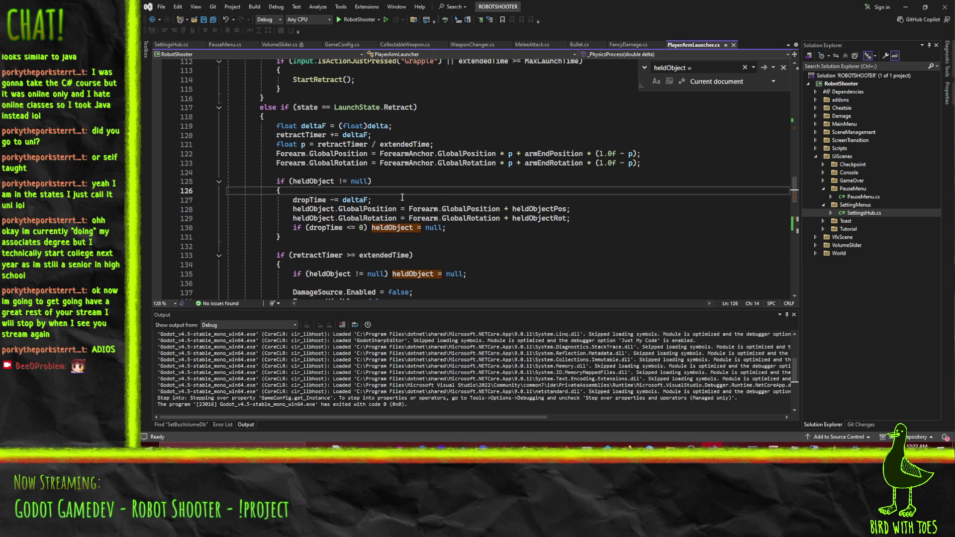
pyautogui.press('Return')
pyautogui.write('G')
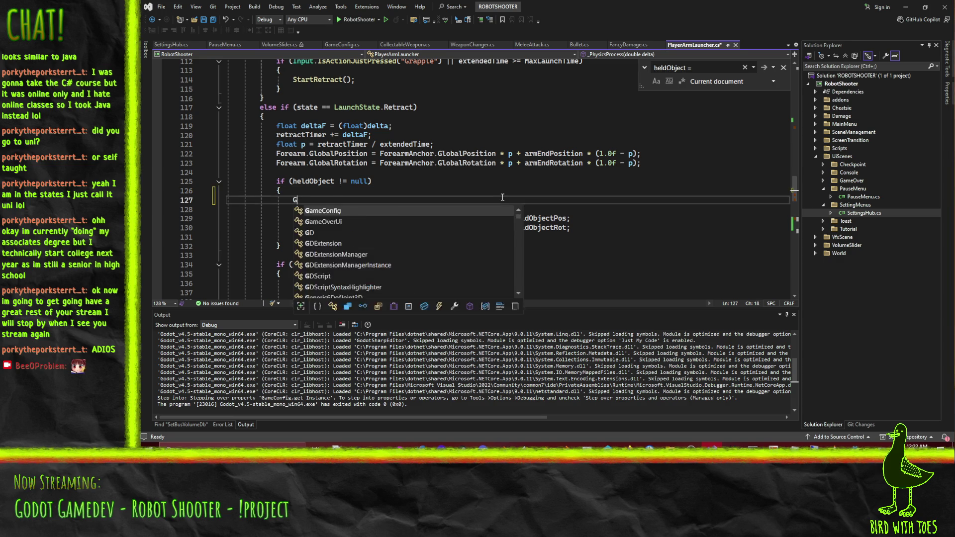
pyautogui.write('D.Print("old')
pyautogui.write(', heldObject.')
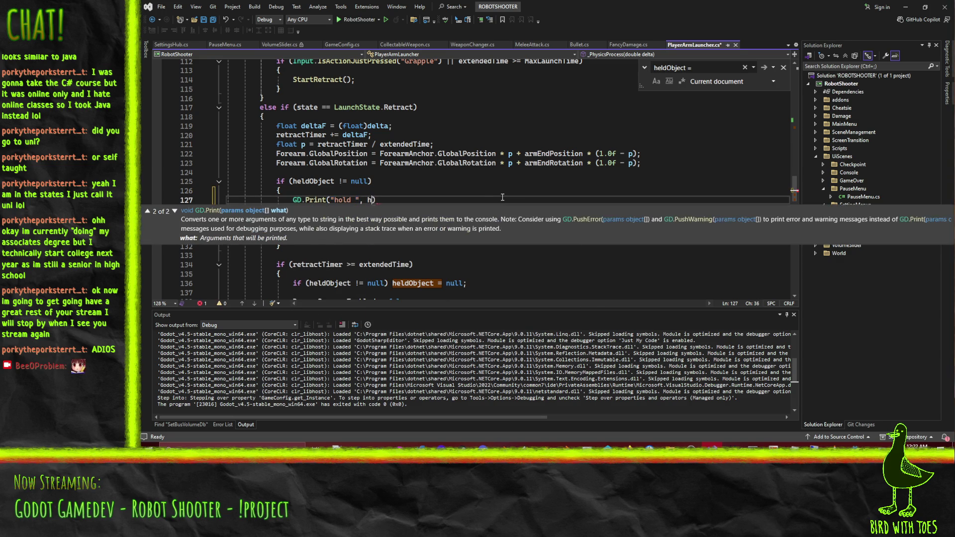
pyautogui.write('Name ')
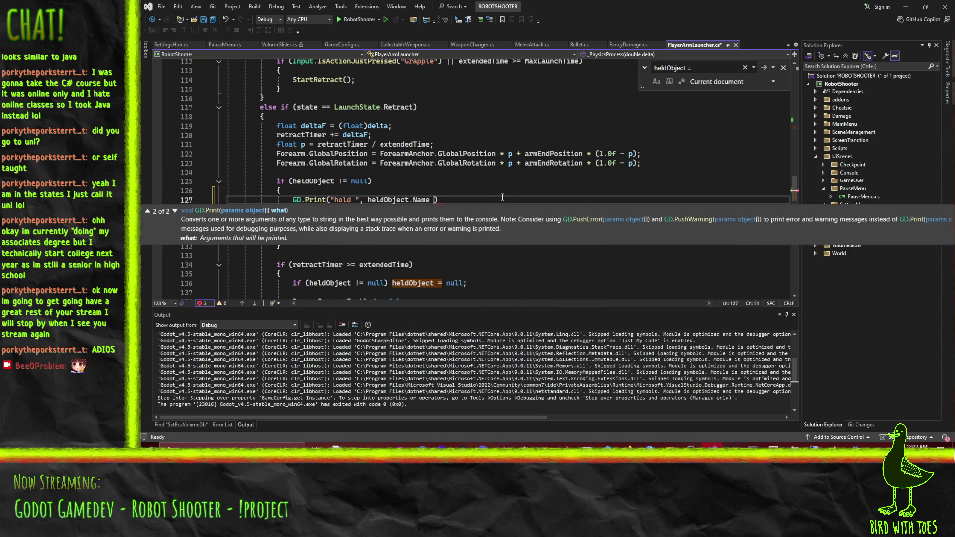
pyautogui.write(', " ')
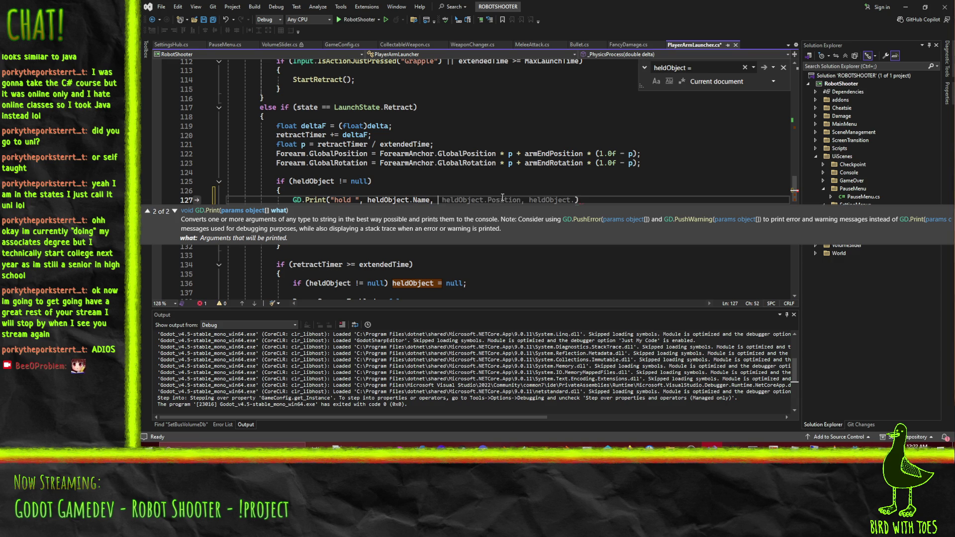
pyautogui.write('for')
pyautogui.write('", h')
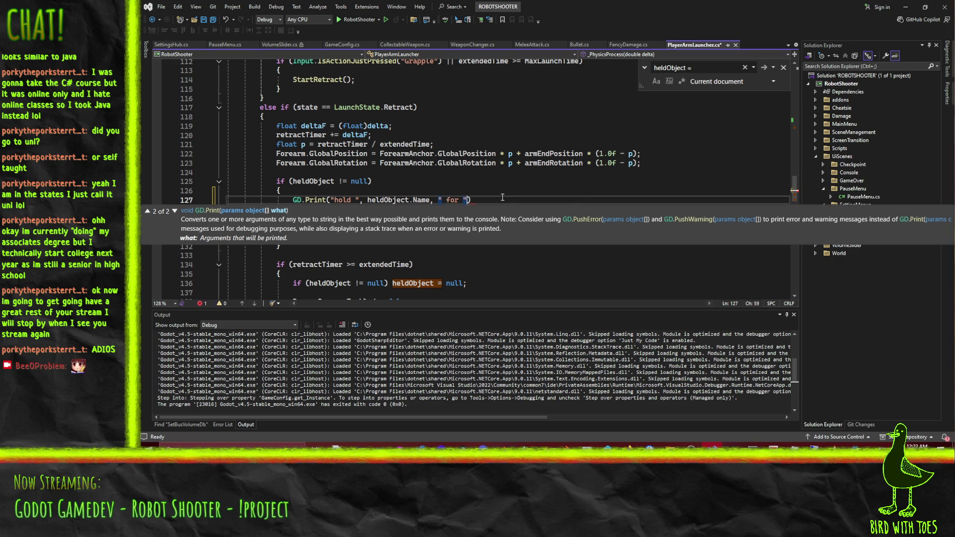
pyautogui.write('oldtim')
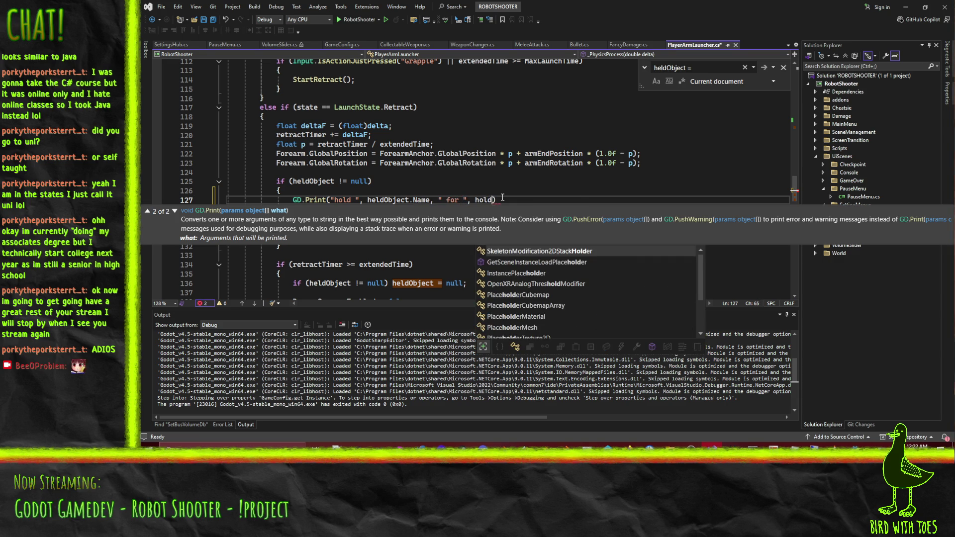
# Finish the print as GD.Print("hold ", heldObject.Name, " for ", dropTime); and save.
pyautogui.press('BackSpace')
pyautogui.press('BackSpace')
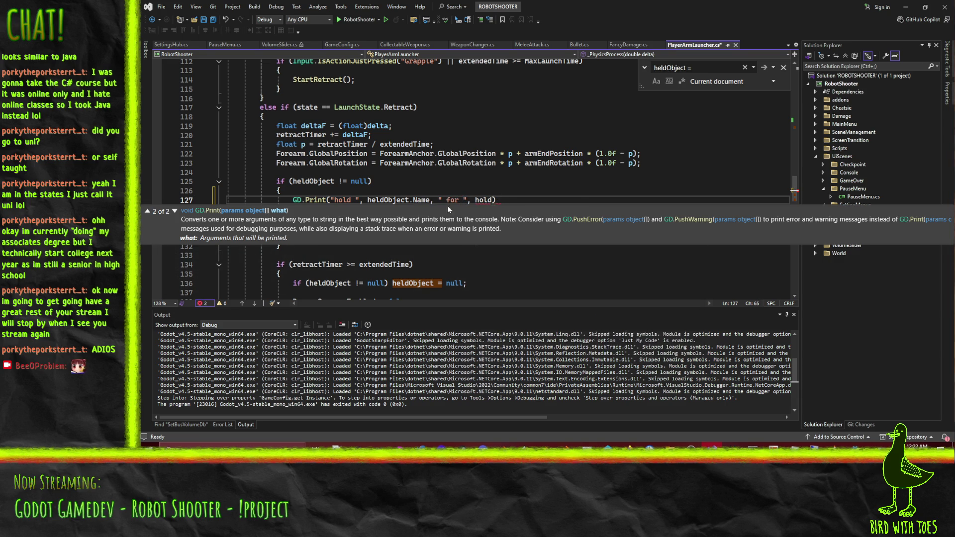
pyautogui.press('Down')
pyautogui.press('Down')
pyautogui.press('Down')
pyautogui.doubleClick(325, 237)
pyautogui.hotkey('ctrl', 'c')
pyautogui.doubleClick(483, 199)
pyautogui.hotkey('ctrl', 'v')
pyautogui.write(');')
pyautogui.hotkey('ctrl', 's')
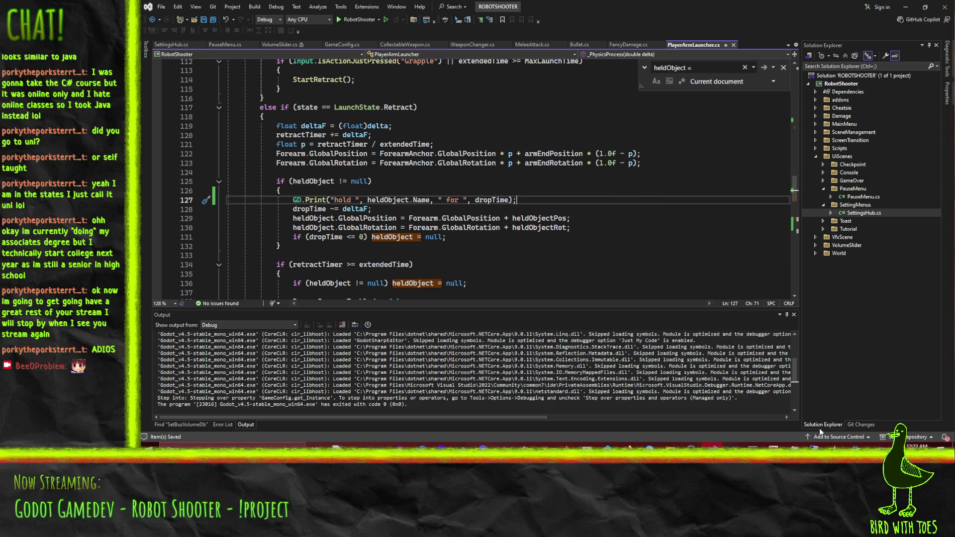
pyautogui.click(855, 445)
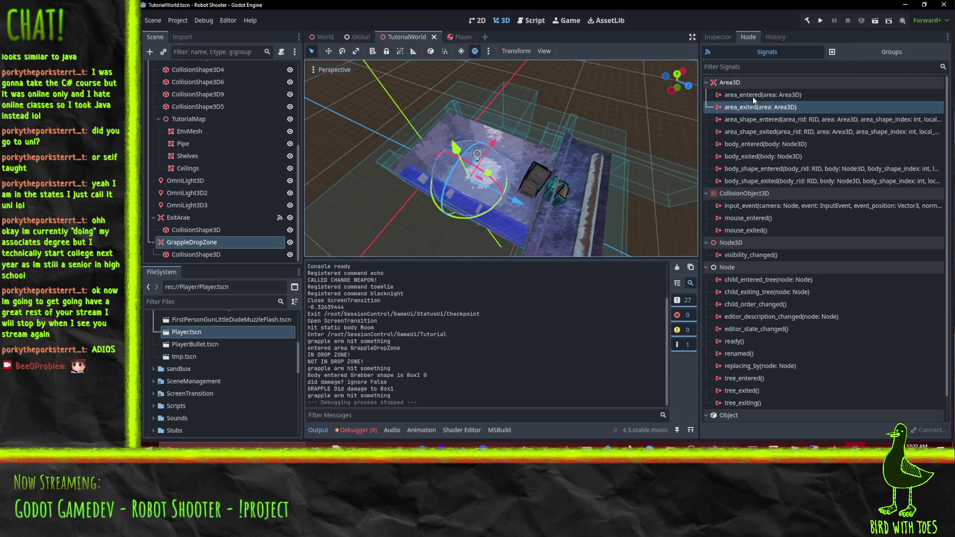
# Rebuild and run the scene, grapple the top crate, then stop, leaving hold Box1 dropTime lines.
pyautogui.click(872, 22)
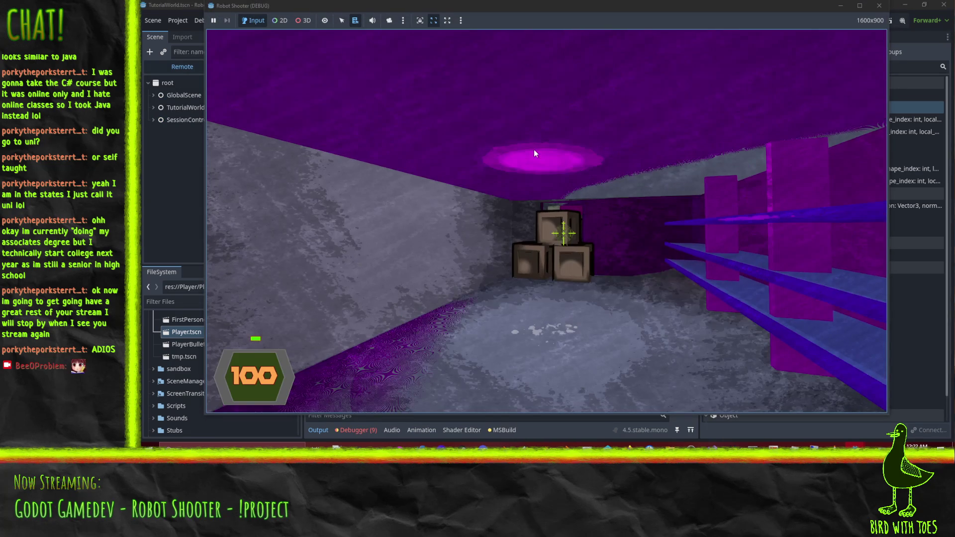
pyautogui.click(516, 145)
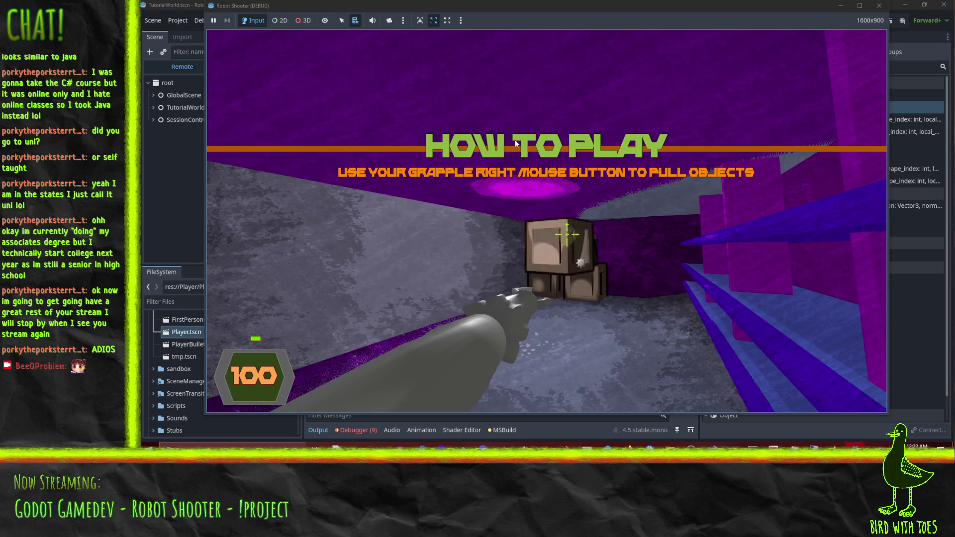
pyautogui.rightClick(518, 152)
pyautogui.press('F8')
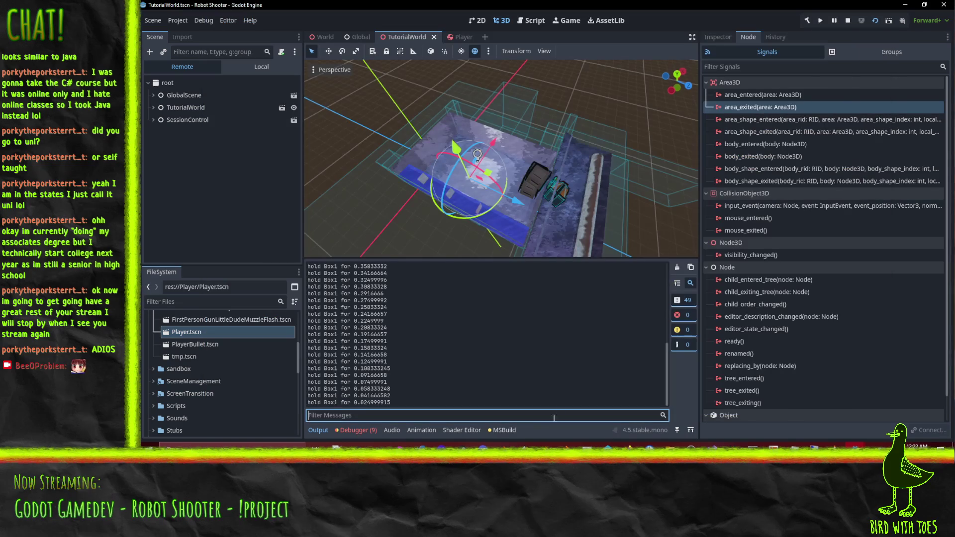
pyautogui.scroll(3, 412, 350)
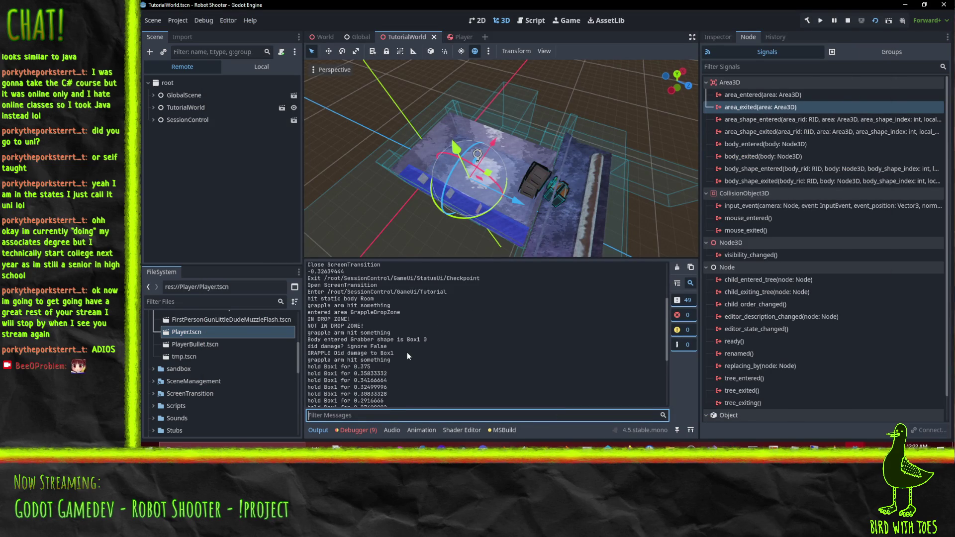
pyautogui.scroll(-3, 348, 345)
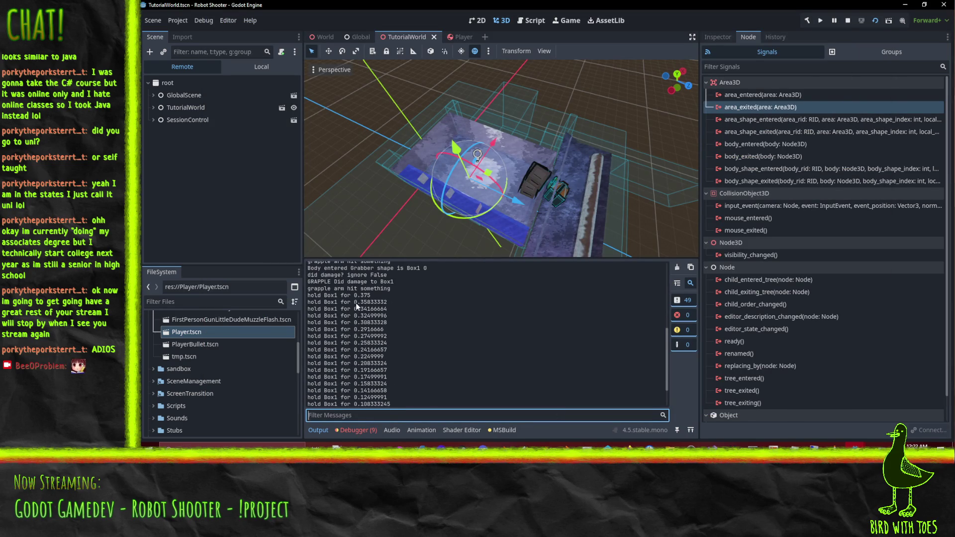
pyautogui.scroll(5, 356, 303)
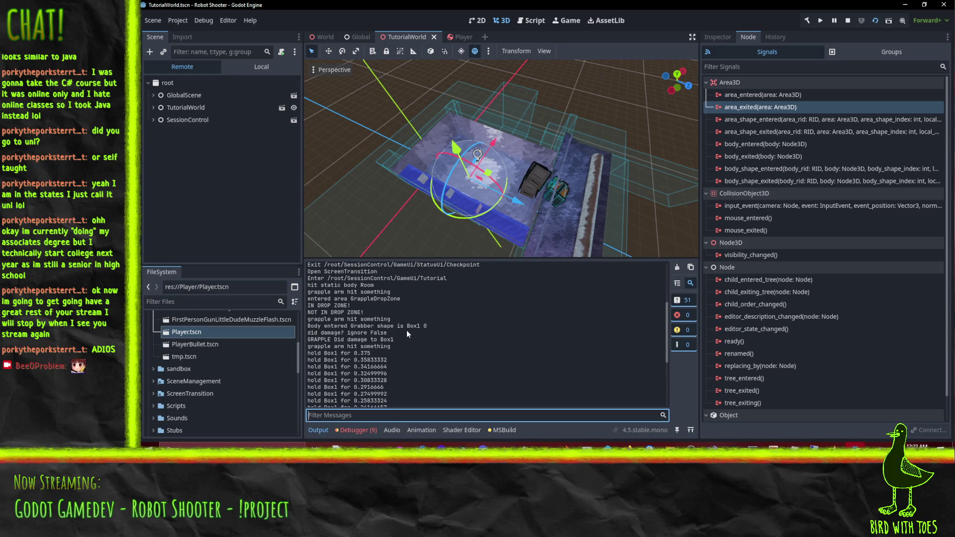
pyautogui.scroll(-2, 407, 330)
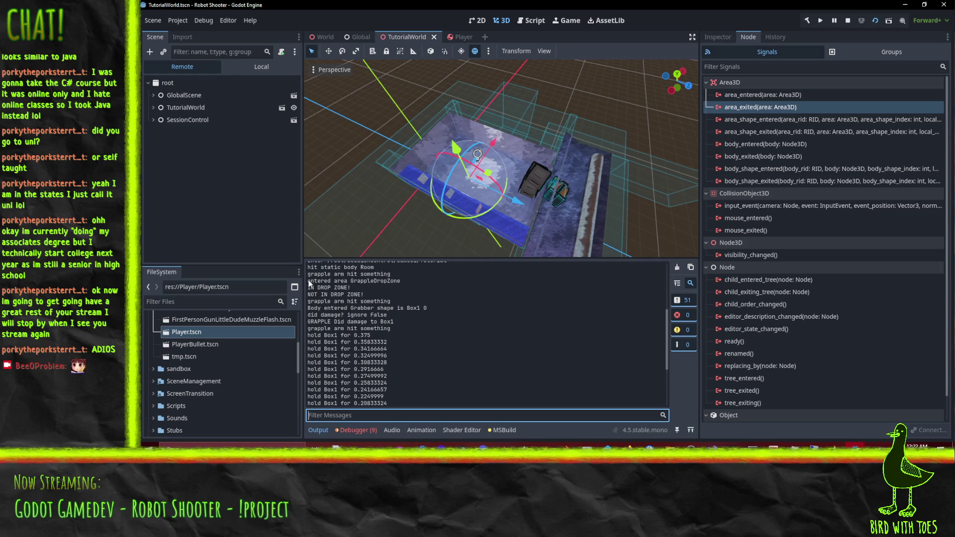
pyautogui.moveTo(309, 281); pyautogui.dragTo(398, 284)
pyautogui.scroll(5, 439, 140)
pyautogui.moveTo(518, 136)
pyautogui.mouseDown()
pyautogui.moveTo(542, 130)
pyautogui.moveTo(530, 133)
pyautogui.moveTo(535, 121)
pyautogui.moveTo(536, 145)
pyautogui.mouseUp()
pyautogui.click(339, 284)
pyautogui.moveTo(309, 285)
pyautogui.mouseDown()
pyautogui.moveTo(368, 284)
pyautogui.moveTo(307, 287)
pyautogui.mouseUp()
pyautogui.moveTo(371, 291); pyautogui.dragTo(306, 297)
pyautogui.moveTo(391, 301); pyautogui.dragTo(293, 300)
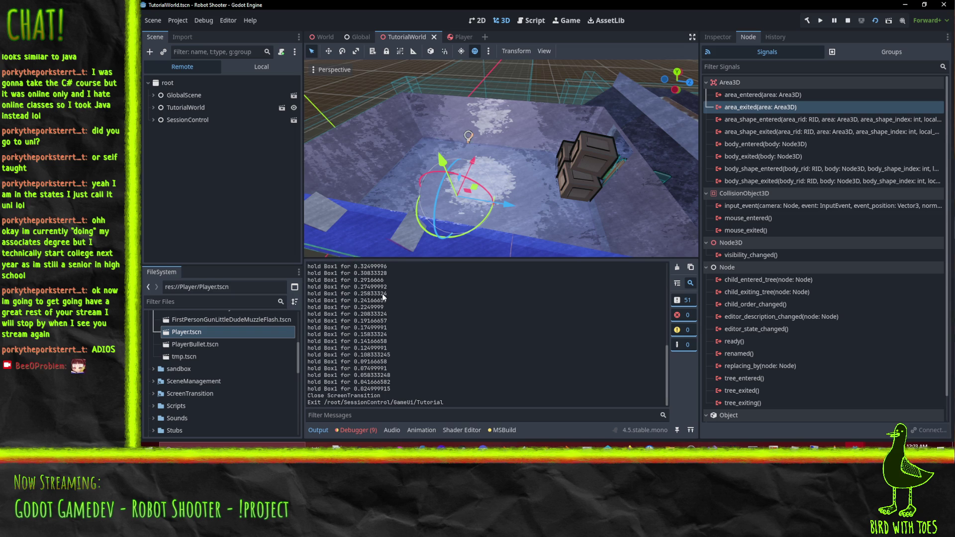
pyautogui.scroll(5, 383, 291)
pyautogui.moveTo(530, 157); pyautogui.dragTo(348, 149)
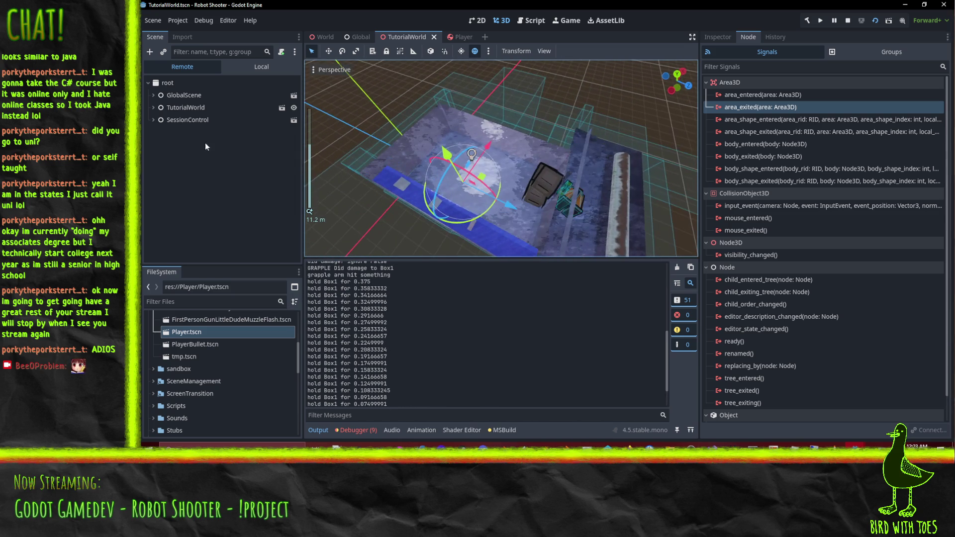
pyautogui.click(849, 20)
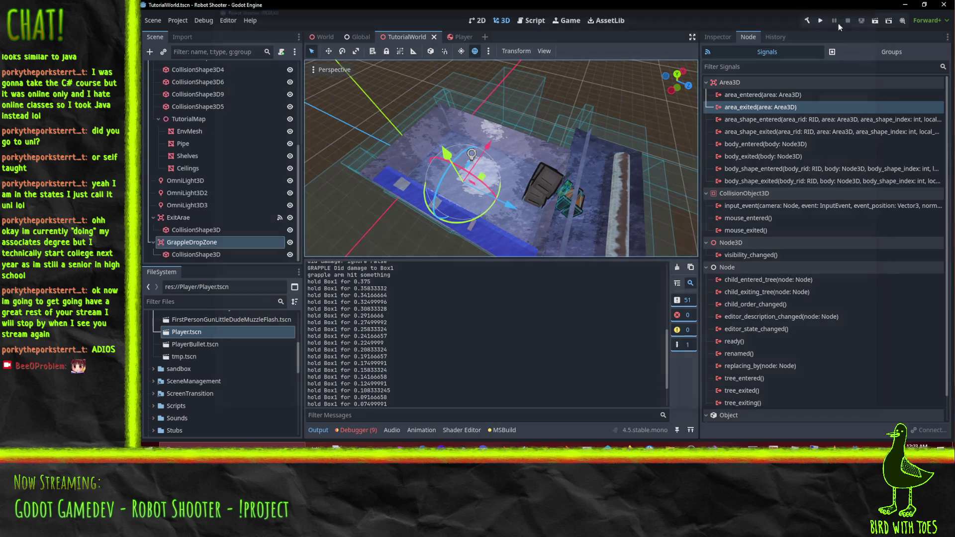
# Shift the GrappleDropZone up-left, run the scene, grapple the top crate, then quit the run.
pyautogui.moveTo(512, 205); pyautogui.dragTo(495, 201)
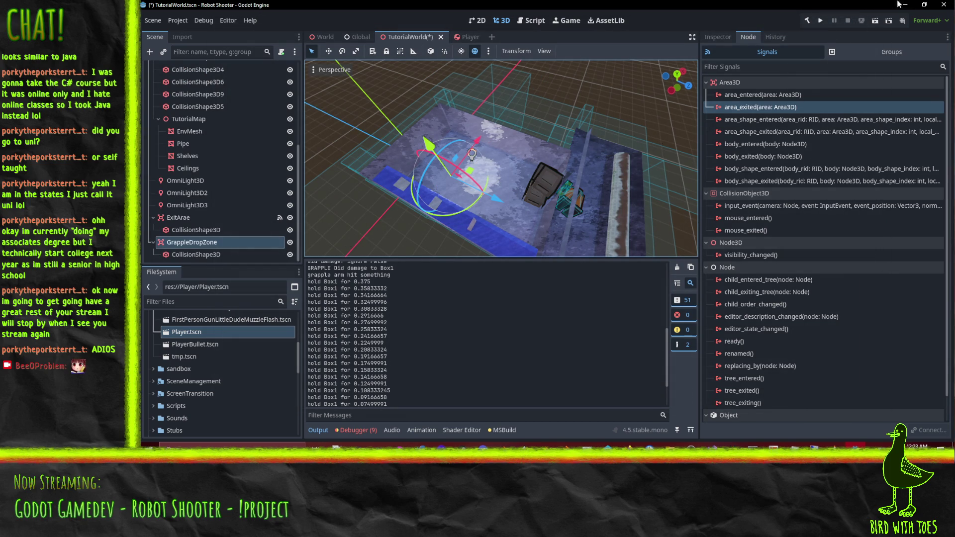
pyautogui.click(874, 21)
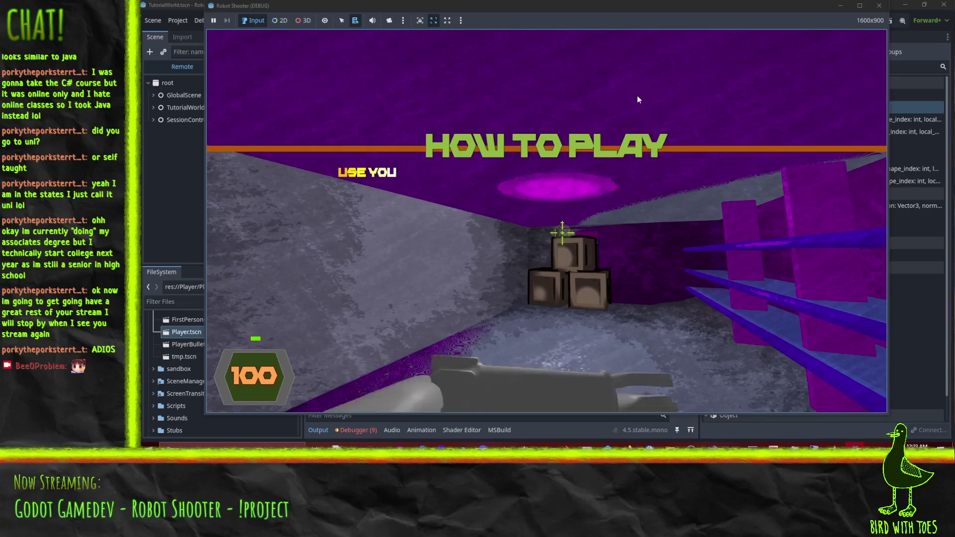
pyautogui.rightClick(637, 95)
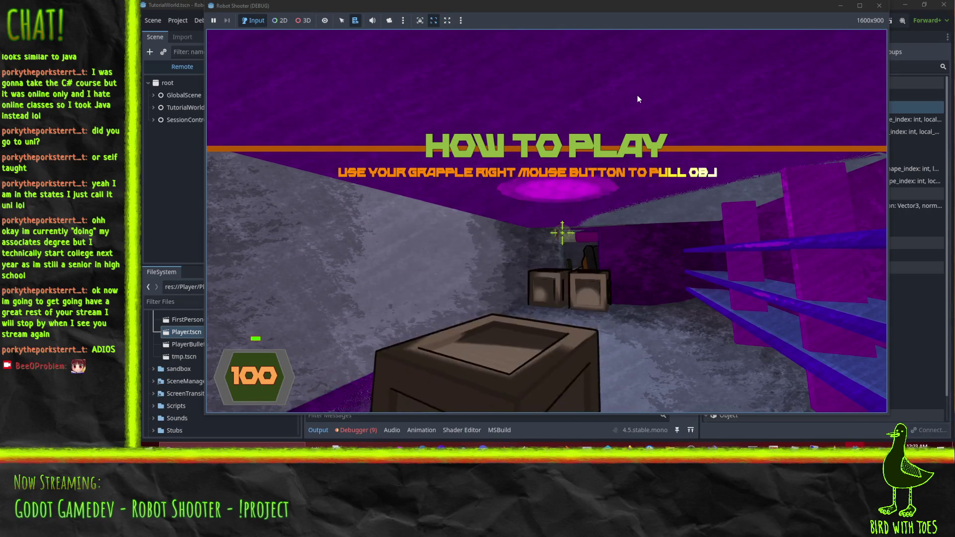
pyautogui.press('Escape')
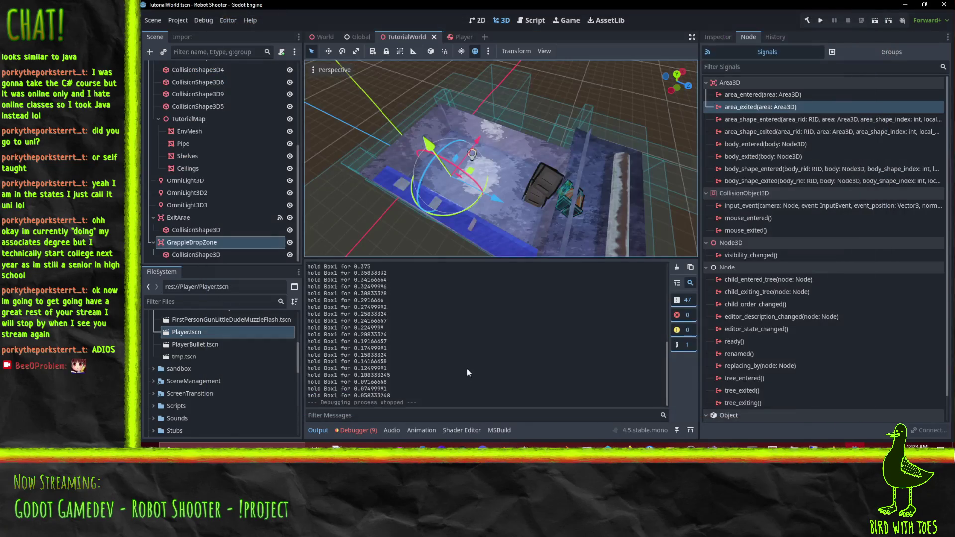
# Scroll through the hold Box1 messages in the Output panel, then switch to PlayerArmLauncher.cs.
pyautogui.scroll(6, 420, 381)
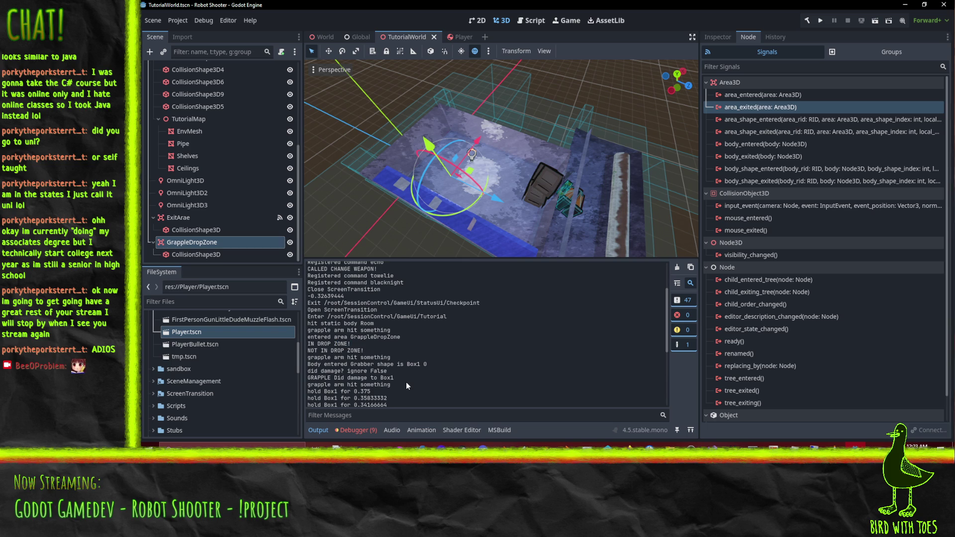
pyautogui.scroll(-1, 399, 372)
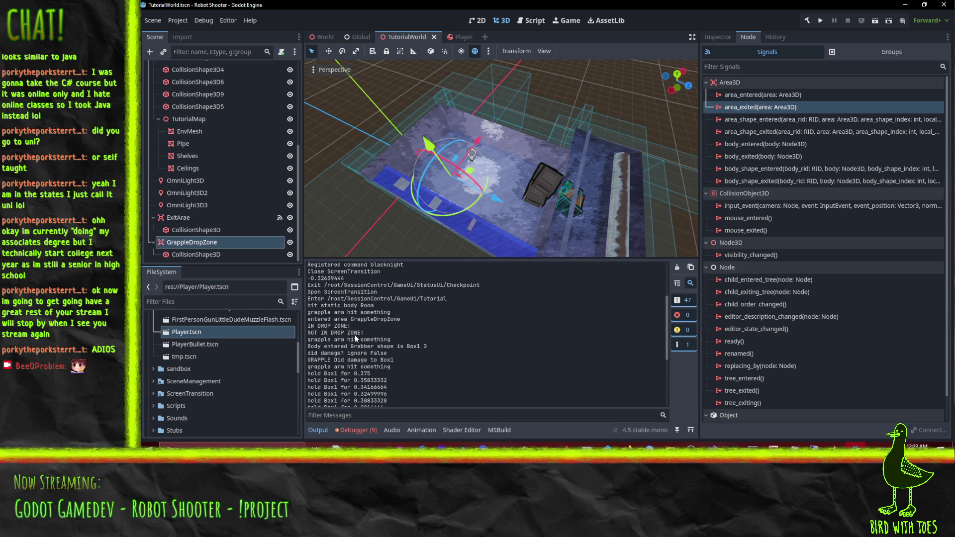
pyautogui.scroll(-3, 375, 354)
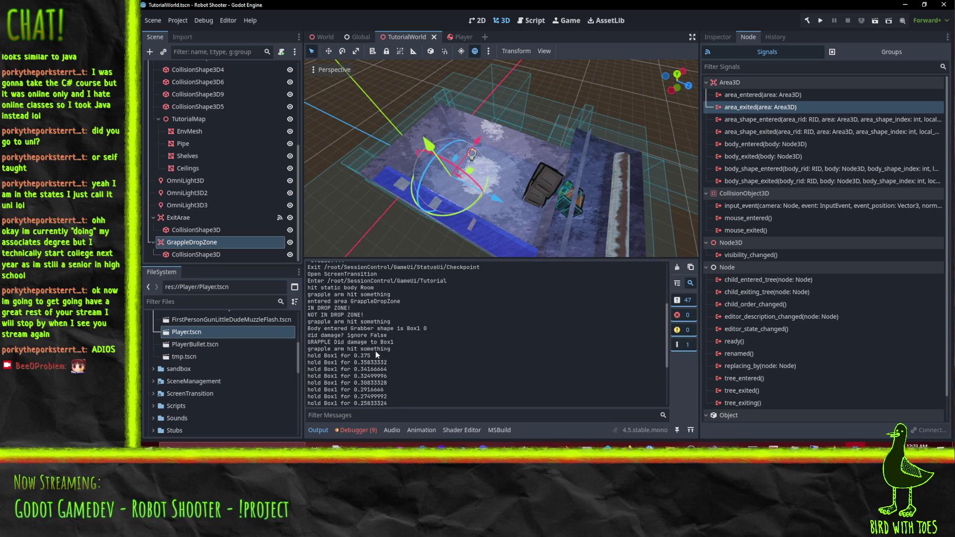
pyautogui.scroll(-2, 378, 356)
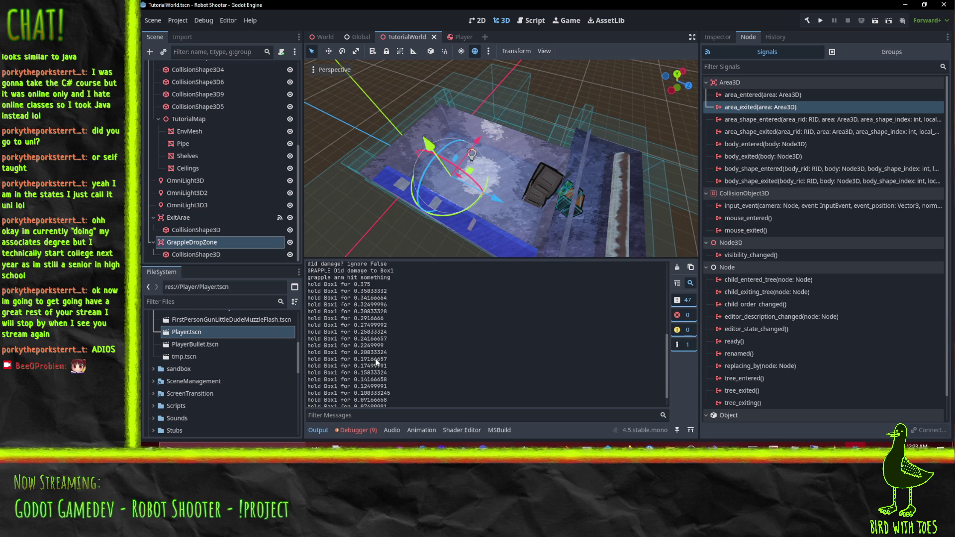
pyautogui.click(712, 448)
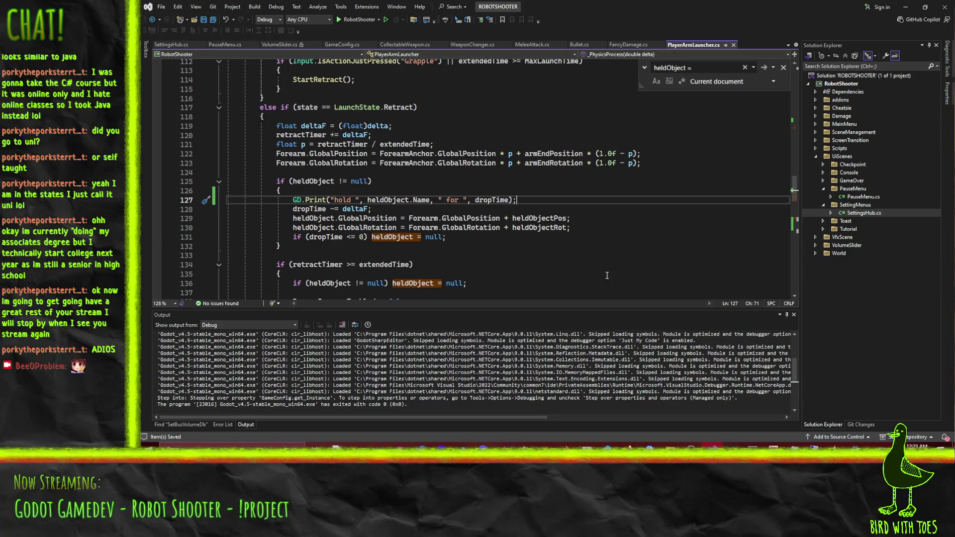
# Cut the Forearm.Monitoring = false; line at line 292 out of StartRetract.
pyautogui.scroll(14, 626, 250)
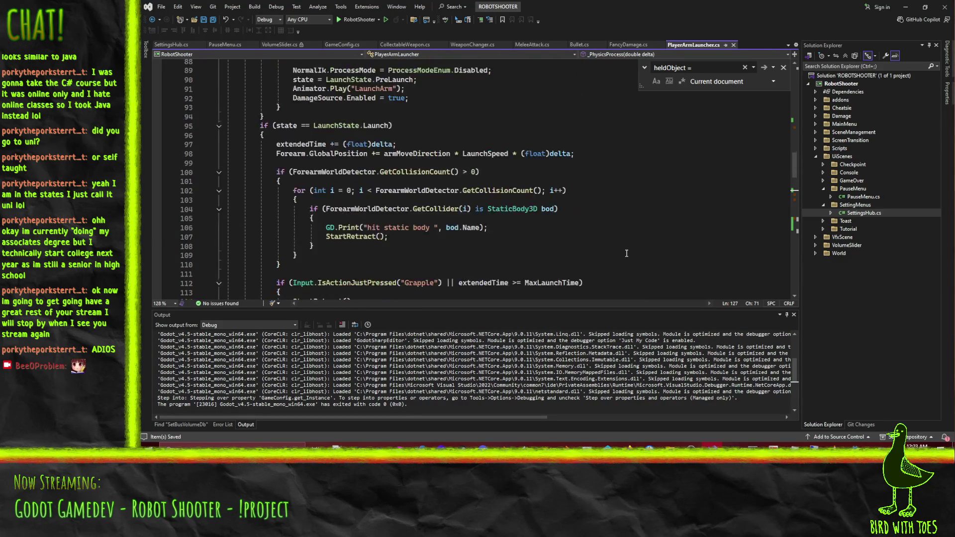
pyautogui.scroll(2, 626, 256)
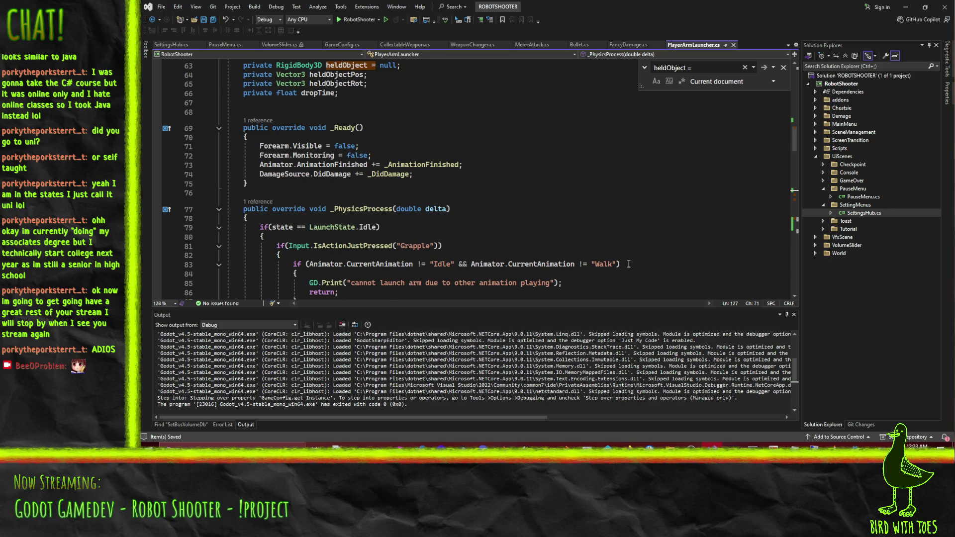
pyautogui.scroll(-5, 629, 266)
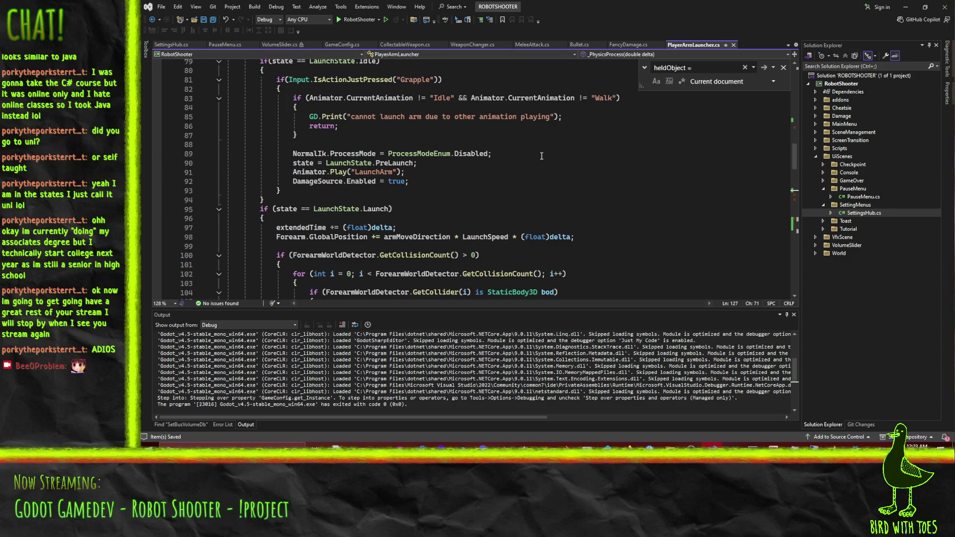
pyautogui.scroll(-20, 542, 156)
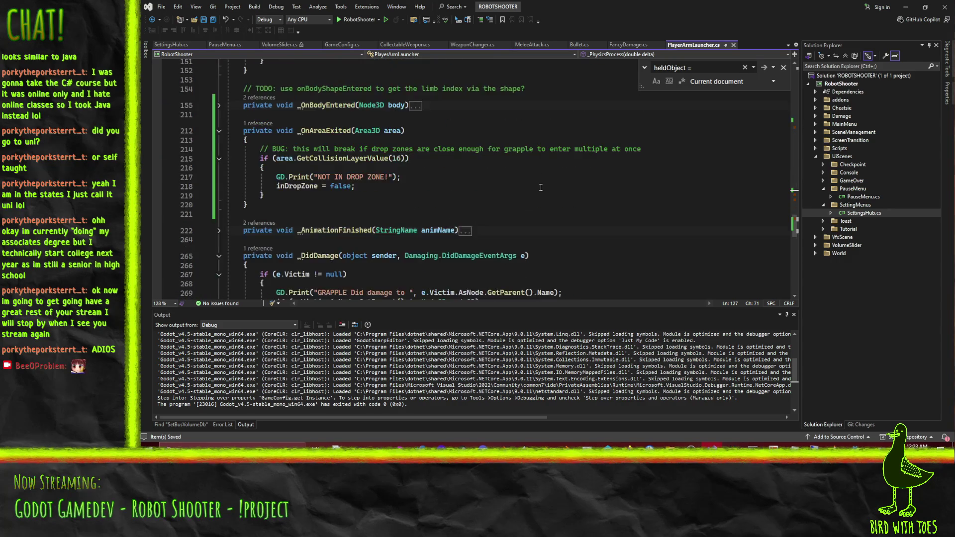
pyautogui.scroll(6, 541, 187)
pyautogui.scroll(-2, 313, 213)
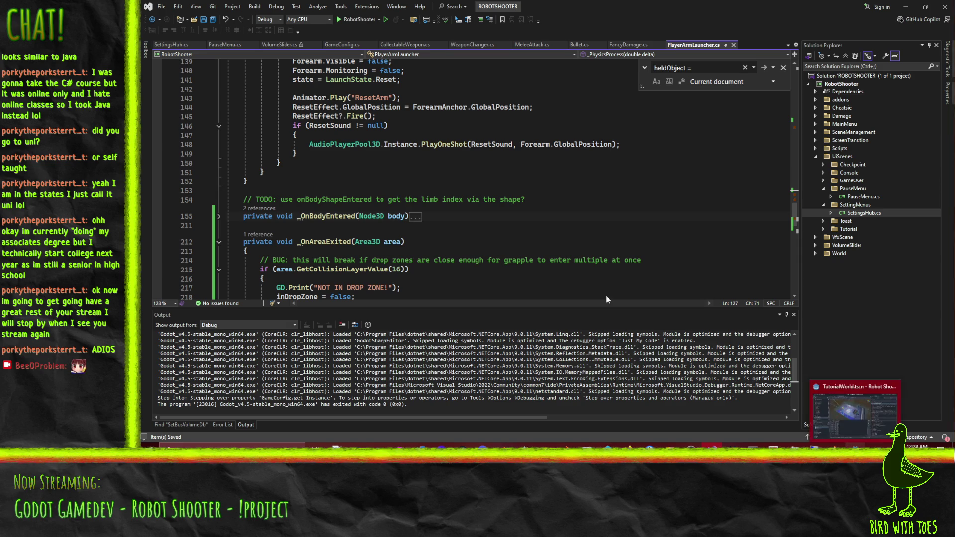
pyautogui.scroll(16, 455, 177)
pyautogui.scroll(-20, 455, 176)
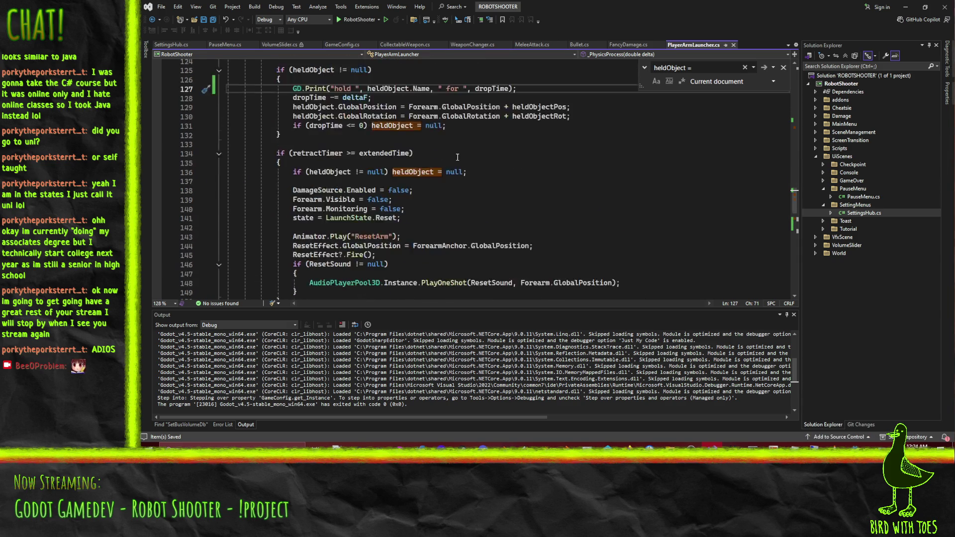
pyautogui.scroll(-1, 528, 165)
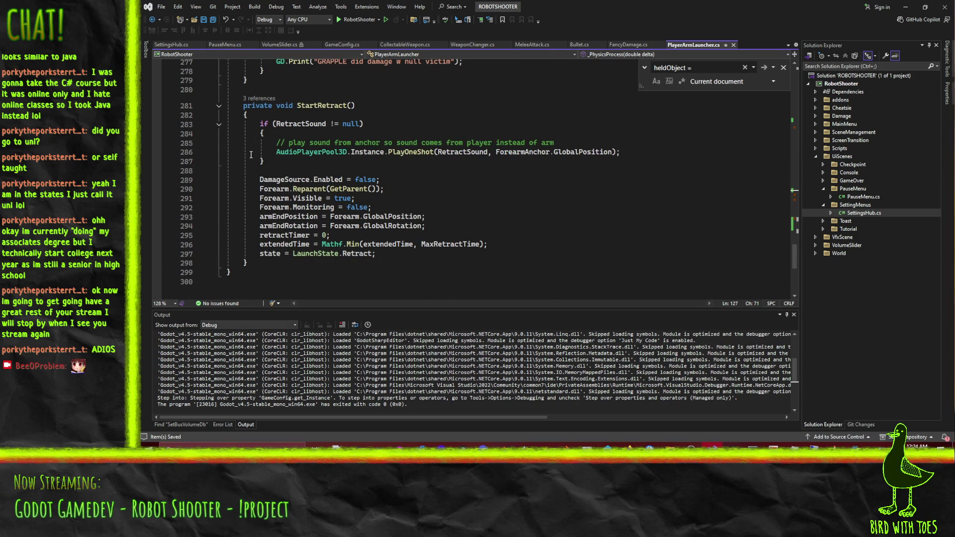
pyautogui.click(311, 208)
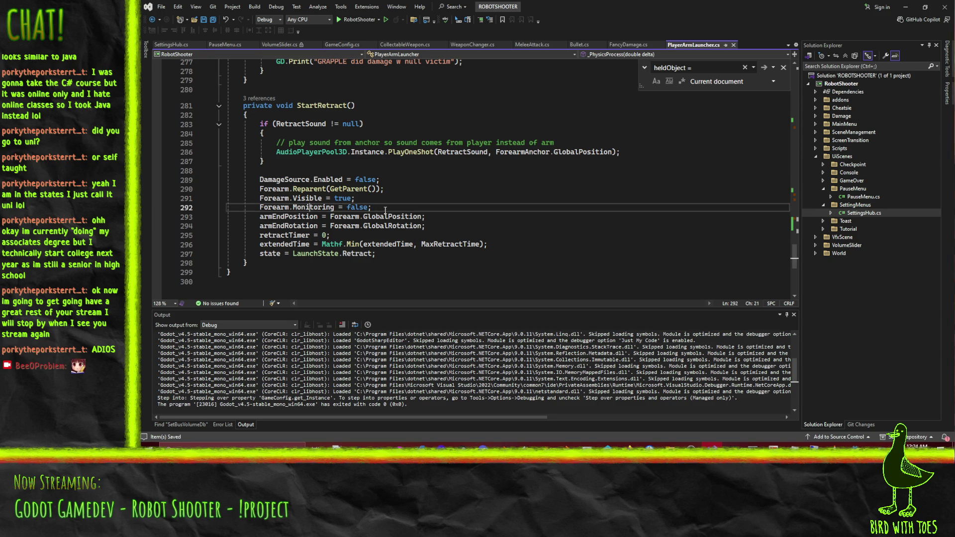
pyautogui.doubleClick(366, 208)
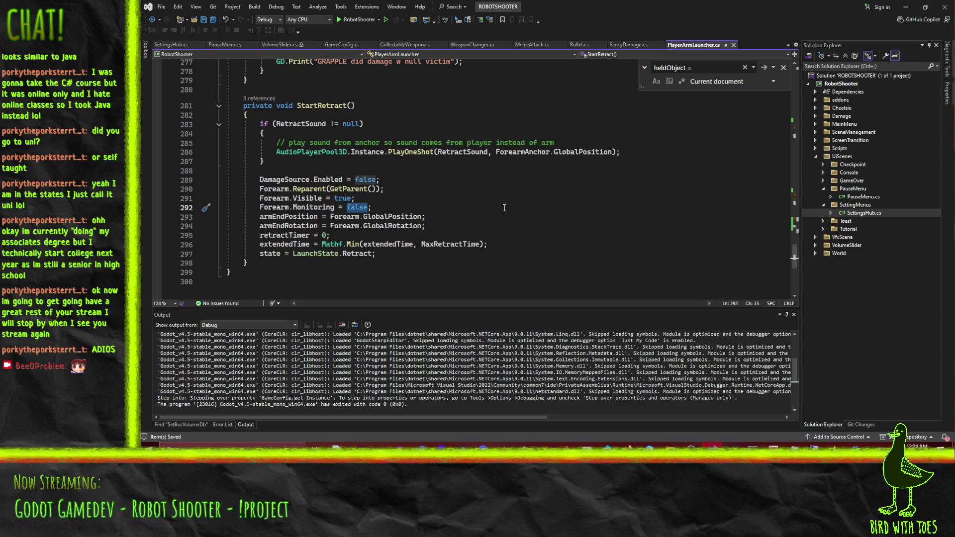
pyautogui.press('Home')
pyautogui.press('Home')
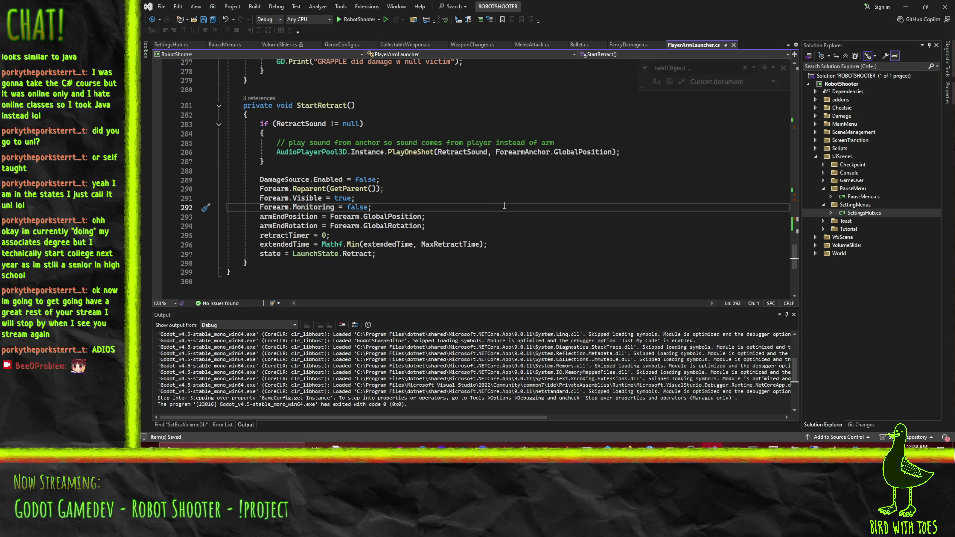
pyautogui.hotkey('ctrl', 'x')
pyautogui.scroll(20, 503, 202)
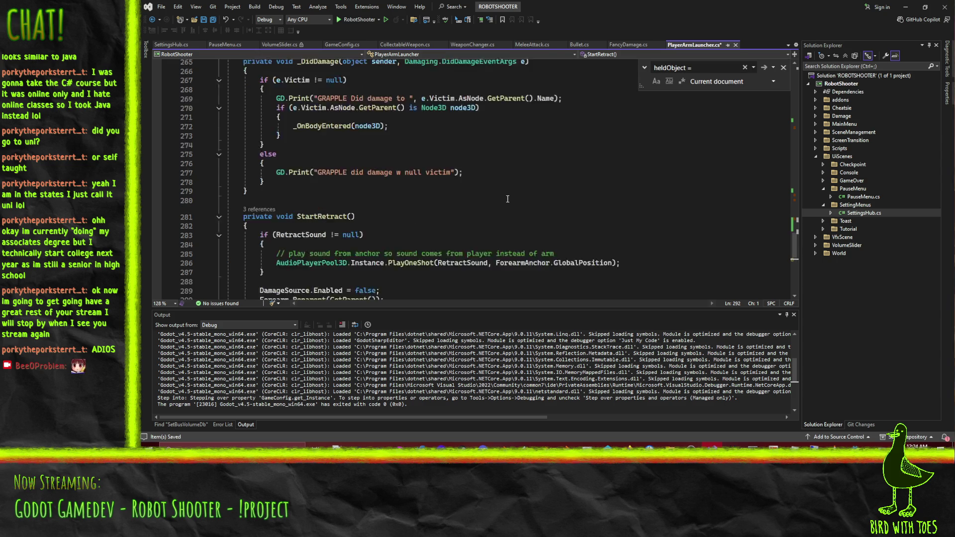
# Move the "grapple arm hit something" print into the LaunchState.Launch block above the HitSound check.
pyautogui.scroll(12, 500, 203)
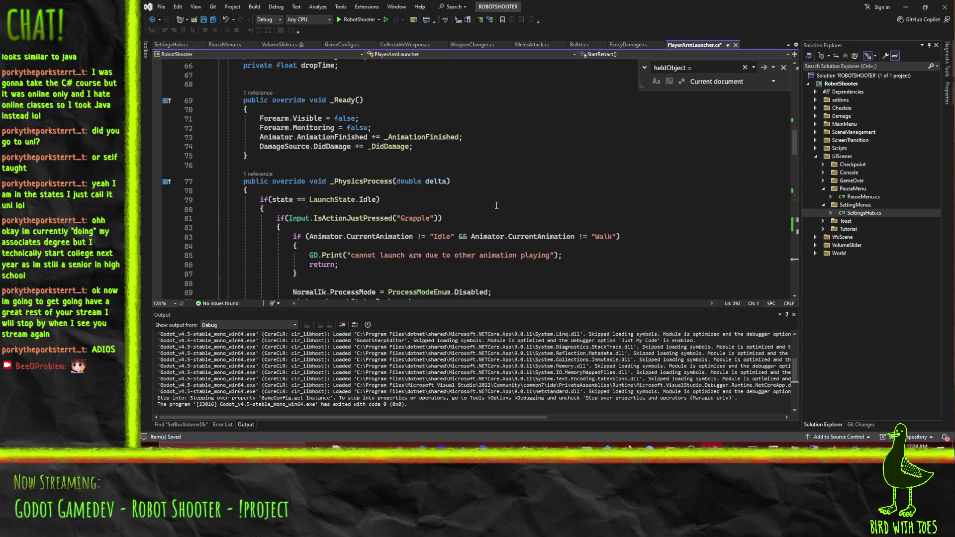
pyautogui.scroll(-2, 497, 205)
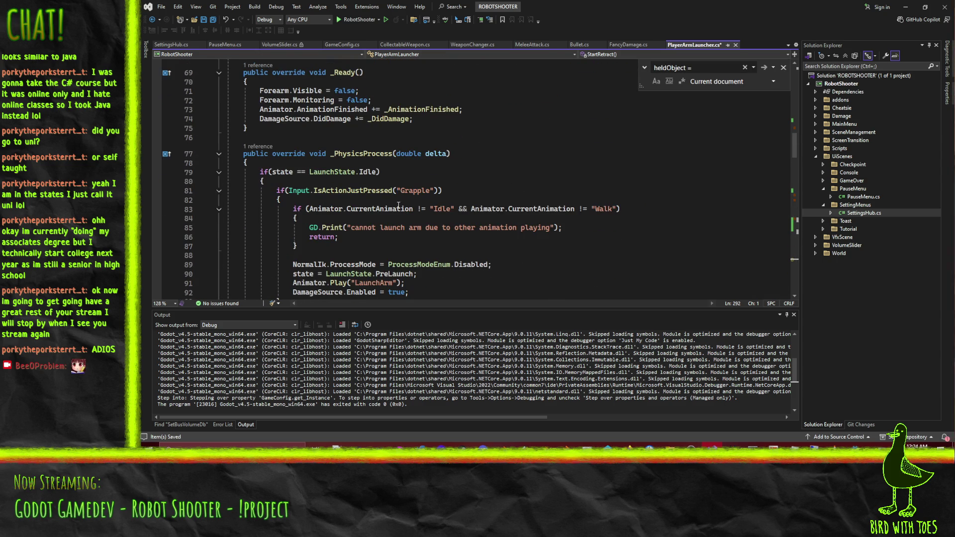
pyautogui.scroll(1, 399, 206)
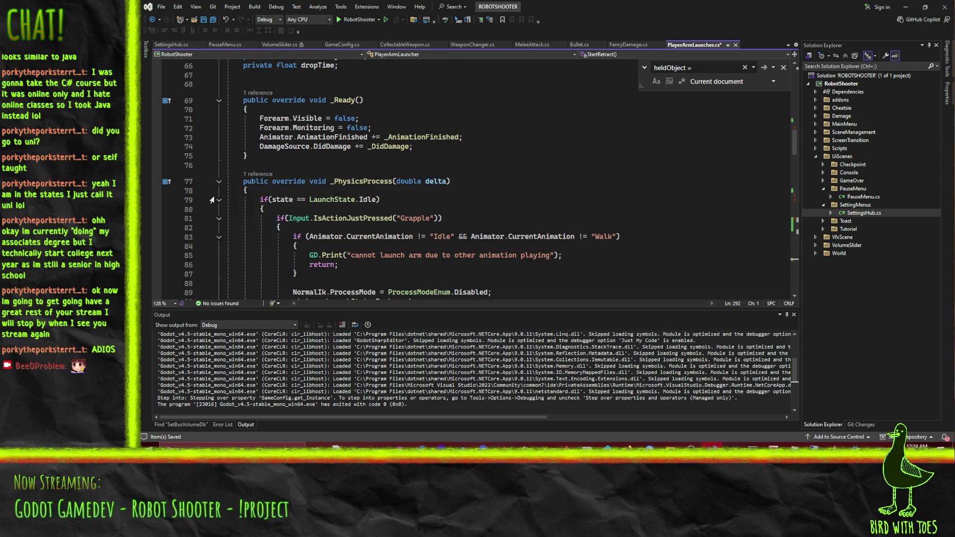
pyautogui.scroll(-8, 245, 204)
pyautogui.scroll(5, 294, 195)
pyautogui.scroll(-20, 283, 164)
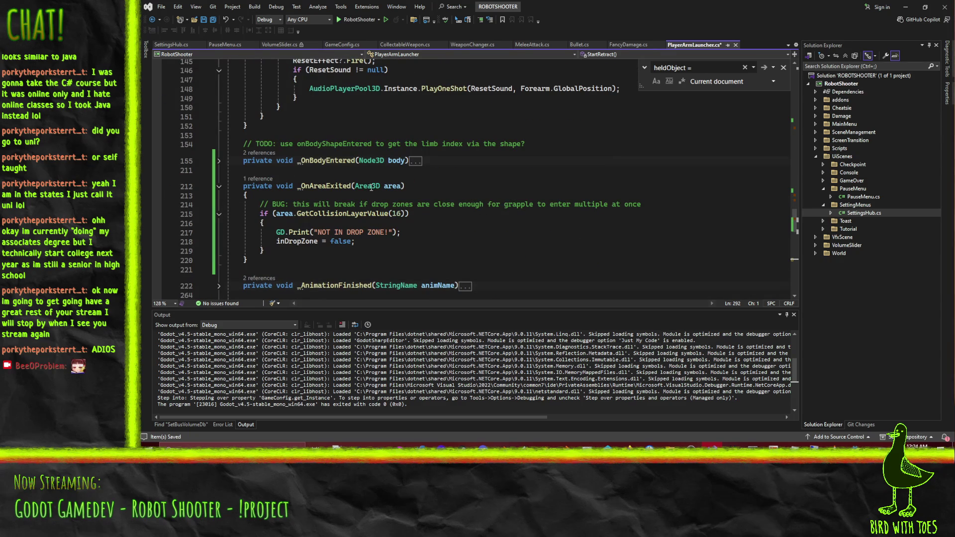
pyautogui.click(219, 161)
pyautogui.scroll(-2, 312, 168)
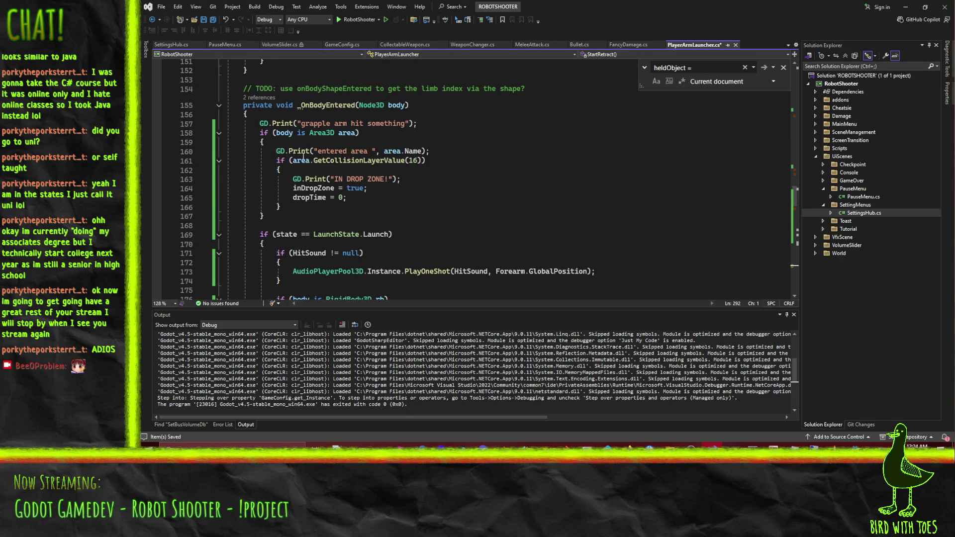
pyautogui.click(307, 124)
pyautogui.click(293, 226)
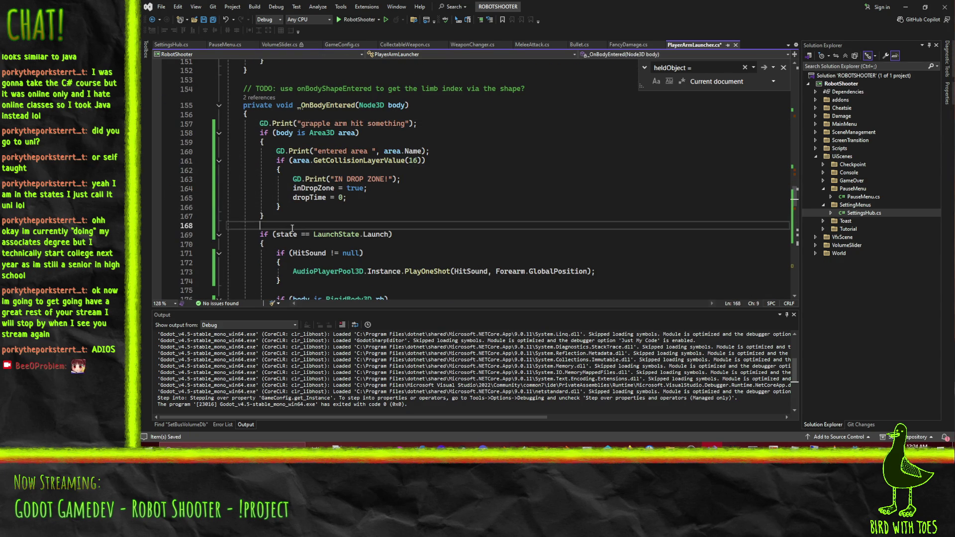
pyautogui.click(226, 123)
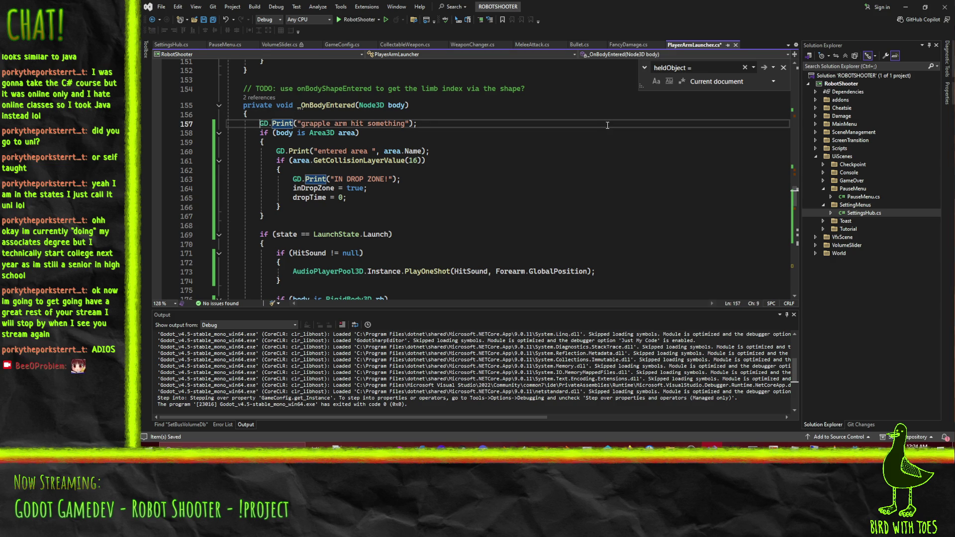
pyautogui.hotkey('ctrl', 'x')
pyautogui.press('Down')
pyautogui.press('Down')
pyautogui.press('Down')
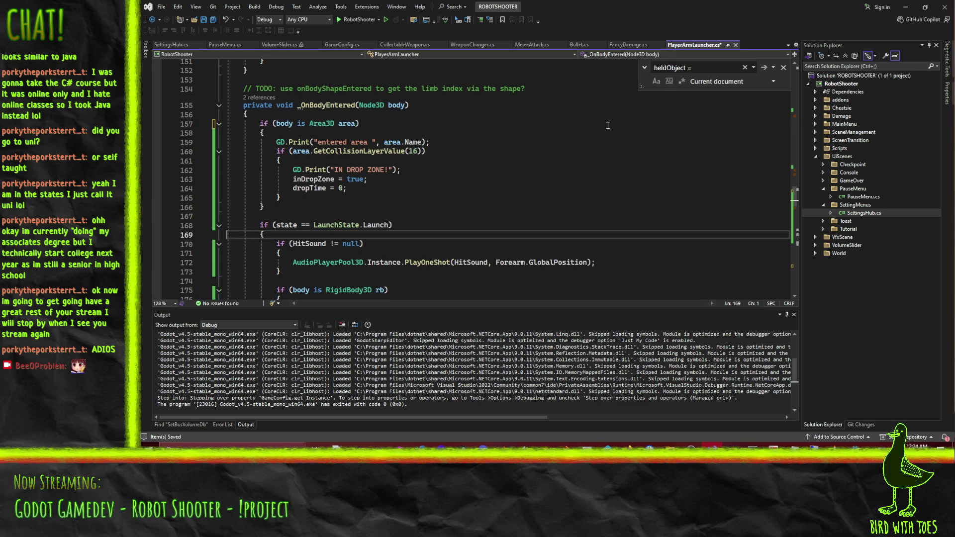
pyautogui.hotkey('ctrl', 'v')
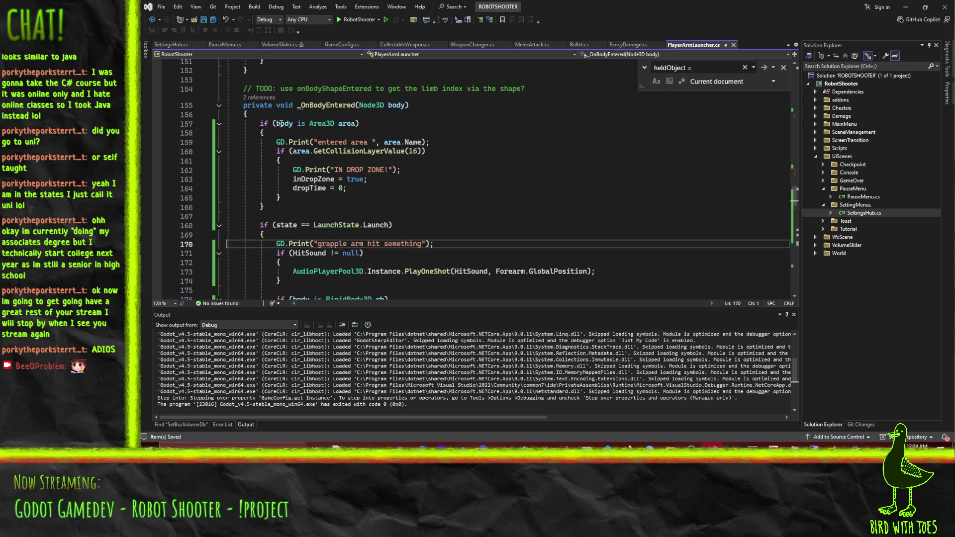
pyautogui.click(392, 206)
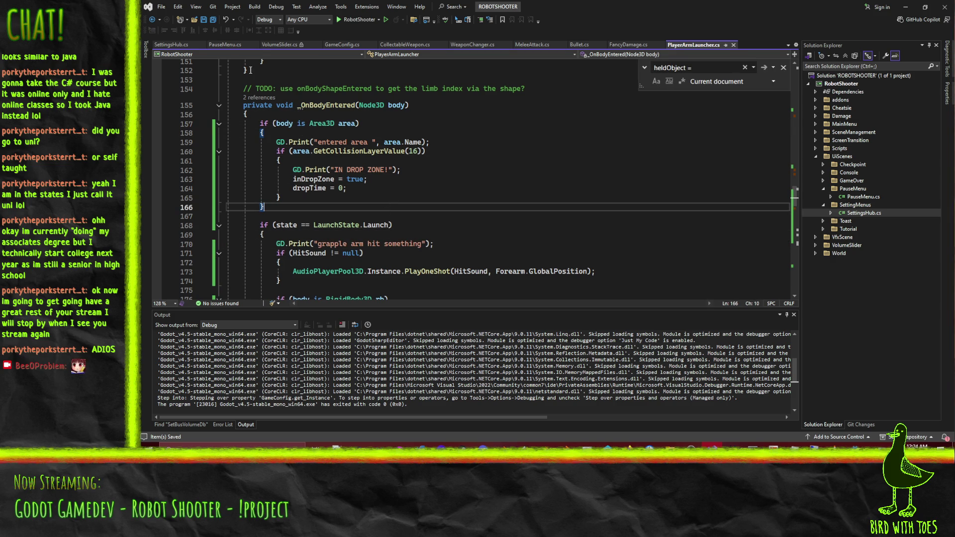
pyautogui.hotkey('alt', 'Tab')
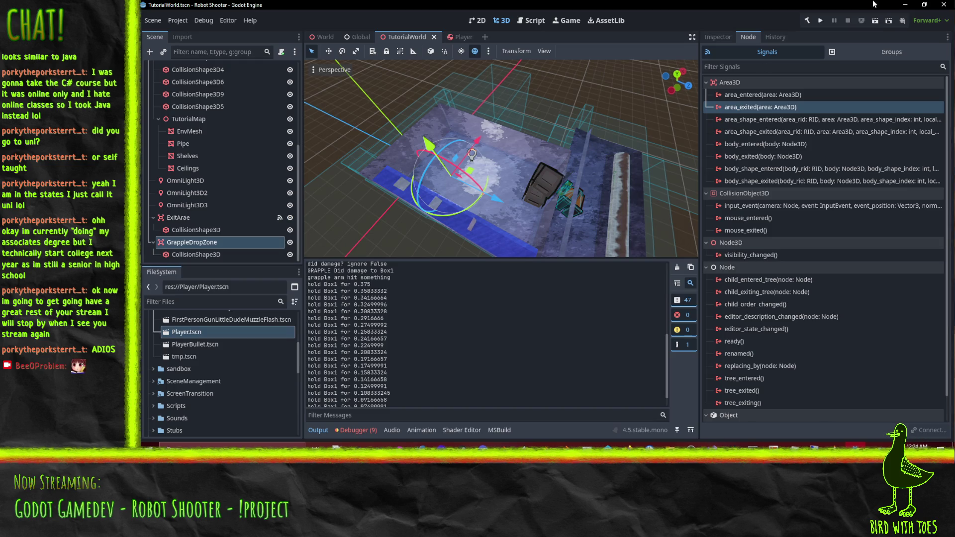
# Run the tutorial scene and grapple the crates until Box2 enters the drop zone, then stop the game.
pyautogui.click(875, 21)
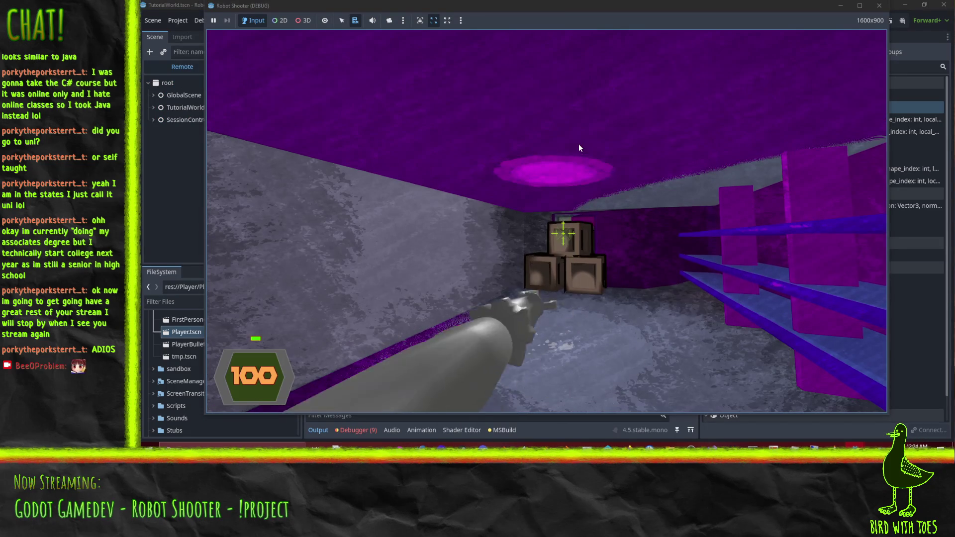
pyautogui.rightClick(578, 145)
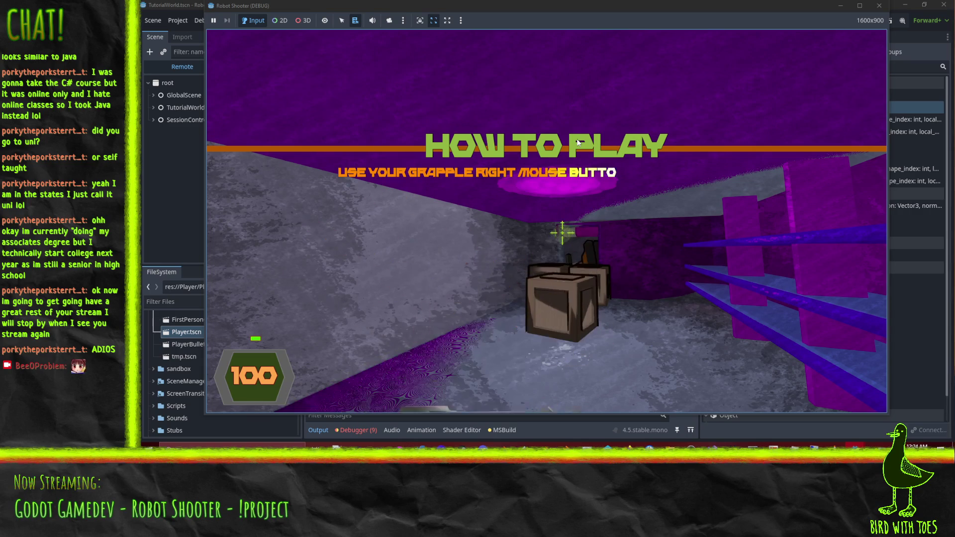
pyautogui.rightClick(576, 145)
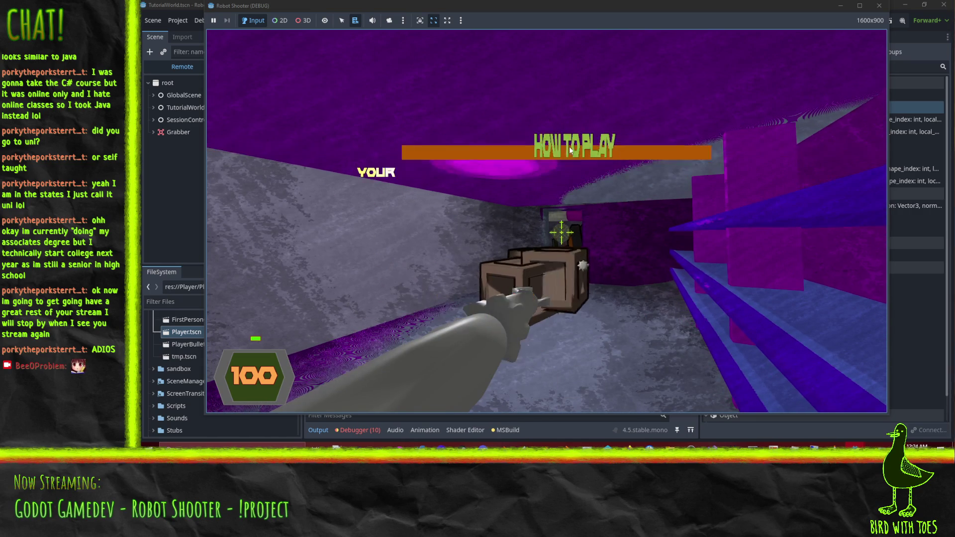
pyautogui.rightClick(599, 153)
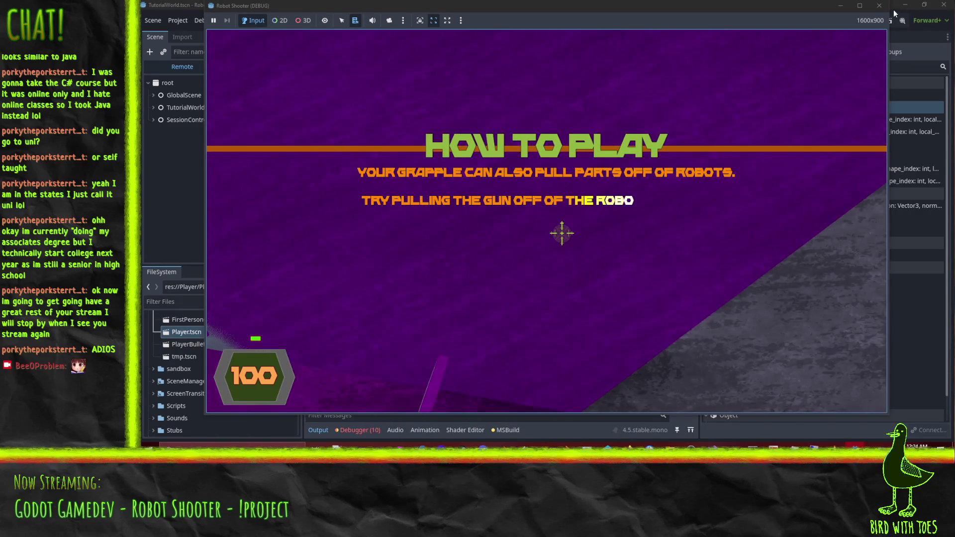
pyautogui.press('F8')
pyautogui.moveTo(659, 192)
pyautogui.mouseDown()
pyautogui.moveTo(583, 174)
pyautogui.moveTo(495, 173)
pyautogui.mouseUp()
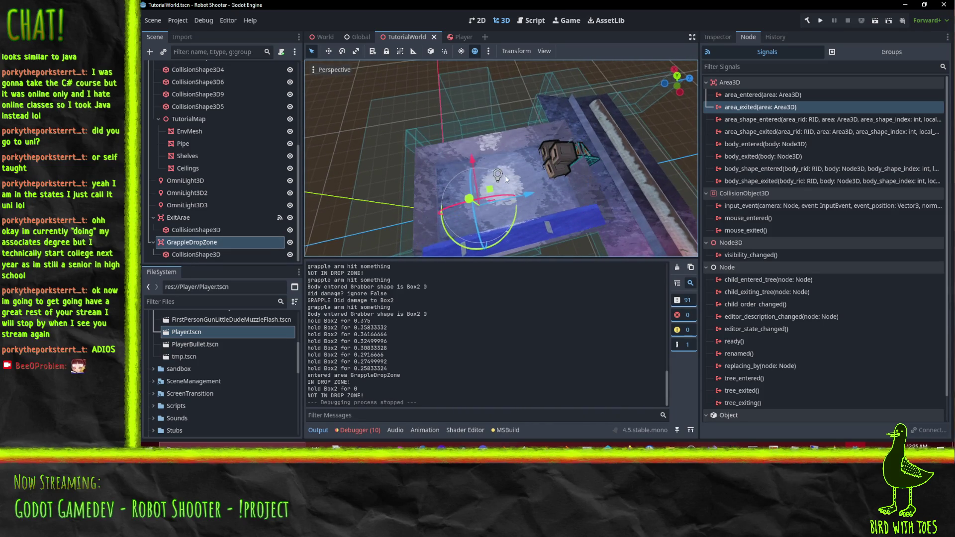
# Move GrappleDropZone along -Z from the Top Orthogonal view, then rerun the tutorial scene.
pyautogui.click(677, 76)
pyautogui.scroll(4, 522, 150)
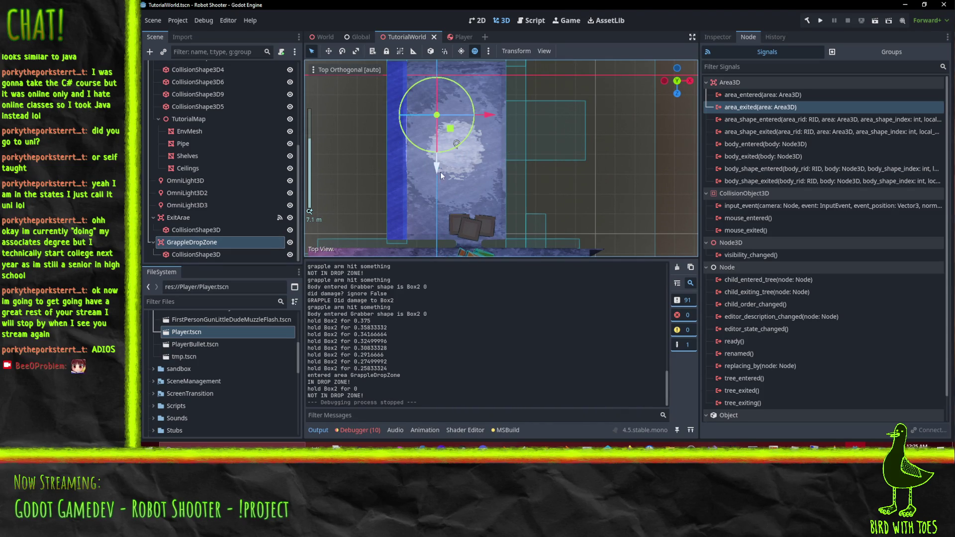
pyautogui.moveTo(437, 170); pyautogui.dragTo(439, 133)
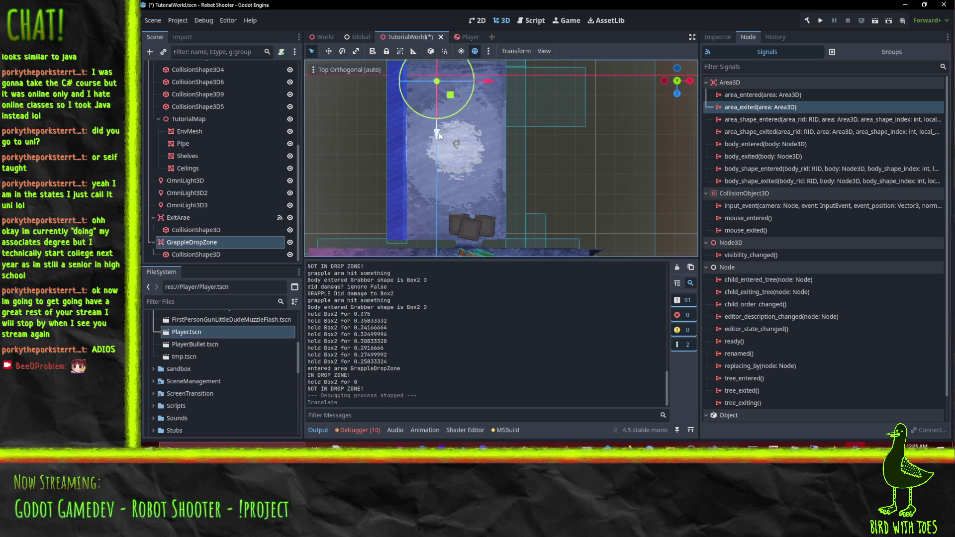
pyautogui.click(876, 25)
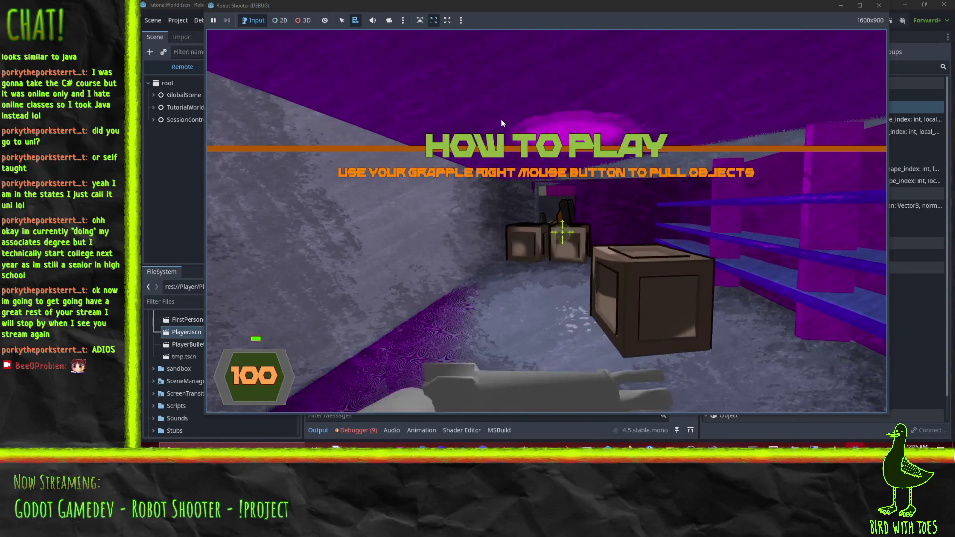
# Grapple and shoot at the crates, then bring the game window back to the front.
pyautogui.rightClick(503, 120)
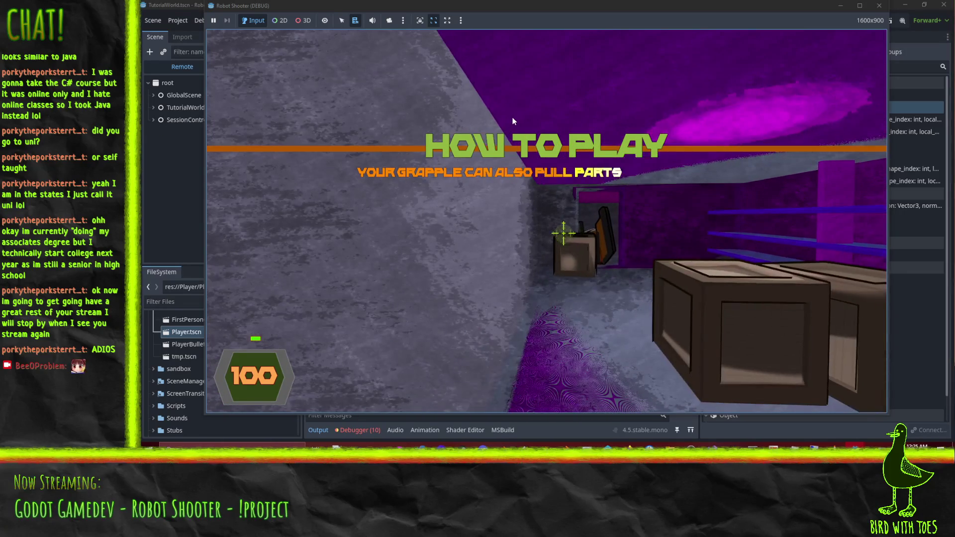
pyautogui.click(506, 114)
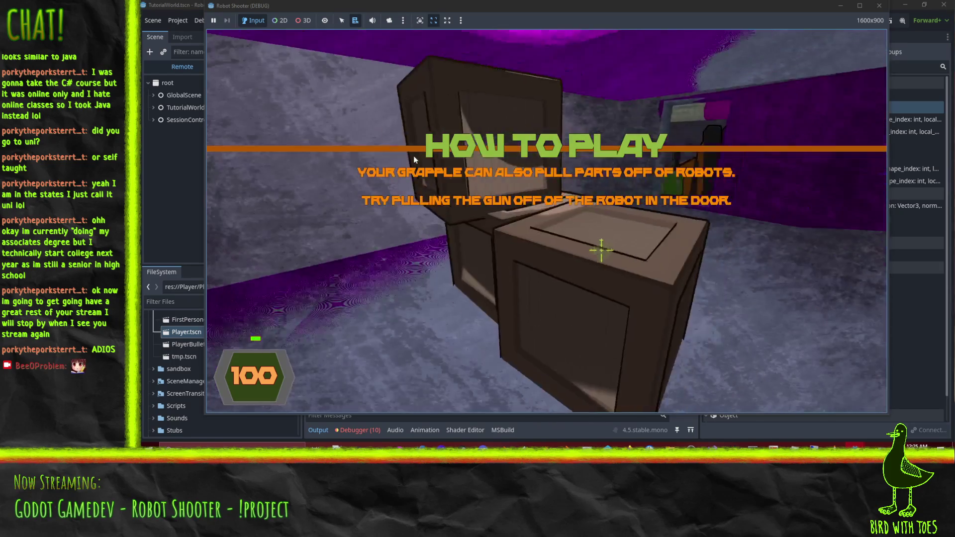
pyautogui.click(445, 158)
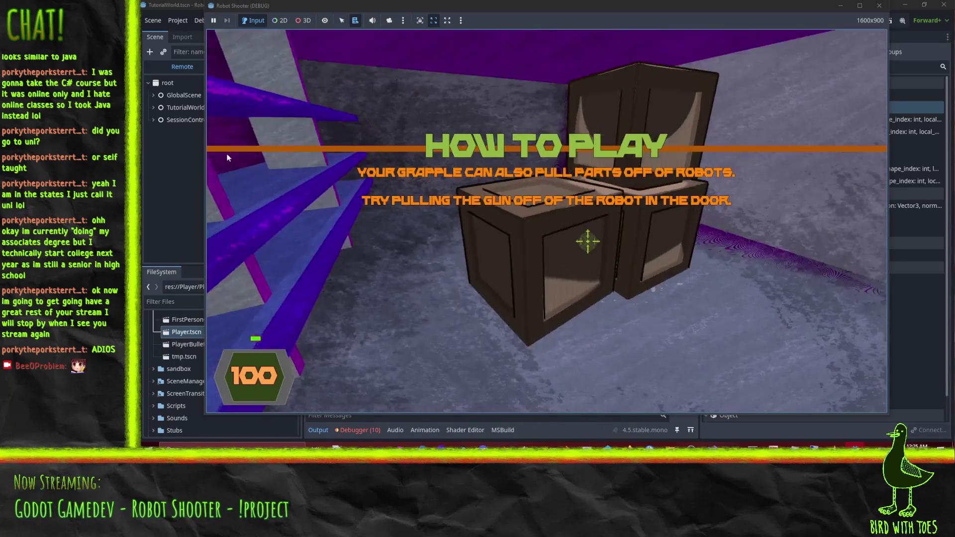
pyautogui.click(192, 135)
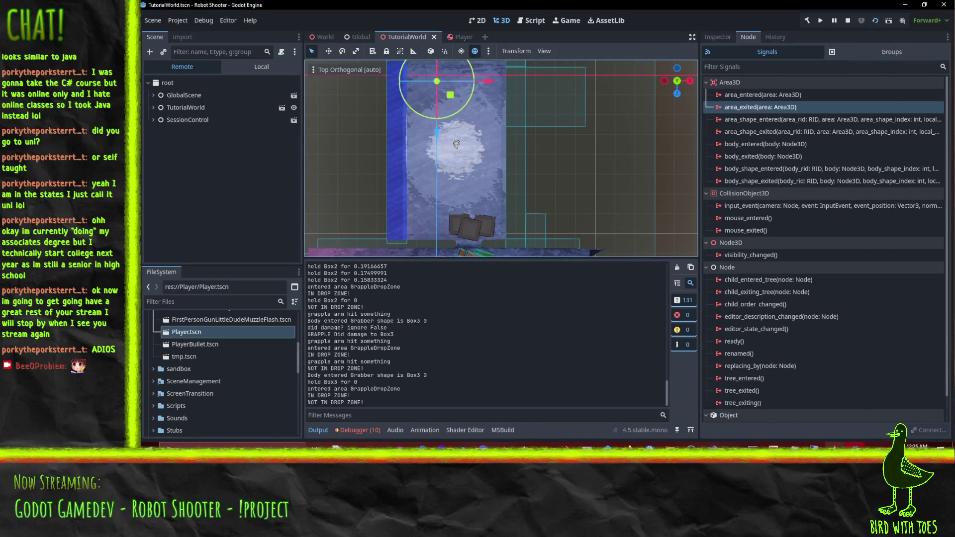
pyautogui.moveTo(856, 447)
pyautogui.click(858, 408)
# Walk back and forth near the crates with W and S while shooting and grappling them.
pyautogui.press('s')
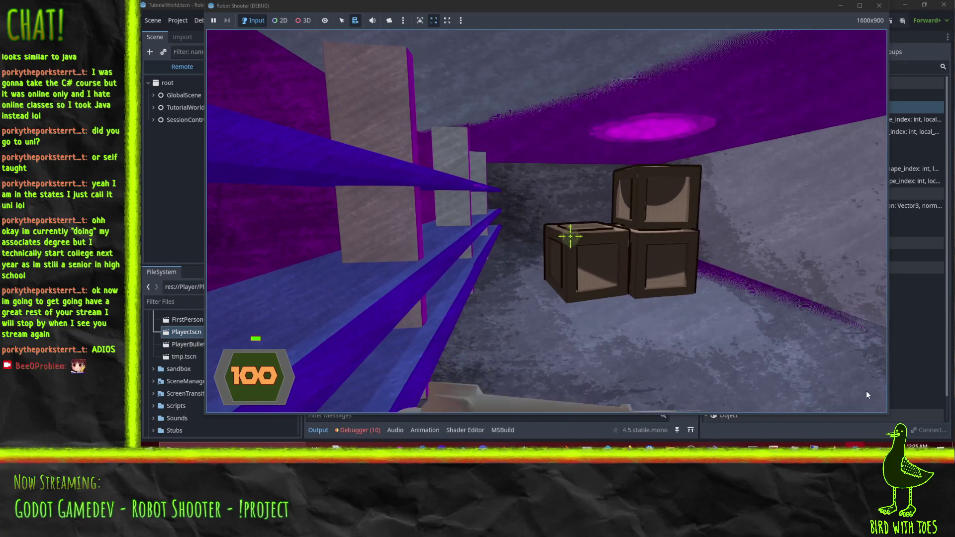
pyautogui.press('w')
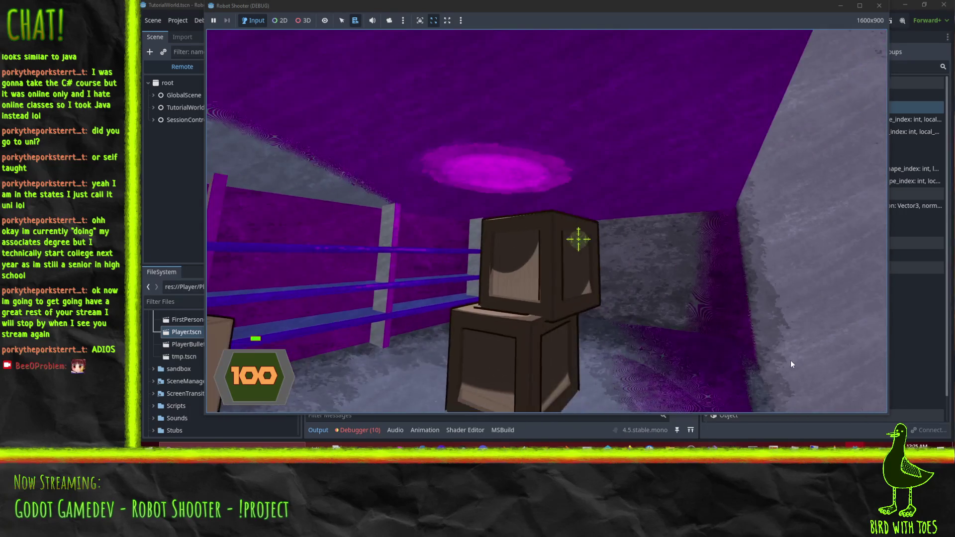
pyautogui.press('s')
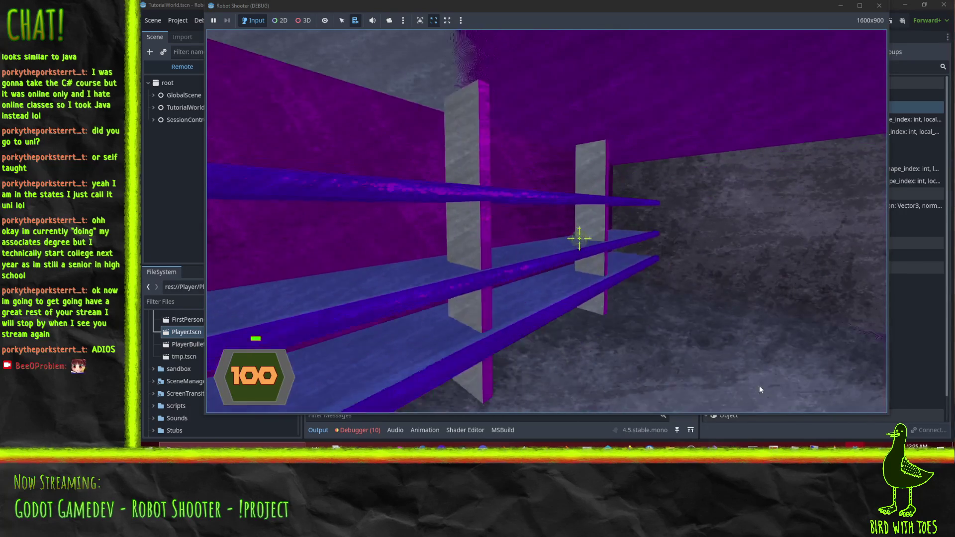
pyautogui.press('w')
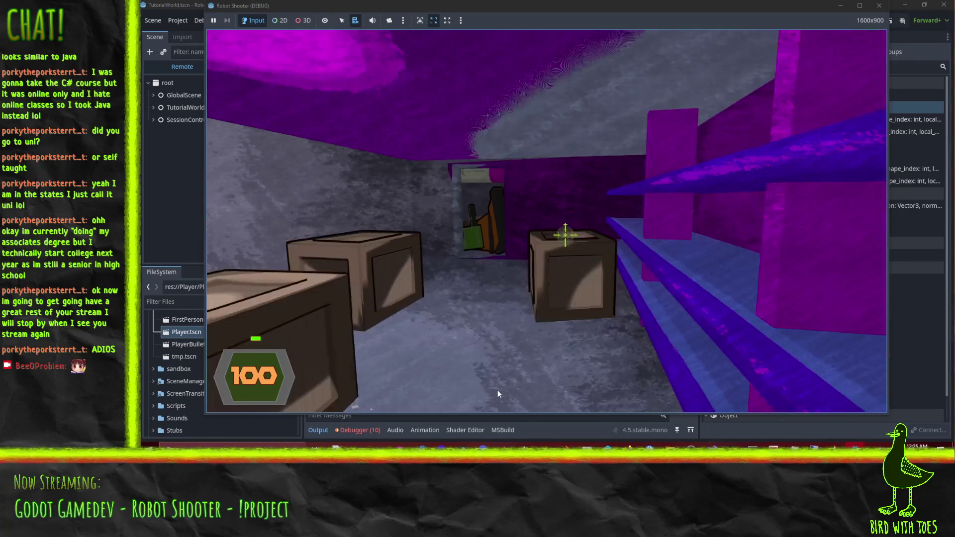
pyautogui.press('w')
pyautogui.click(493, 390)
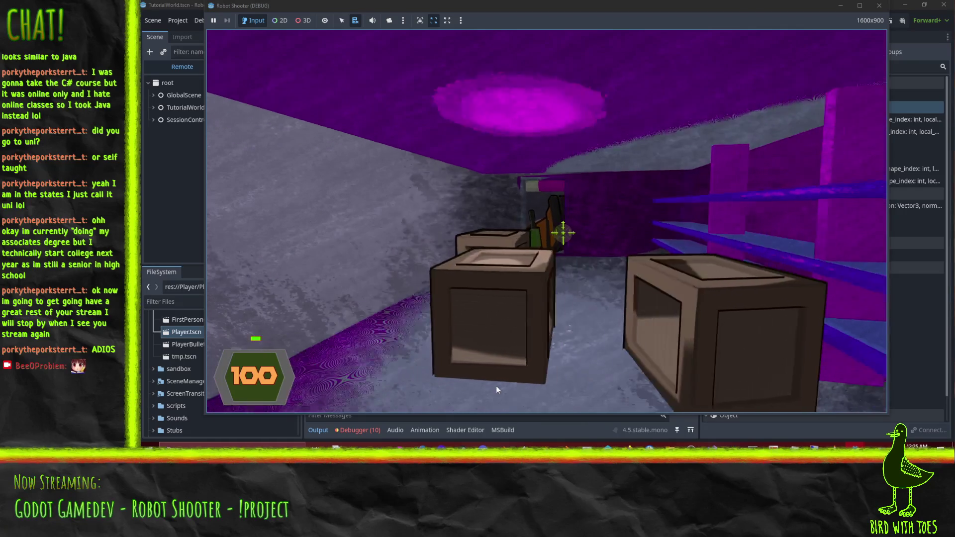
pyautogui.click(511, 392)
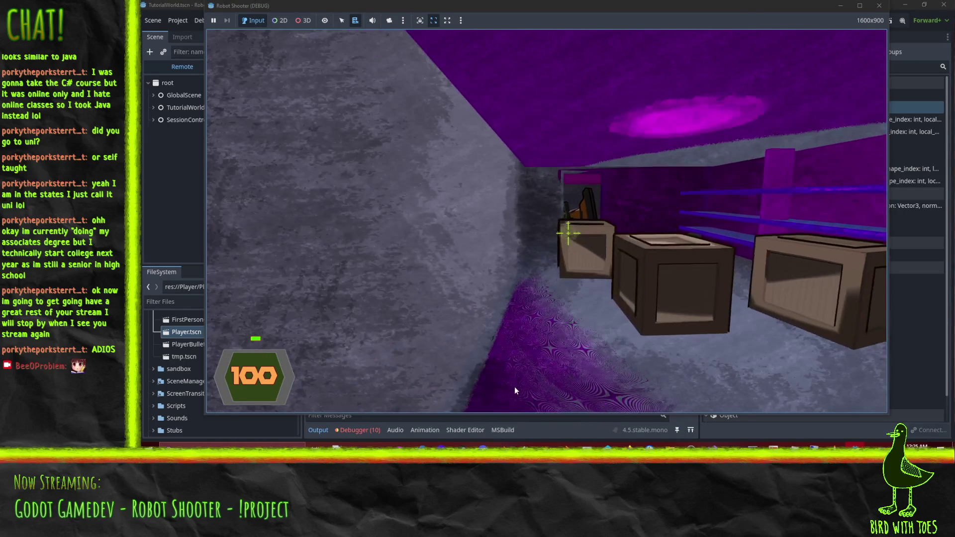
pyautogui.click(513, 392)
# Back away from the crates while firing the gun and launching the grapple arm.
pyautogui.press('w')
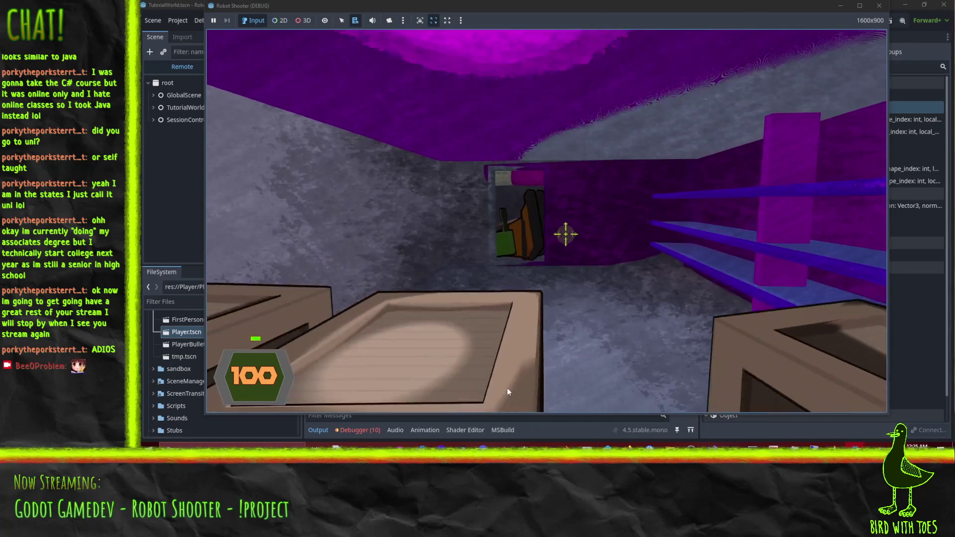
pyautogui.press('s')
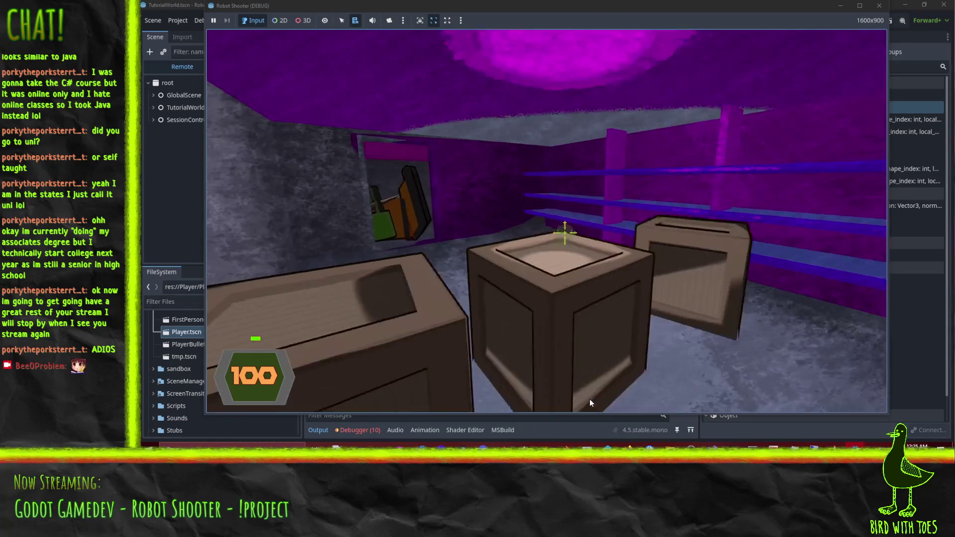
pyautogui.click(577, 388)
pyautogui.press('s')
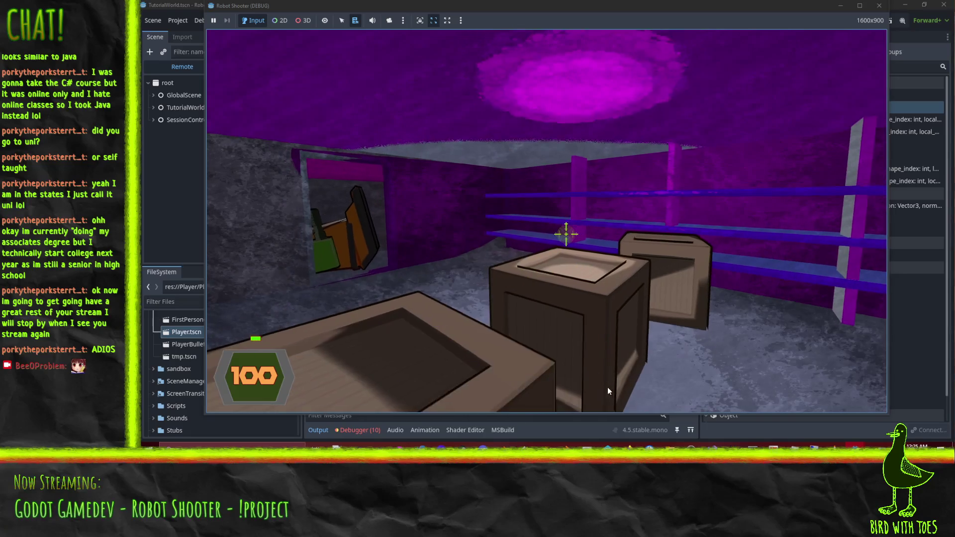
pyautogui.click(608, 387)
# Grapple the door robot and pull its gun off, then stop the game.
pyautogui.press('w')
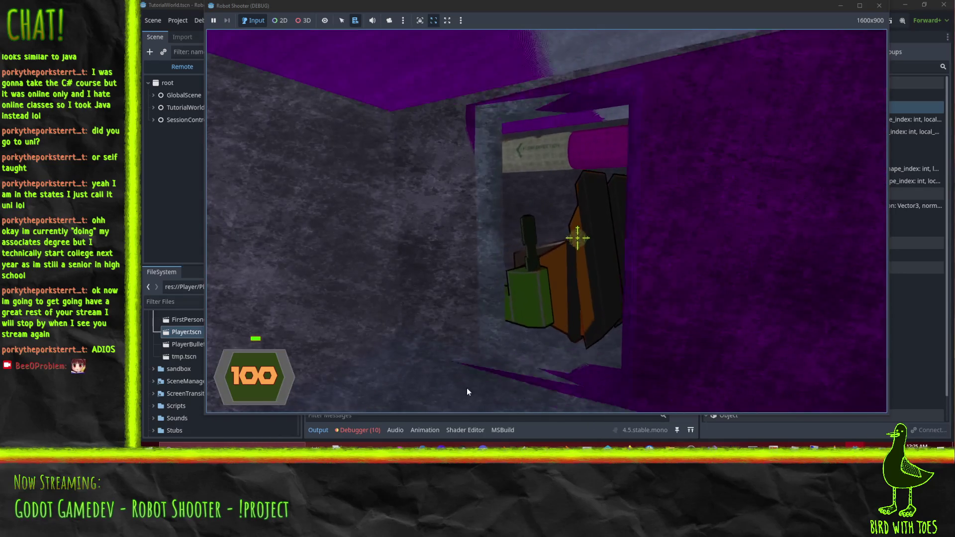
pyautogui.click(467, 388)
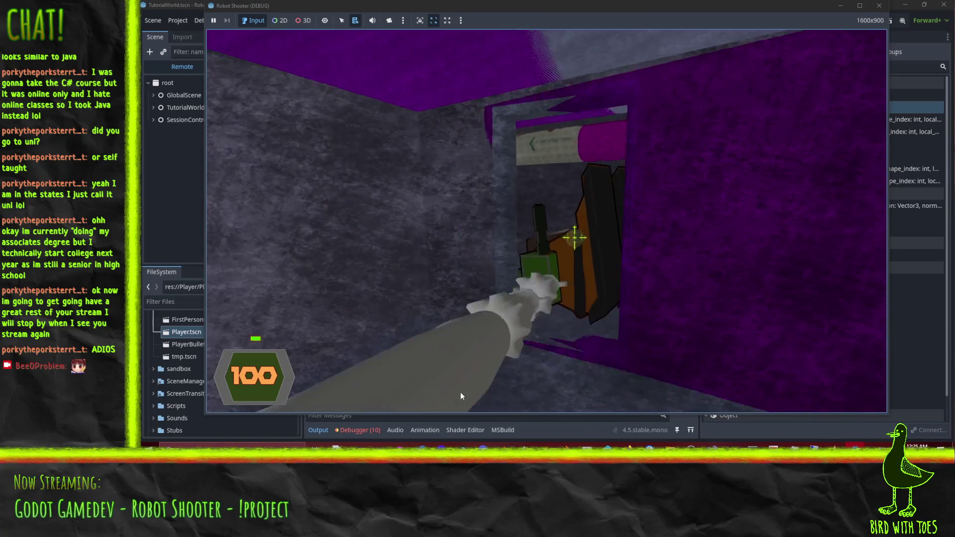
pyautogui.press('w')
pyautogui.click(475, 395)
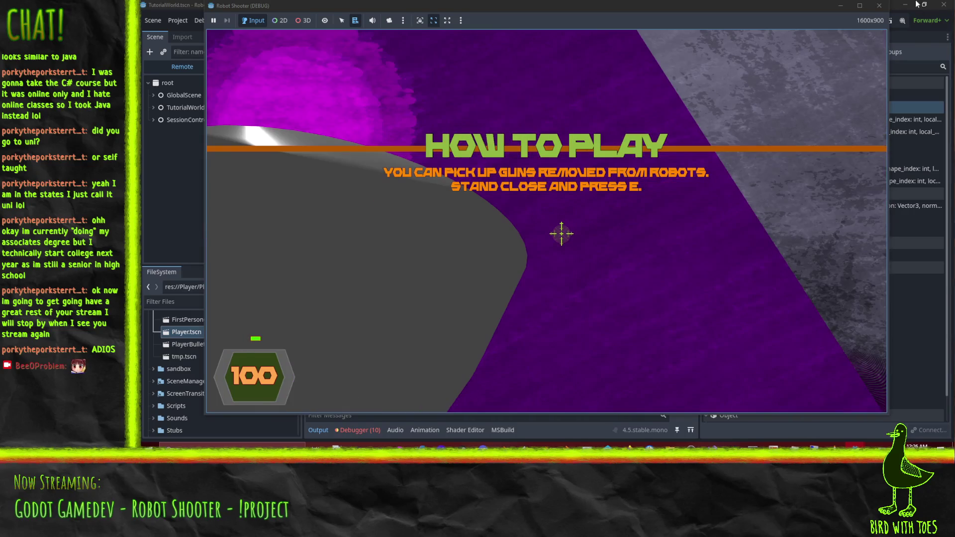
pyautogui.click(879, 6)
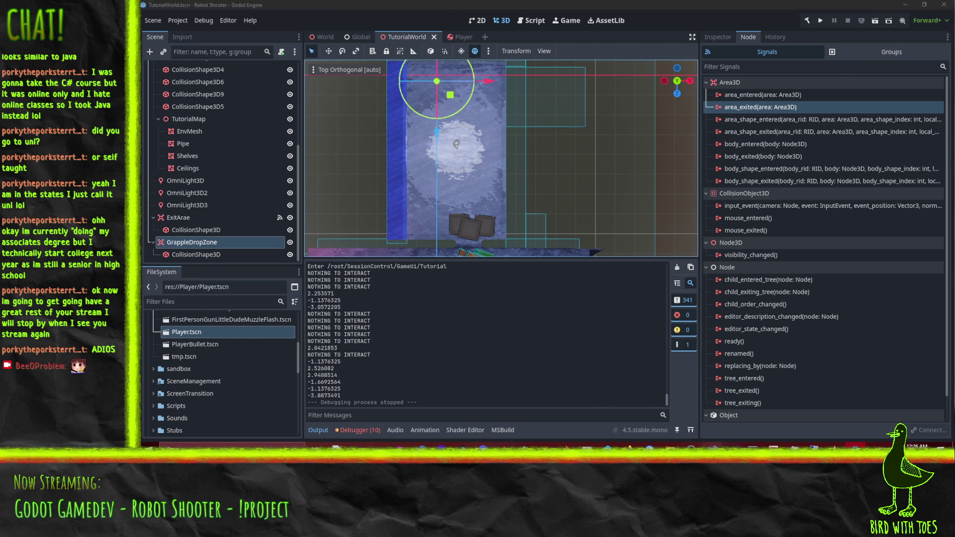
# Switch to Visual Studio and find StartRetract at line 292 in PlayerArmLauncher.cs.
pyautogui.hotkey('alt', 'Tab')
pyautogui.scroll(-13, 402, 212)
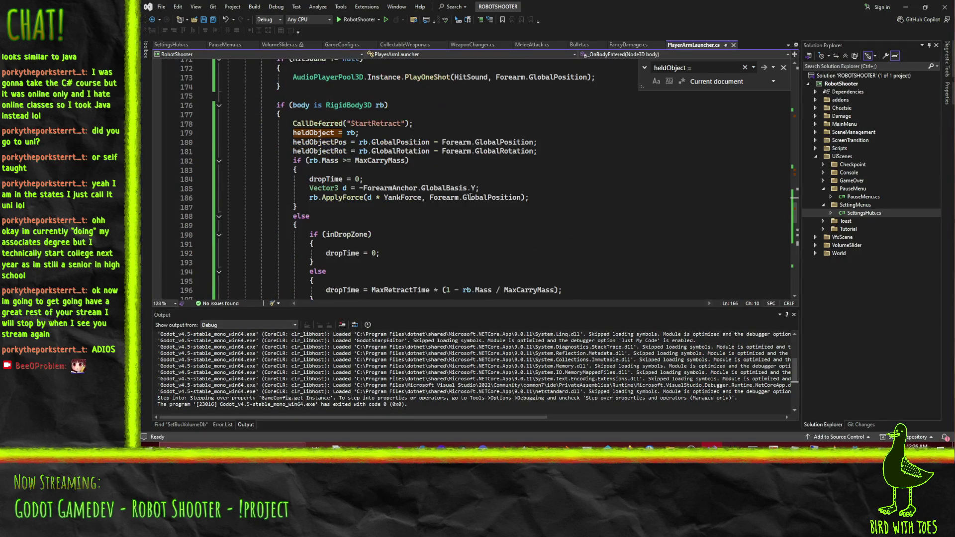
pyautogui.scroll(14, 492, 206)
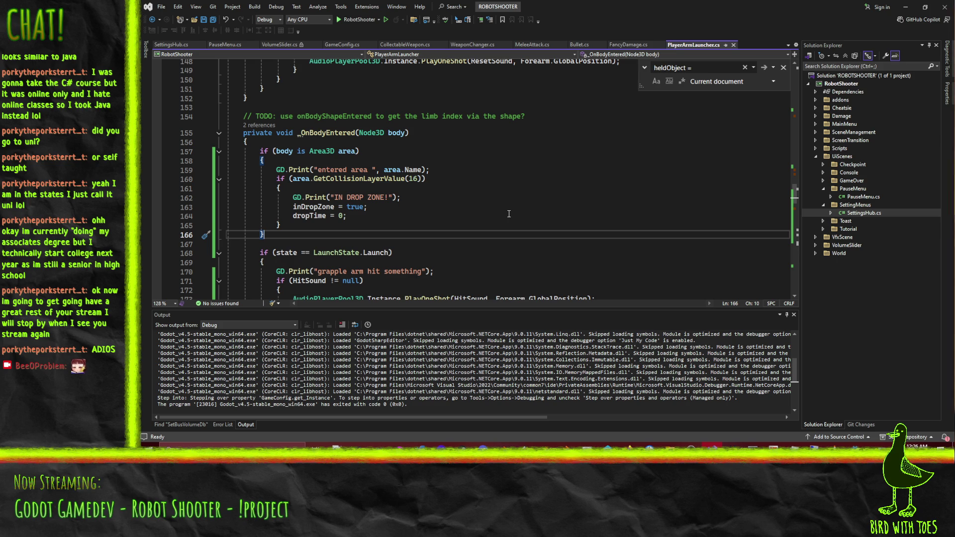
pyautogui.scroll(-20, 506, 211)
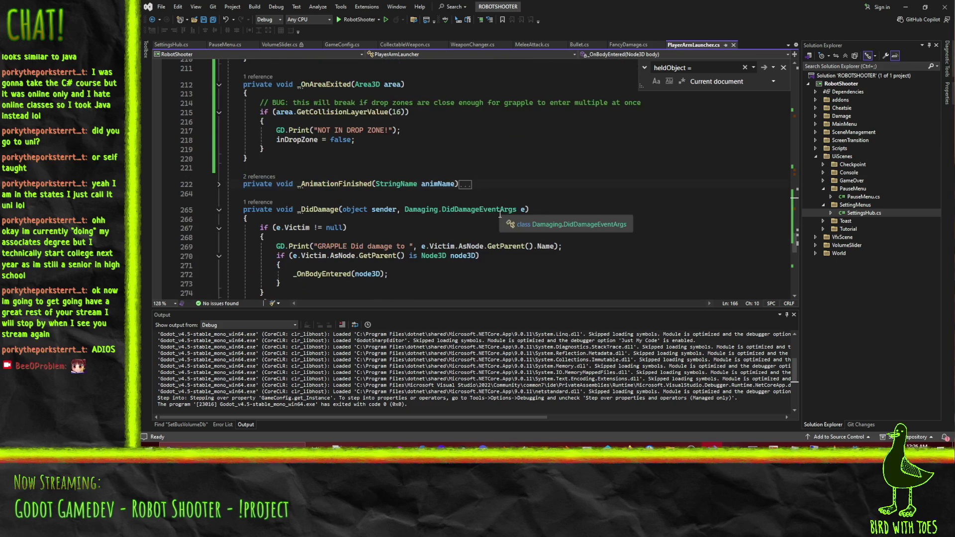
pyautogui.scroll(-11, 503, 216)
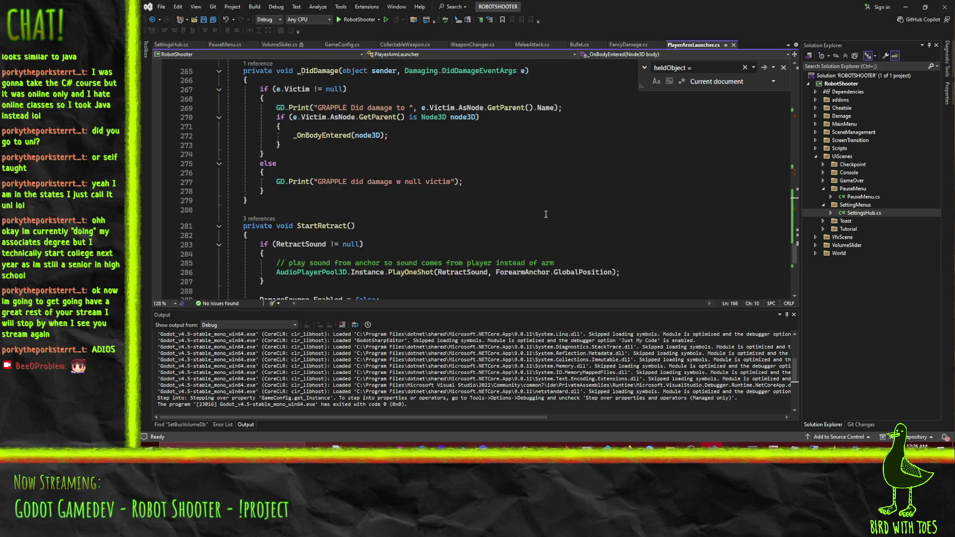
pyautogui.scroll(3, 512, 198)
pyautogui.click(357, 216)
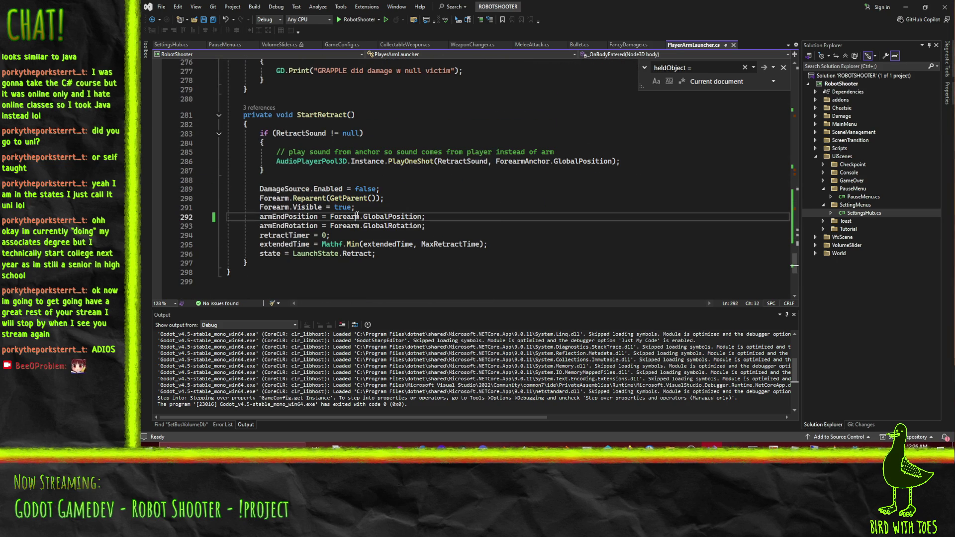
# Check the removed armEndPosition line with undo/redo and save PlayerArmLauncher.cs.
pyautogui.hotkey('ctrl', 'z')
pyautogui.hotkey('ctrl', 'z')
pyautogui.hotkey('ctrl', 'z')
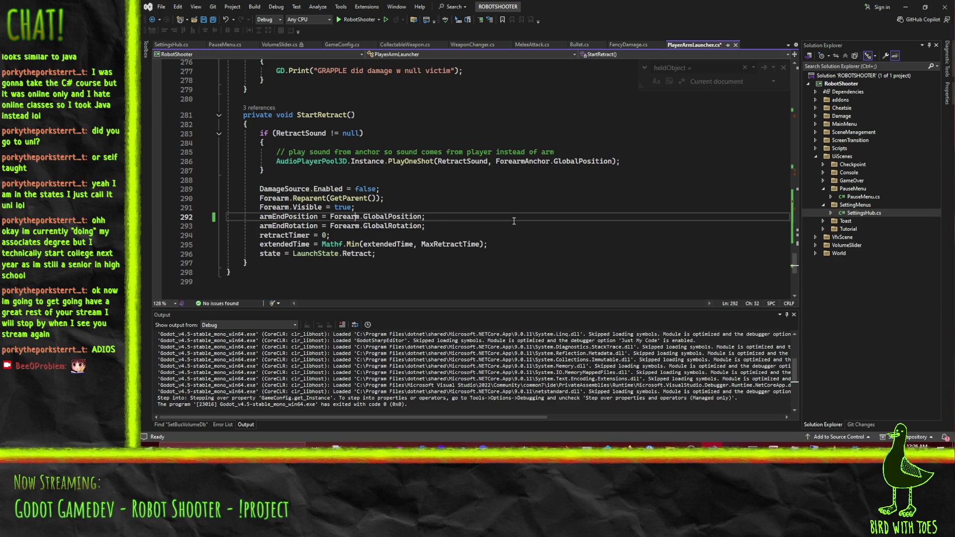
pyautogui.hotkey('ctrl', 'z')
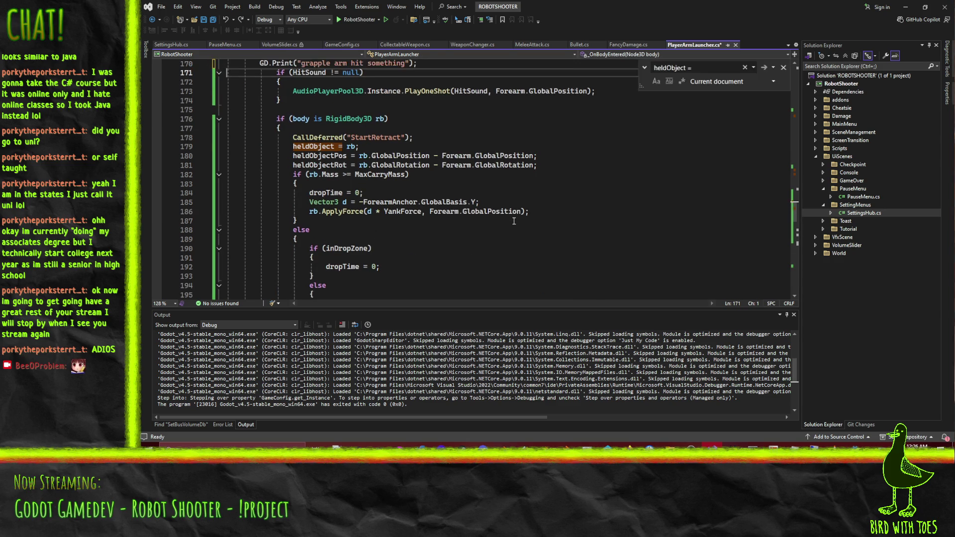
pyautogui.hotkey('ctrl', 'z')
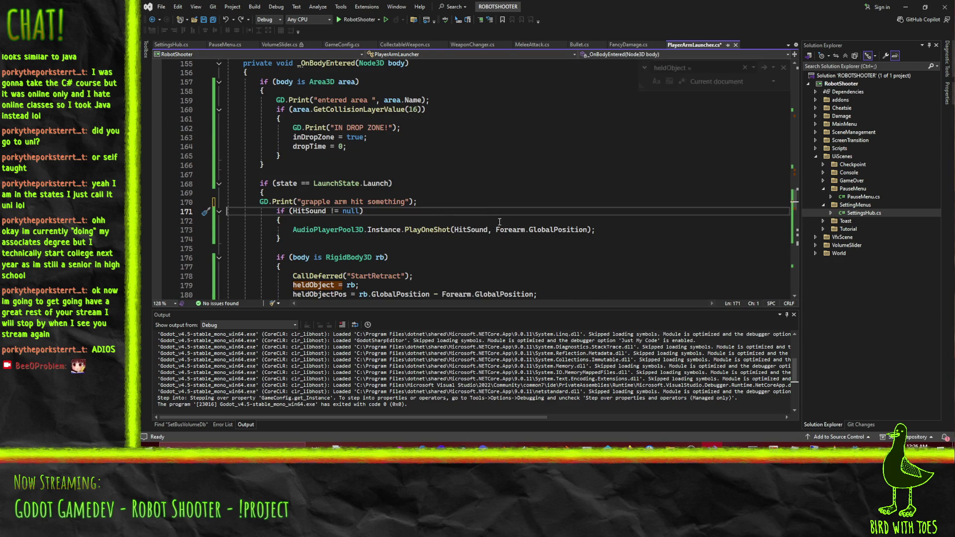
pyautogui.hotkey('ctrl', 'z')
pyautogui.scroll(-3, 471, 234)
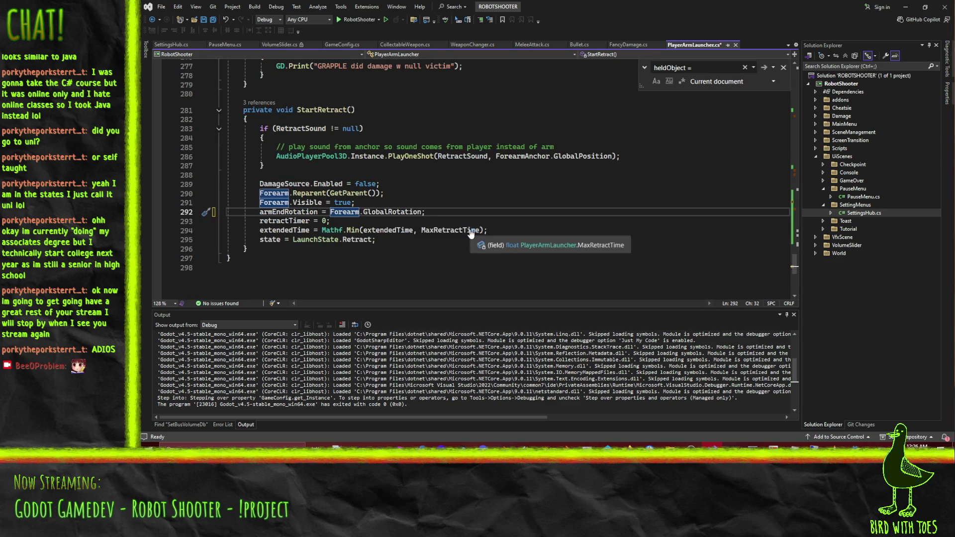
pyautogui.click(304, 202)
pyautogui.scroll(20, 556, 212)
pyautogui.hotkey('ctrl', 's')
# Review the code around the Animator line and blank line 142, adding and removing a blank line.
pyautogui.scroll(2, 556, 212)
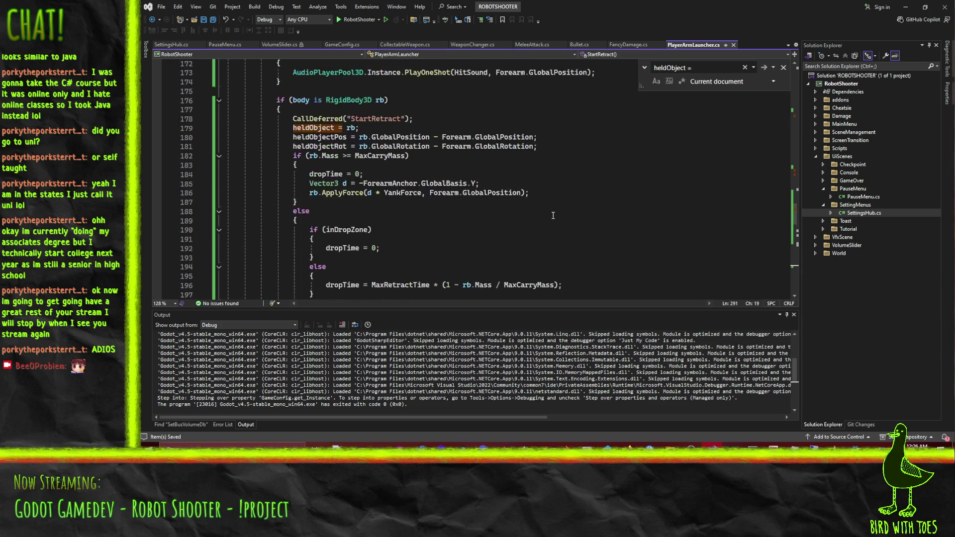
pyautogui.scroll(-7, 552, 213)
pyautogui.scroll(20, 528, 212)
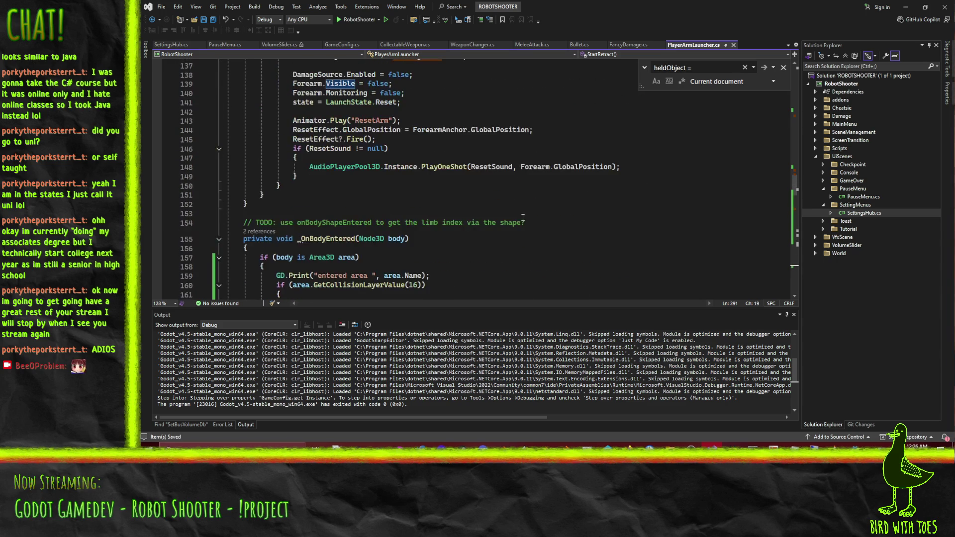
pyautogui.scroll(1, 540, 219)
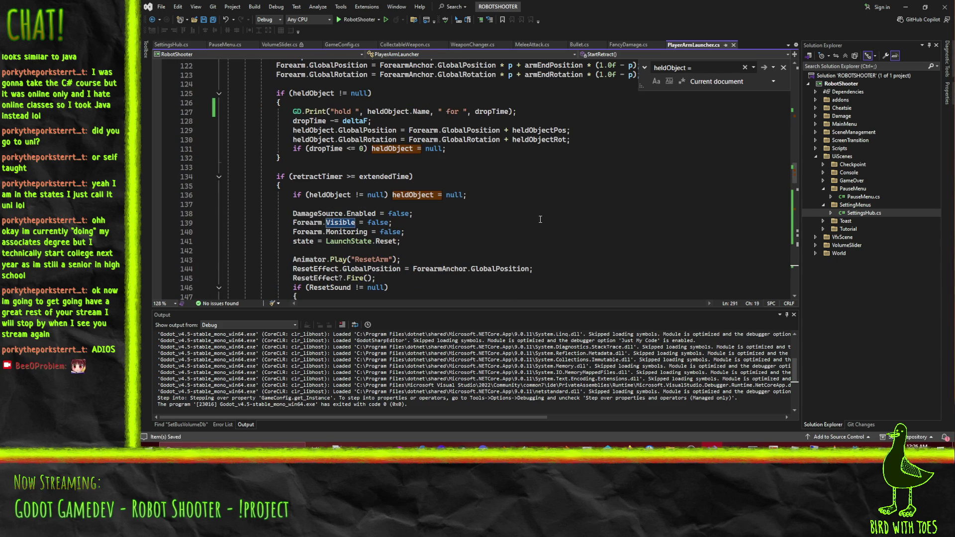
pyautogui.scroll(1, 540, 219)
pyautogui.scroll(-2, 540, 220)
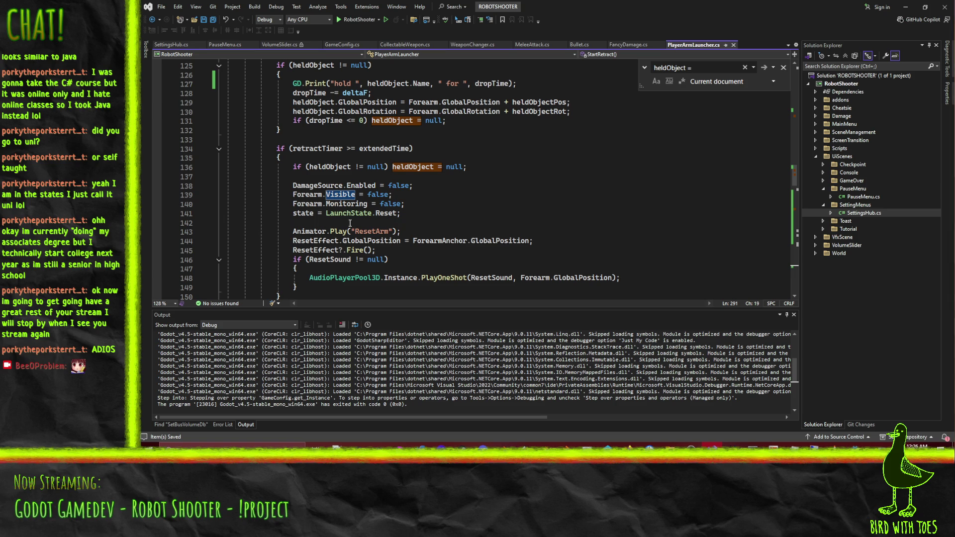
pyautogui.click(313, 231)
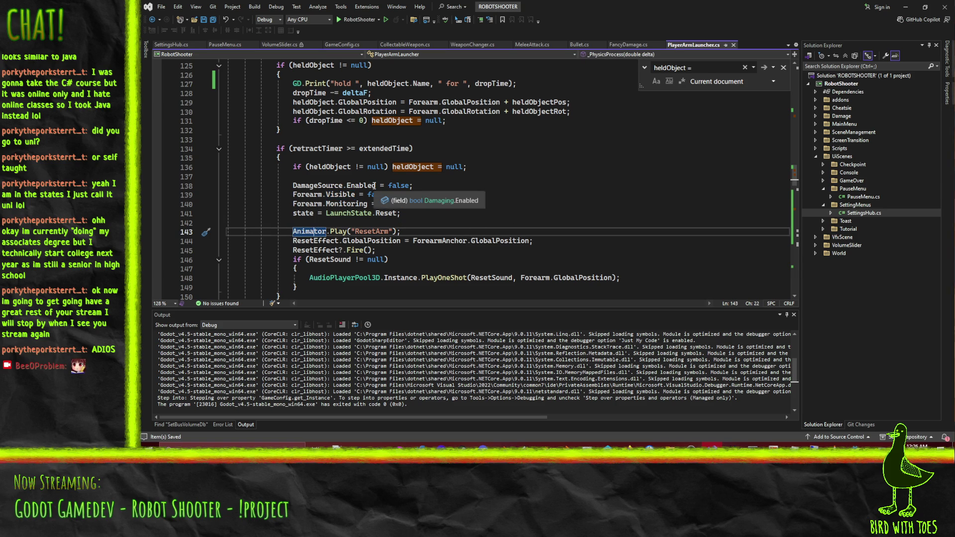
pyautogui.click(347, 224)
pyautogui.scroll(-2, 580, 234)
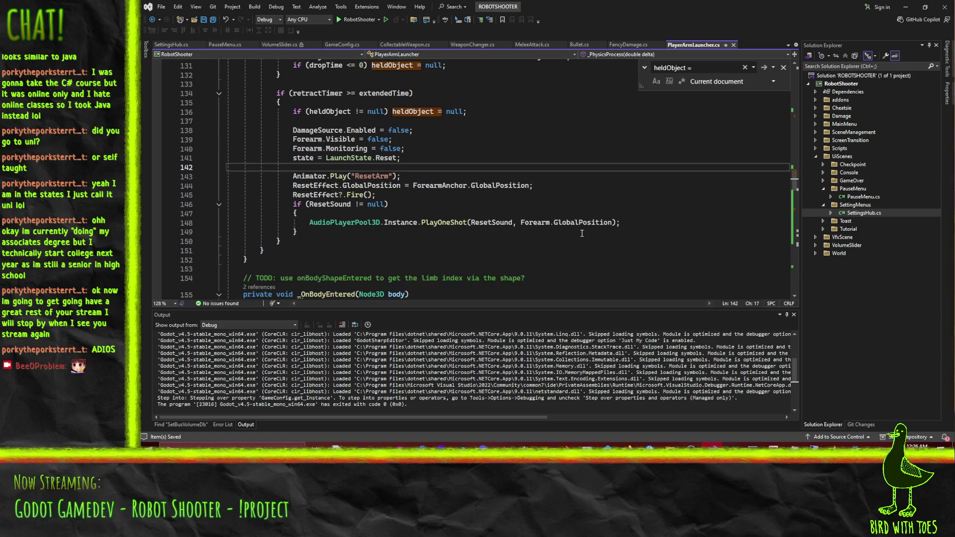
pyautogui.press('Return')
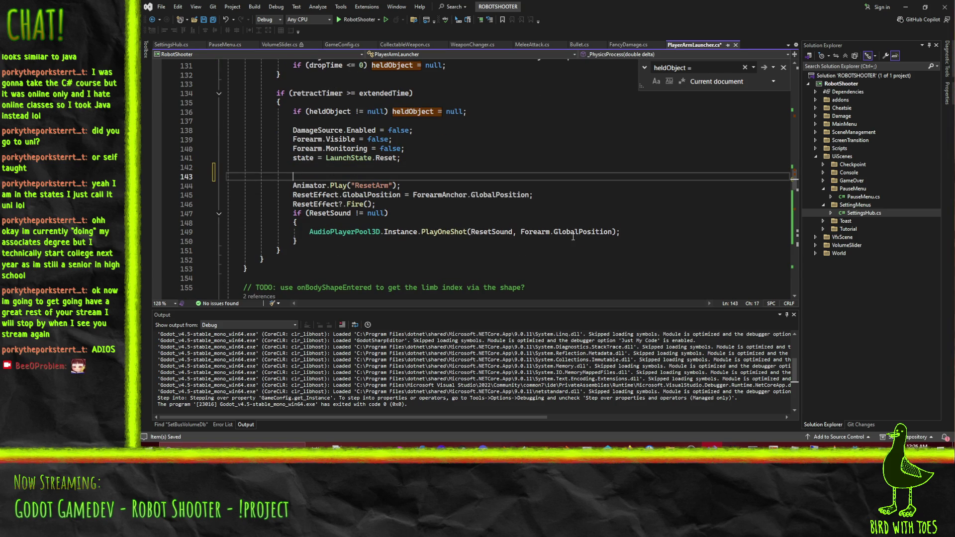
pyautogui.press('BackSpace')
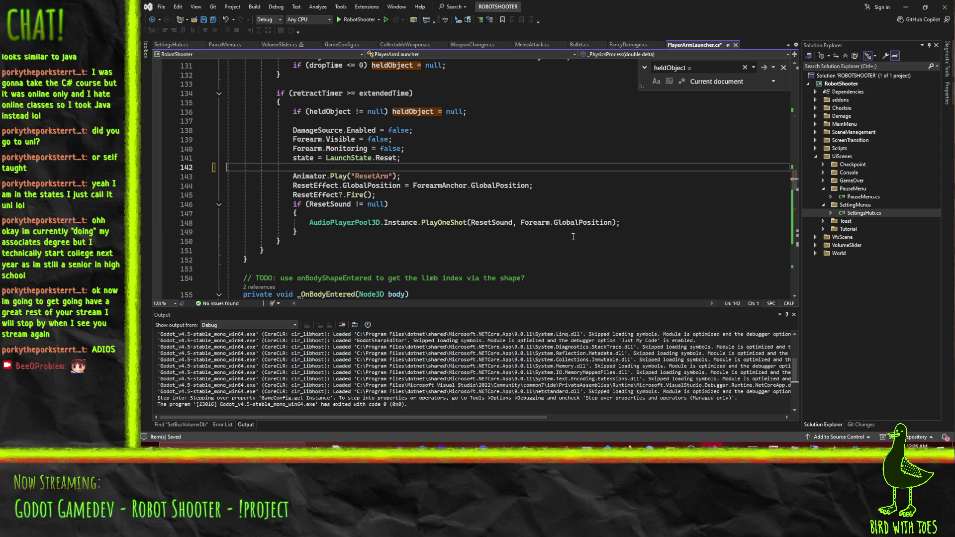
# Look over the LaunchState.Reset line and surrounding code, then return to the Godot editor.
pyautogui.click(390, 158)
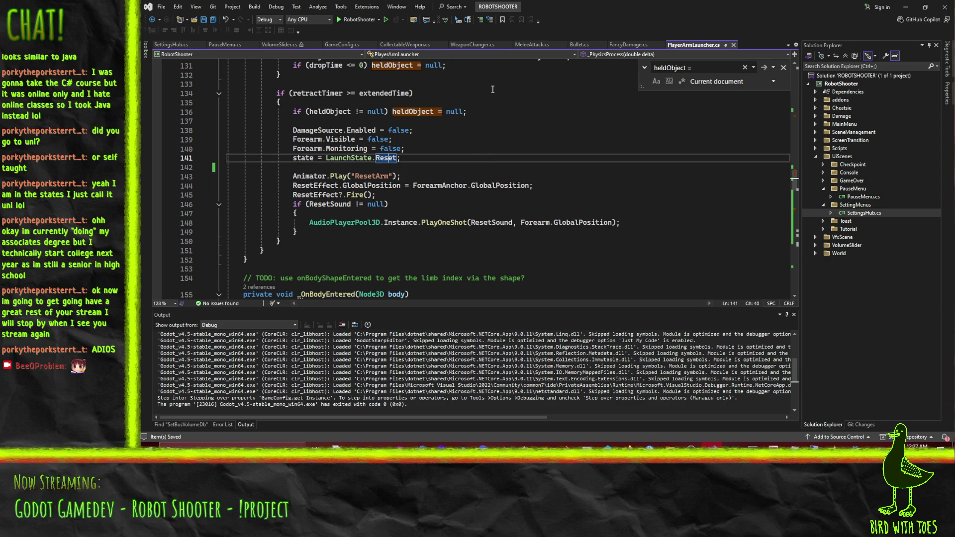
pyautogui.scroll(5, 556, 215)
pyautogui.scroll(-1, 539, 243)
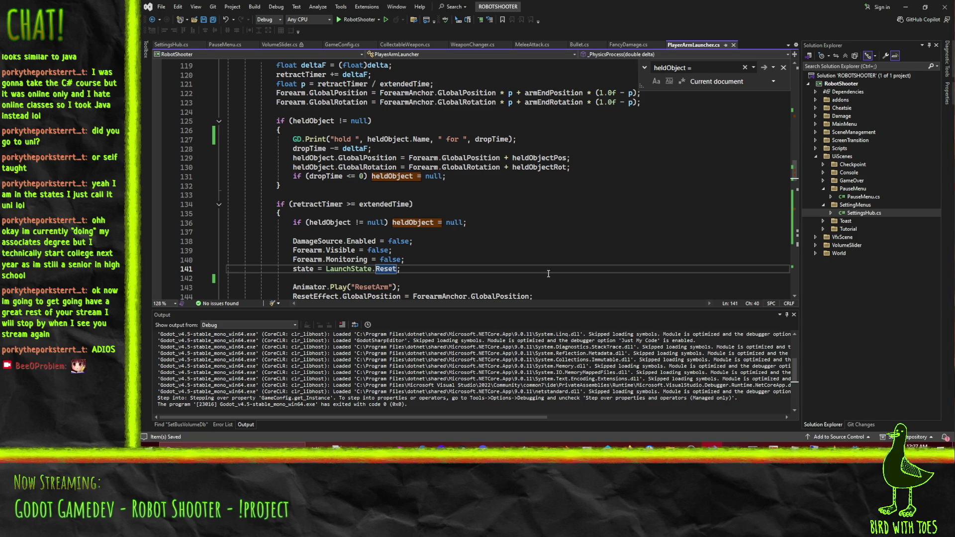
pyautogui.scroll(-20, 555, 256)
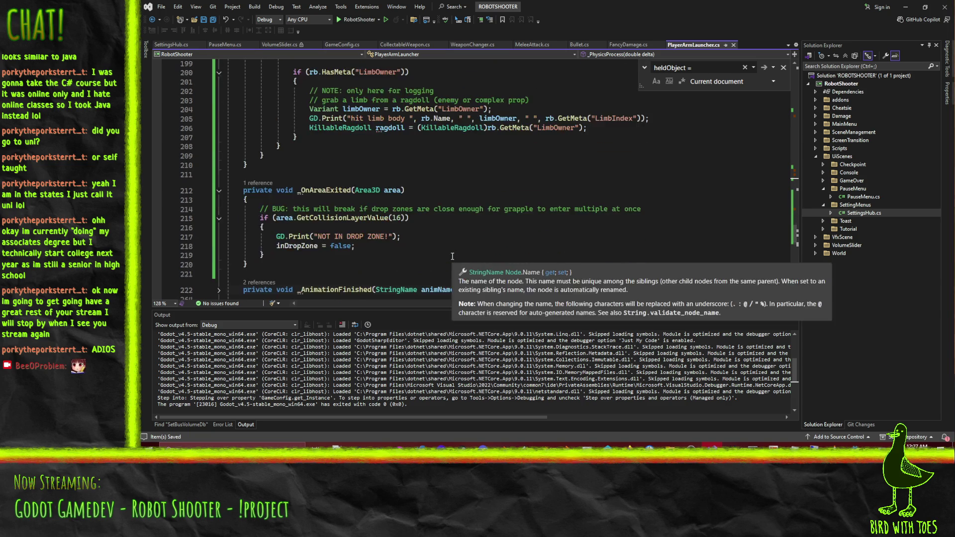
pyautogui.scroll(-9, 495, 222)
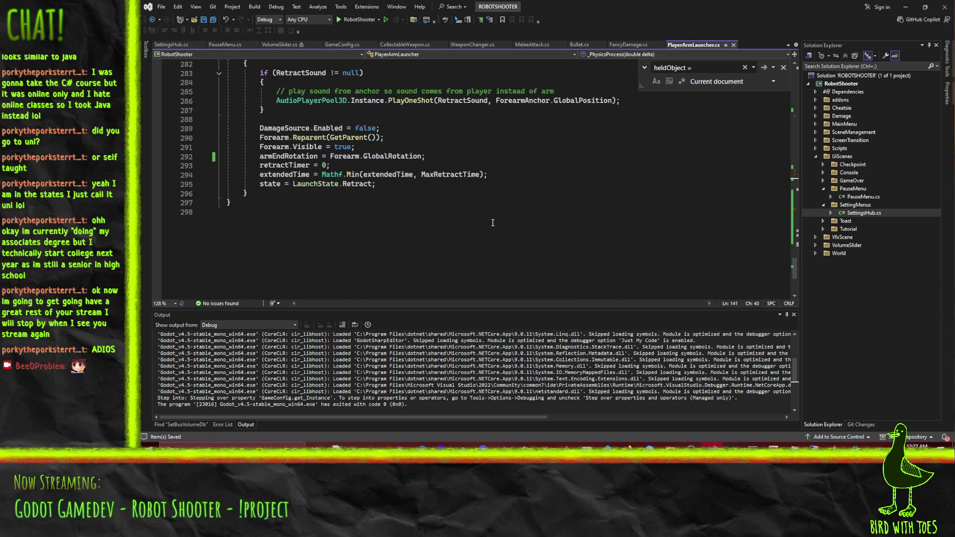
pyautogui.scroll(15, 490, 223)
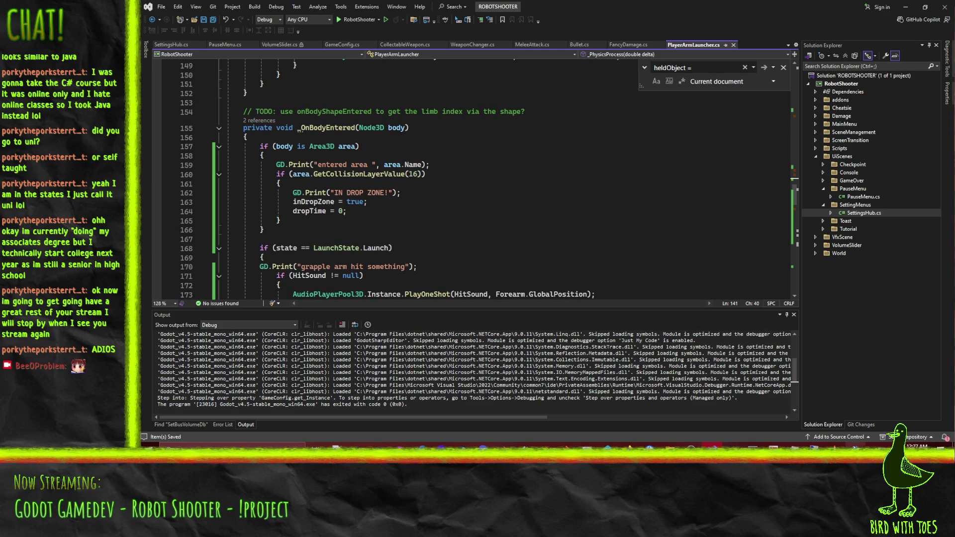
pyautogui.moveTo(855, 446)
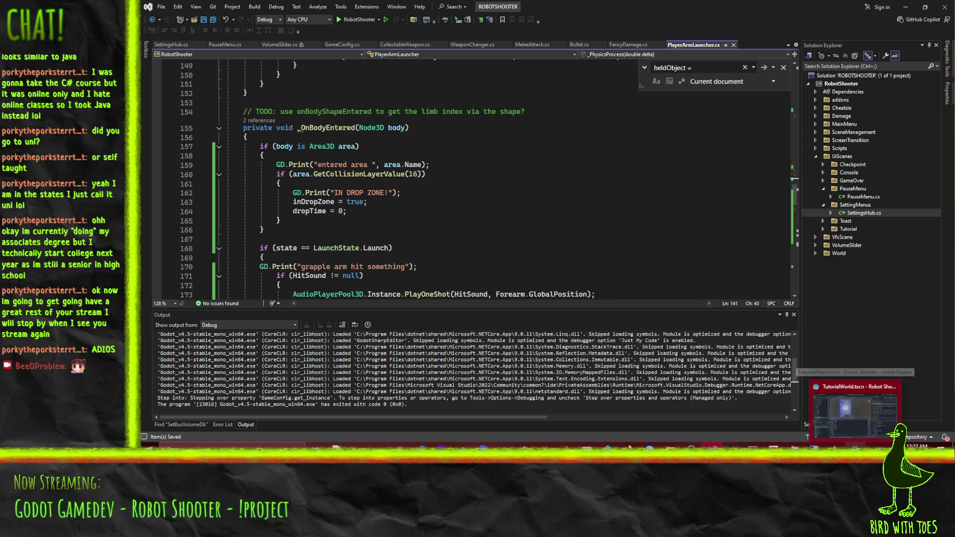
pyautogui.click(861, 430)
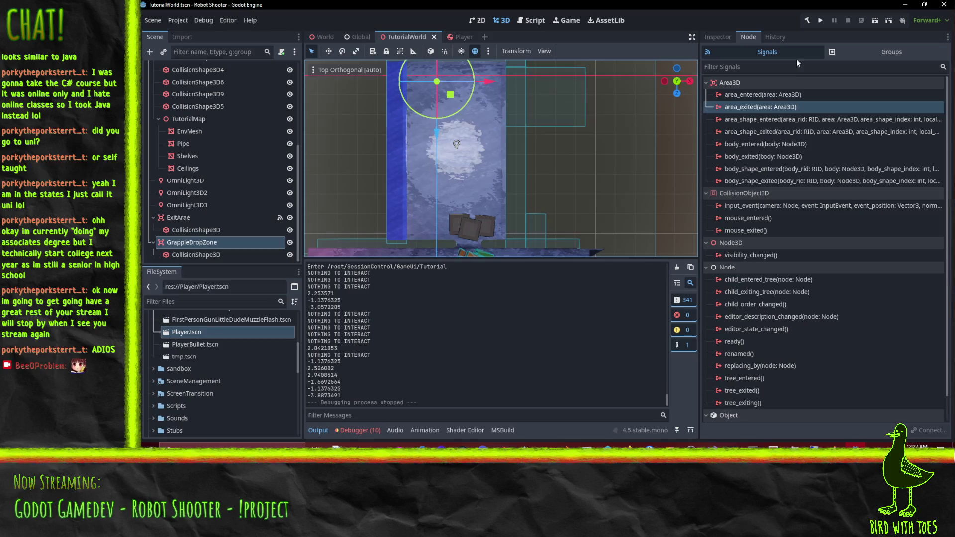
# Launch the project from the title screen and shoot and grapple the tutorial crate.
pyautogui.click(817, 21)
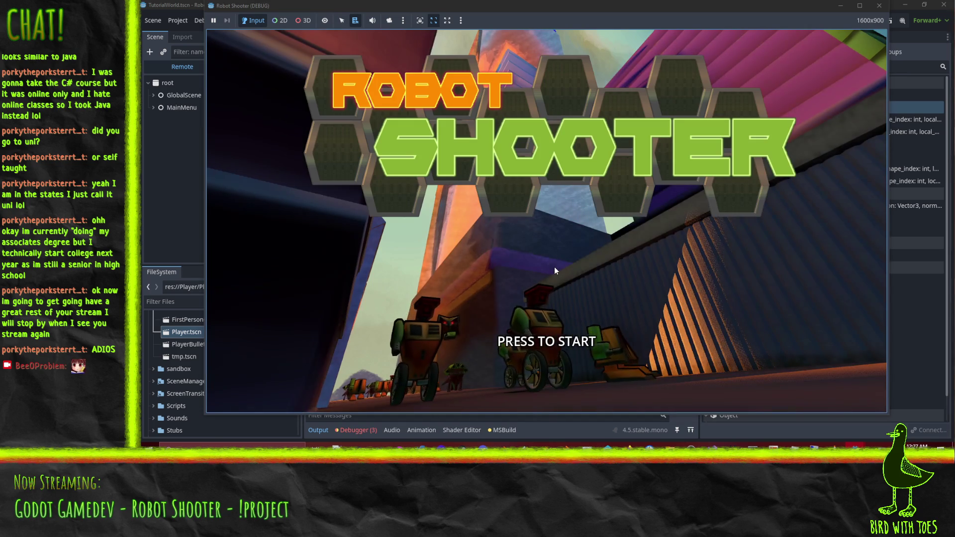
pyautogui.click(554, 267)
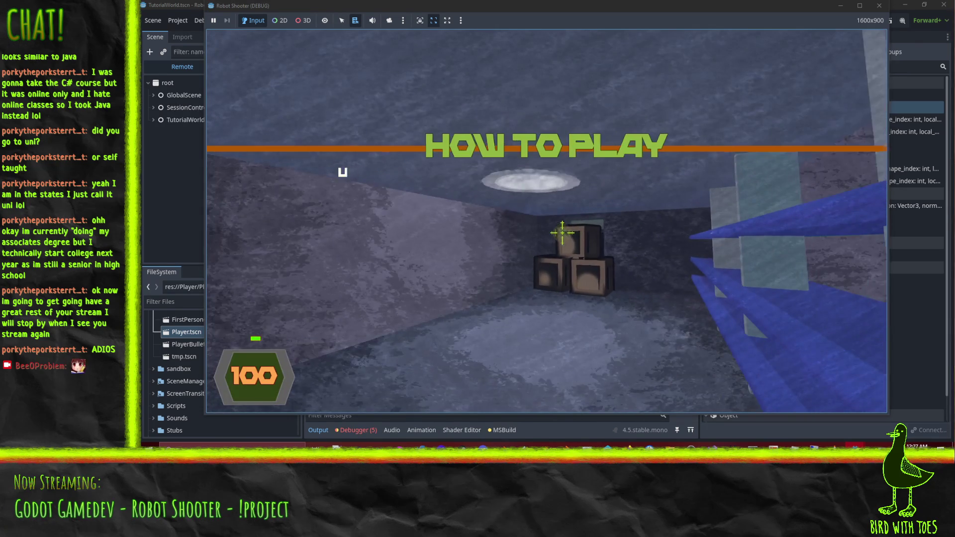
pyautogui.click(561, 232)
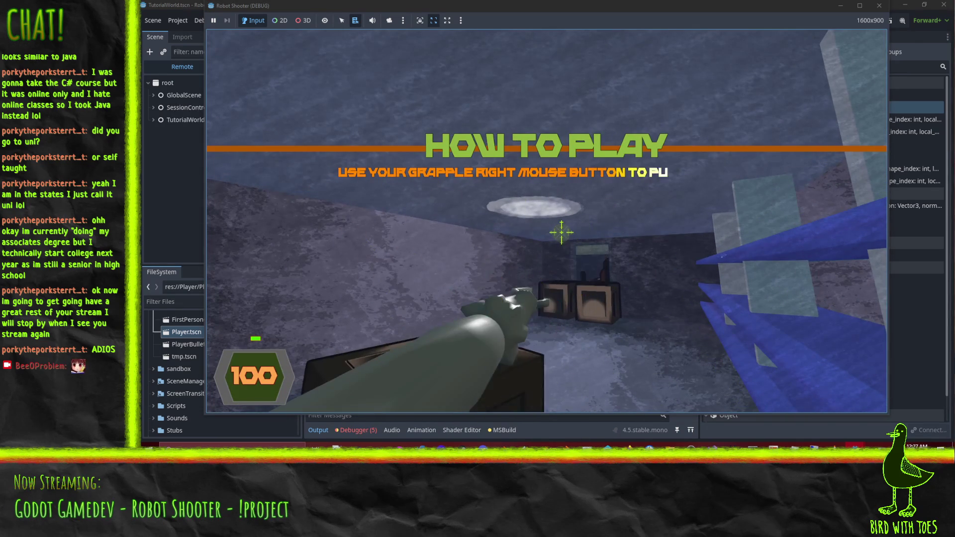
pyautogui.rightClick(562, 232)
pyautogui.click(622, 231)
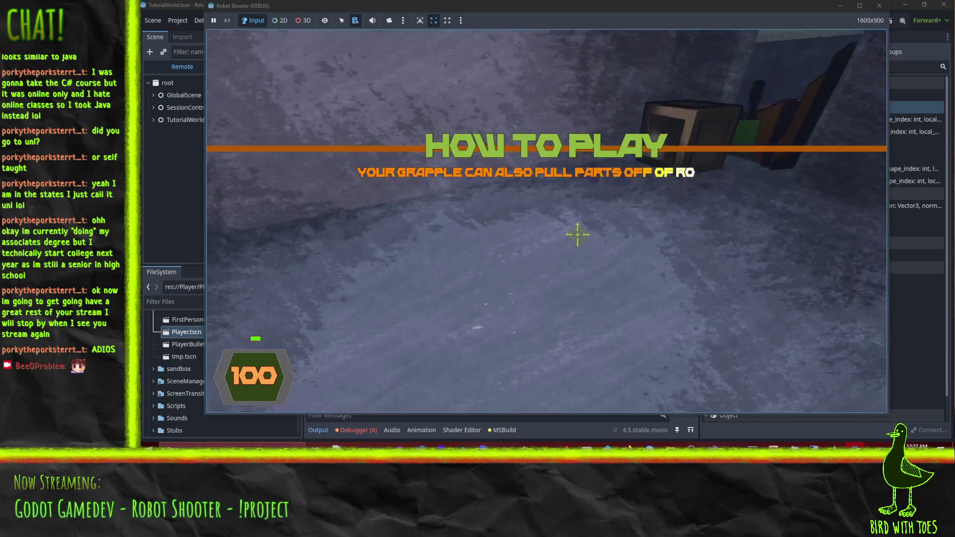
pyautogui.rightClick(575, 237)
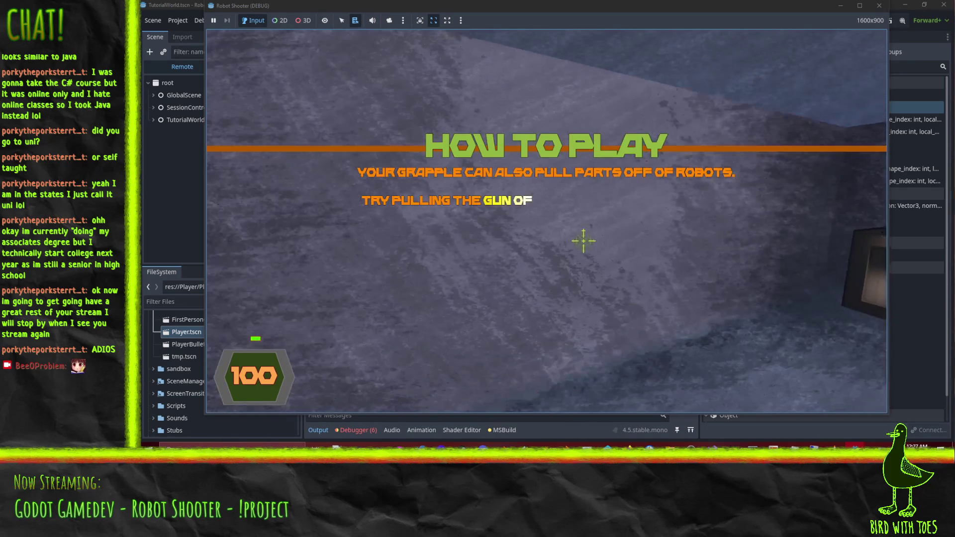
pyautogui.click(584, 241)
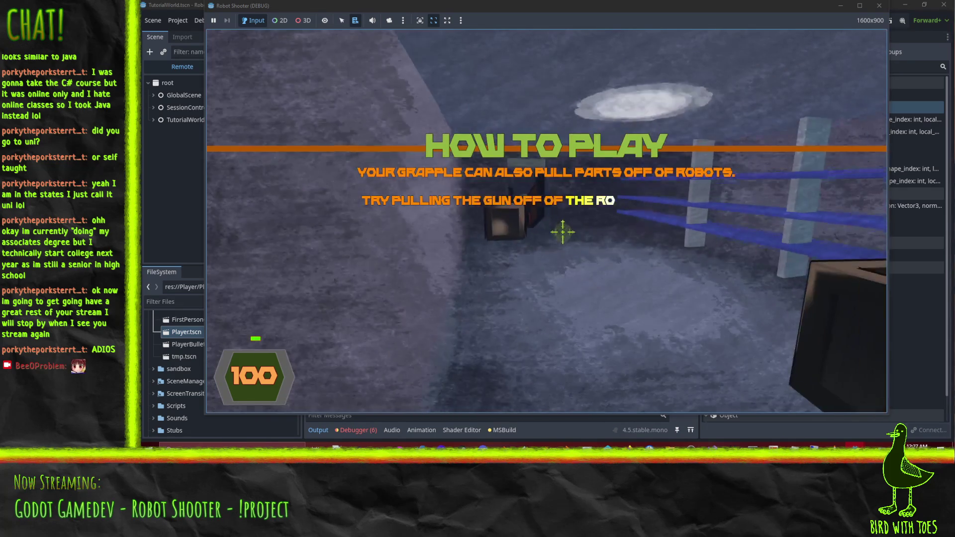
# Shoot the doorway robot, pick up its gun with E, and fire it while heading for the door.
pyautogui.click(563, 233)
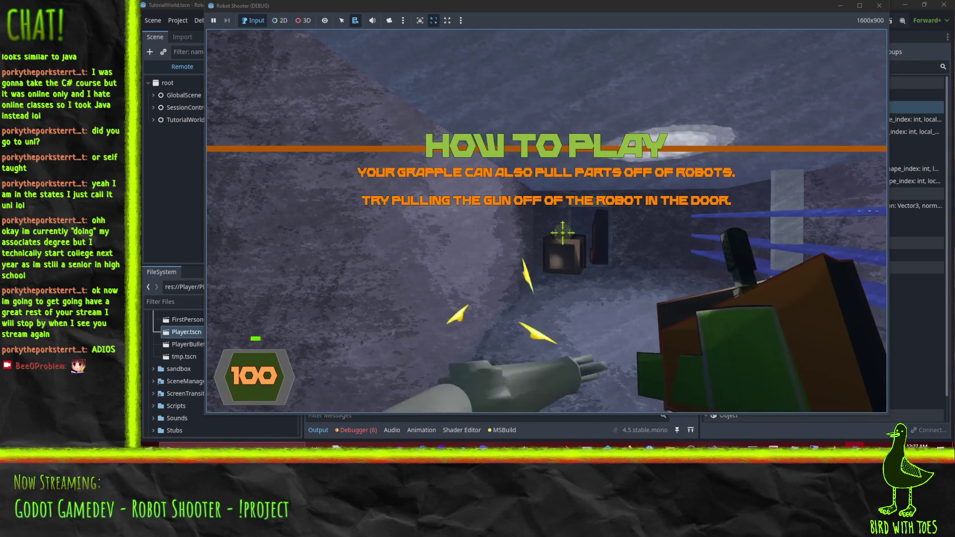
pyautogui.click(579, 240)
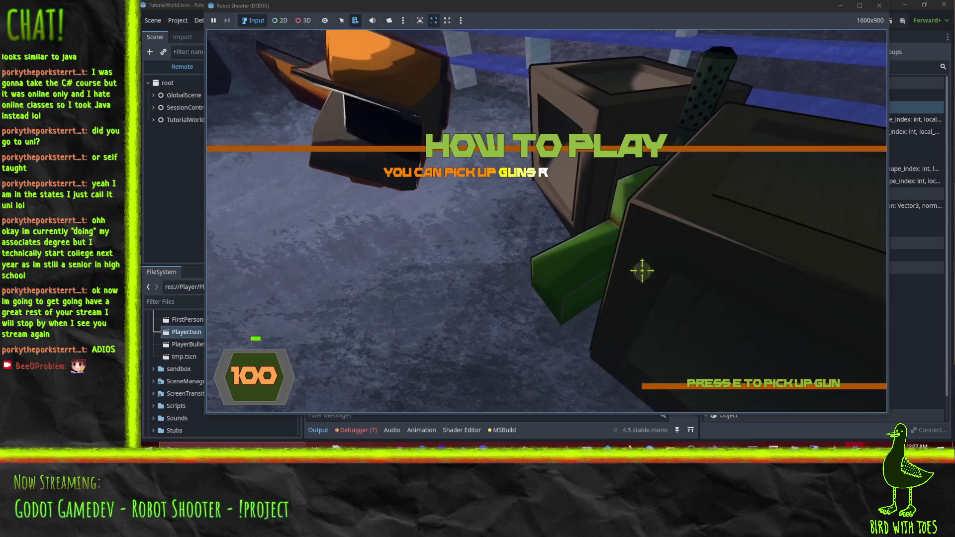
pyautogui.press('e')
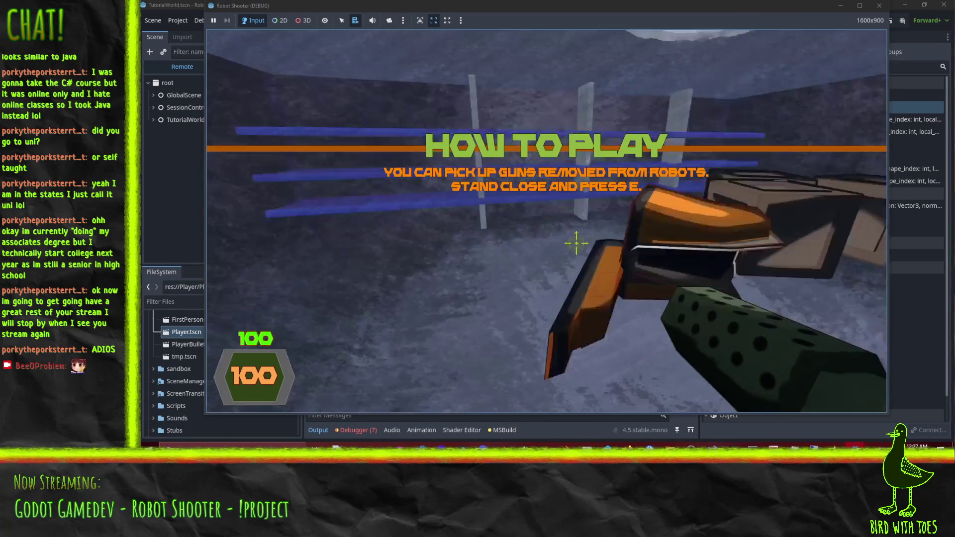
pyautogui.click(569, 291)
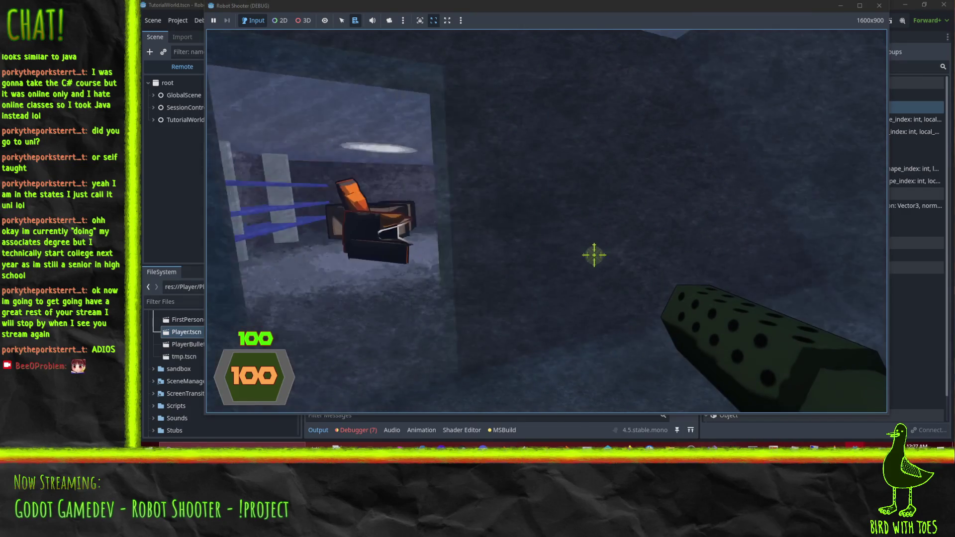
pyautogui.rightClick(568, 237)
pyautogui.press('w')
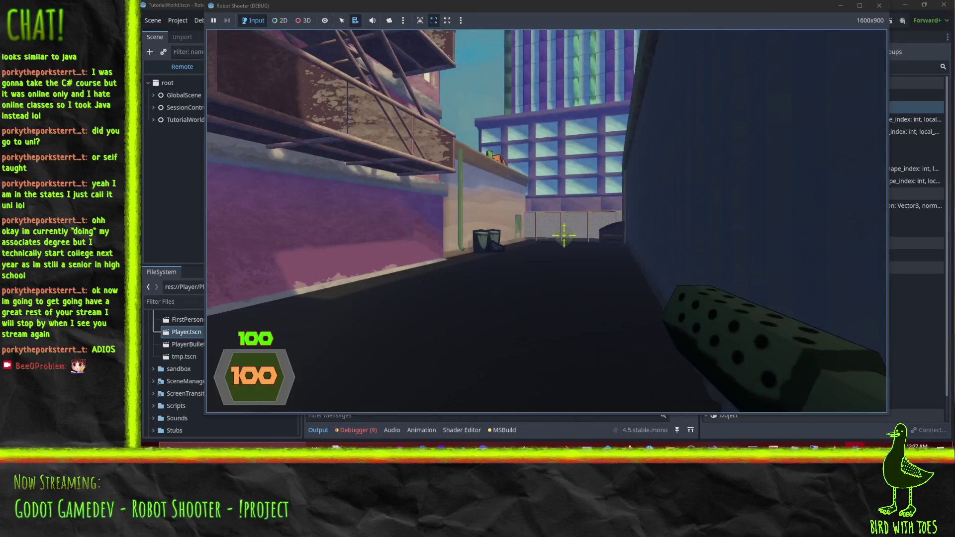
# Grapple the orange robot off the ledge and shoot at the robots.
pyautogui.click(564, 235)
pyautogui.moveTo(566, 236)
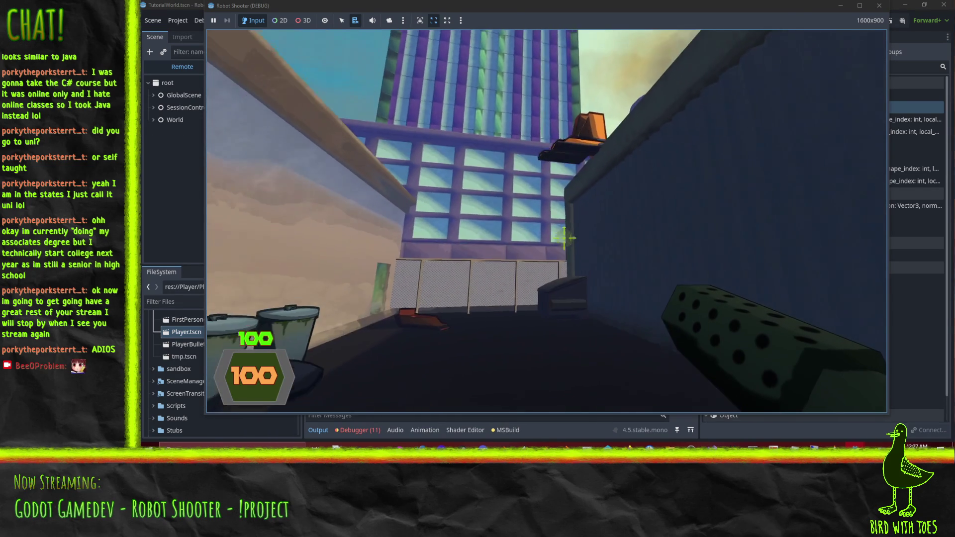
pyautogui.click(567, 237)
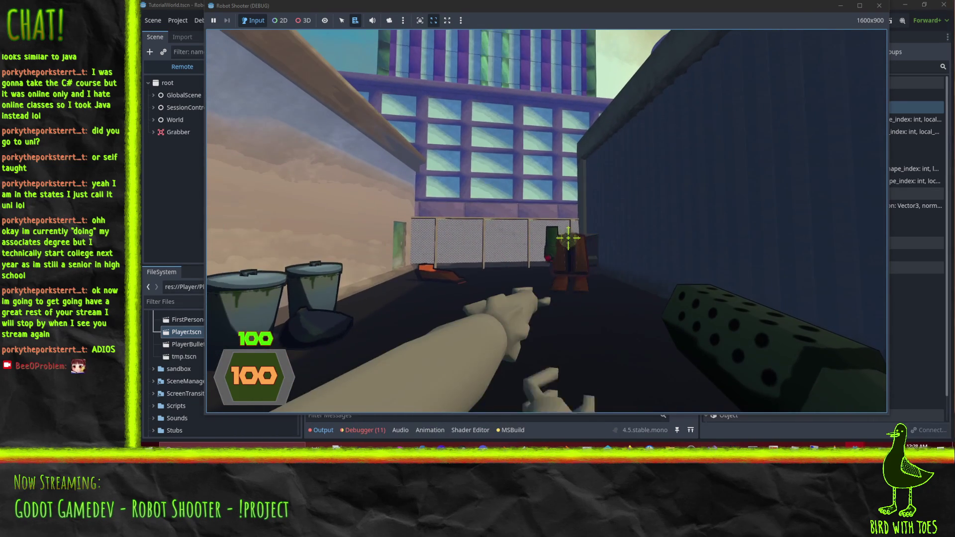
pyautogui.click(570, 239)
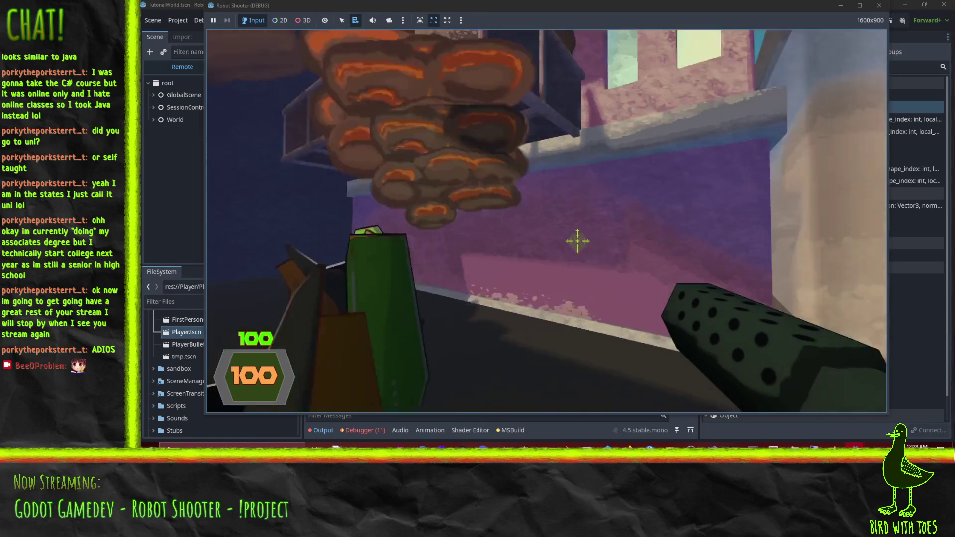
pyautogui.moveTo(577, 243)
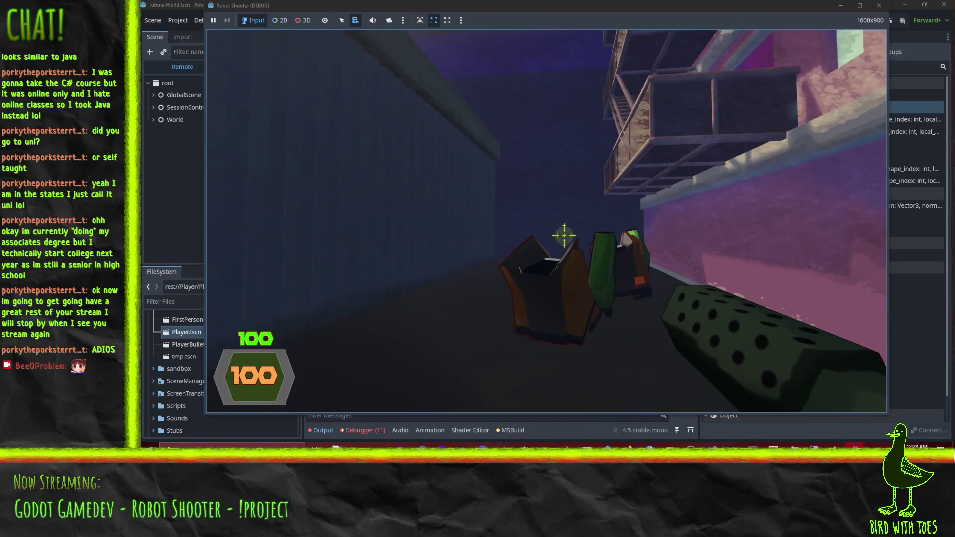
pyautogui.click(577, 242)
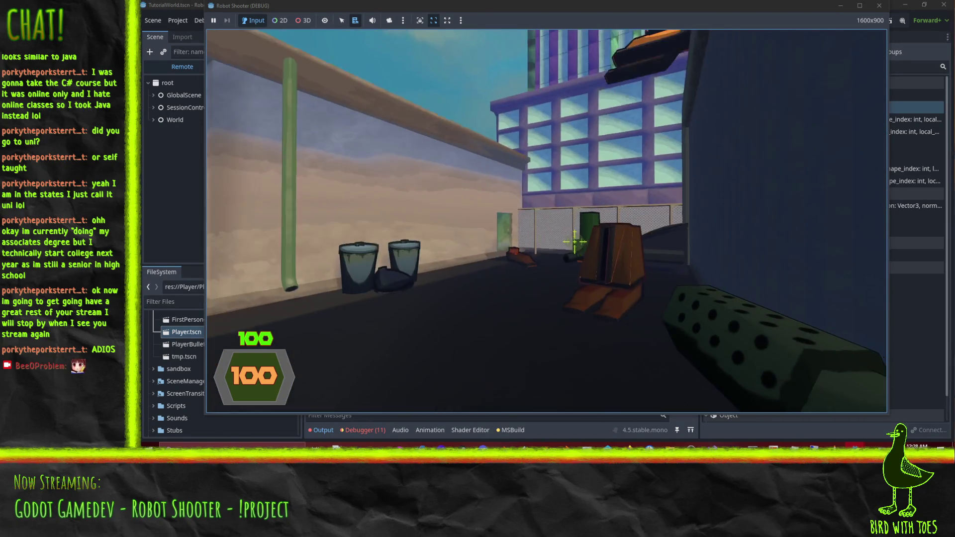
pyautogui.click(572, 241)
# Keep firing at the robot heap, then pause with Esc and quit the game.
pyautogui.moveTo(608, 261)
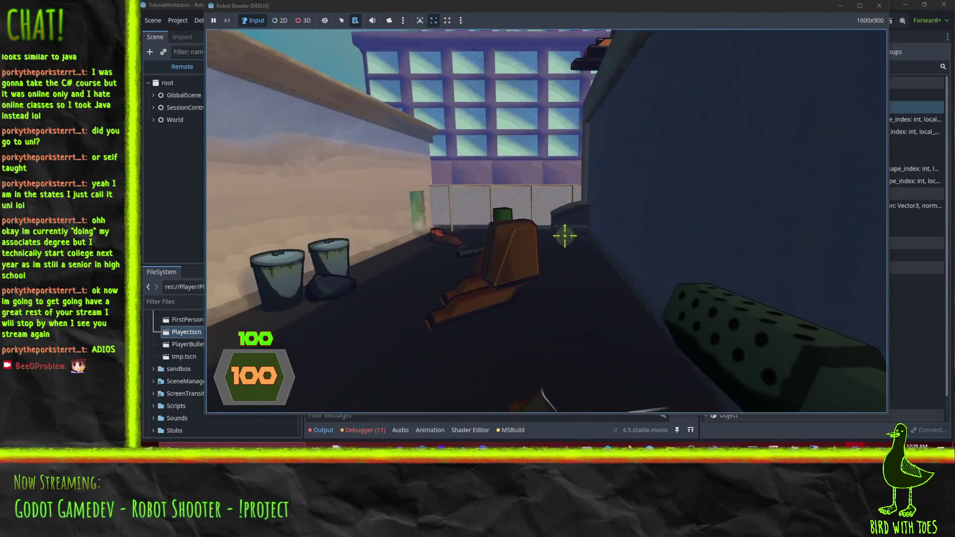
pyautogui.click(625, 239)
pyautogui.click(576, 243)
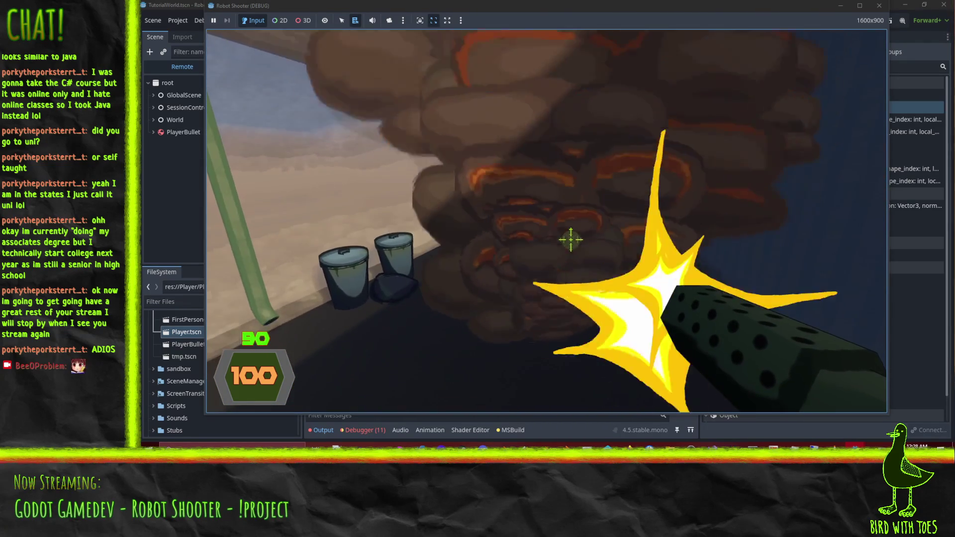
pyautogui.click(567, 238)
pyautogui.click(566, 237)
pyautogui.click(565, 237)
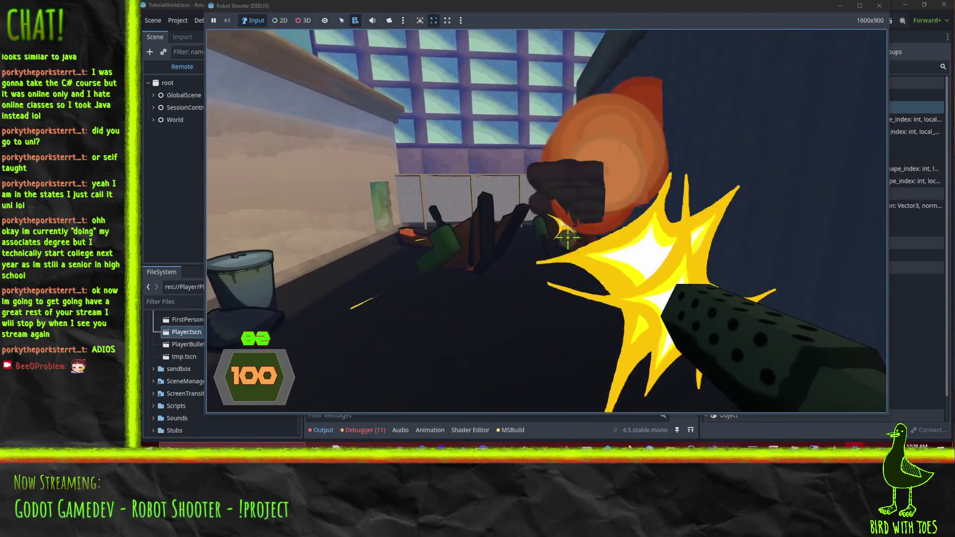
pyautogui.press('Escape')
pyautogui.click(565, 302)
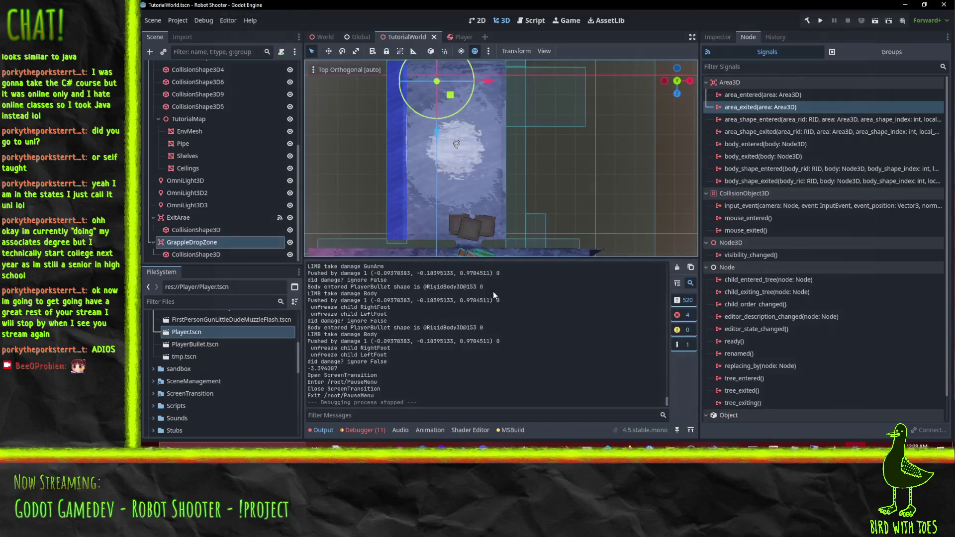
# Check Godot's debugger errors, then run Revert Unchanged Files on P4V's default pending changelist.
pyautogui.click(363, 430)
pyautogui.scroll(-2, 539, 383)
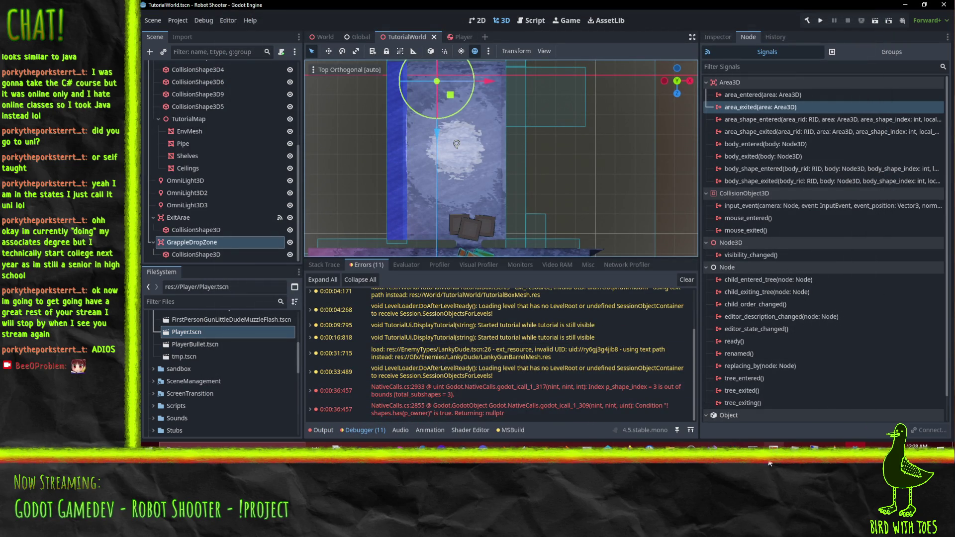
pyautogui.click(606, 442)
pyautogui.rightClick(412, 155)
pyautogui.click(481, 189)
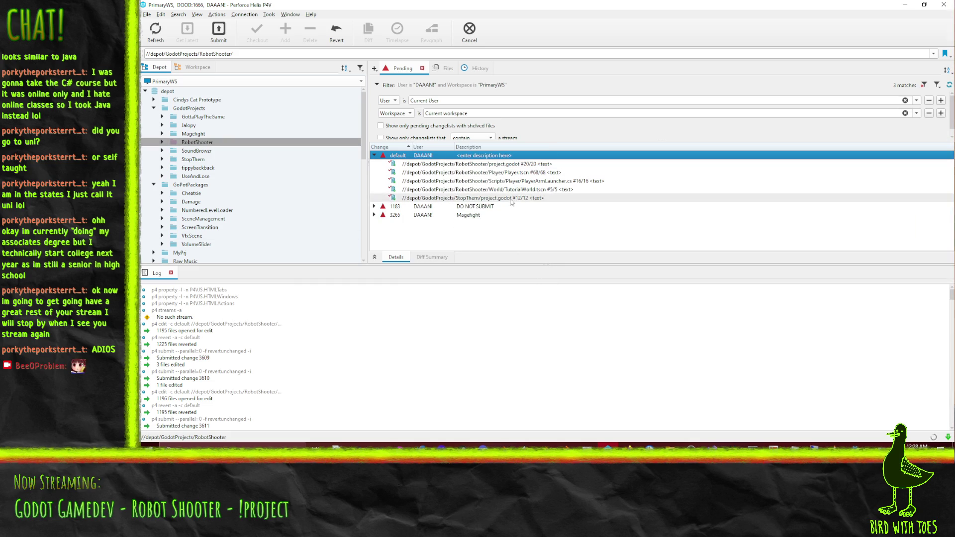
pyautogui.rightClick(549, 180)
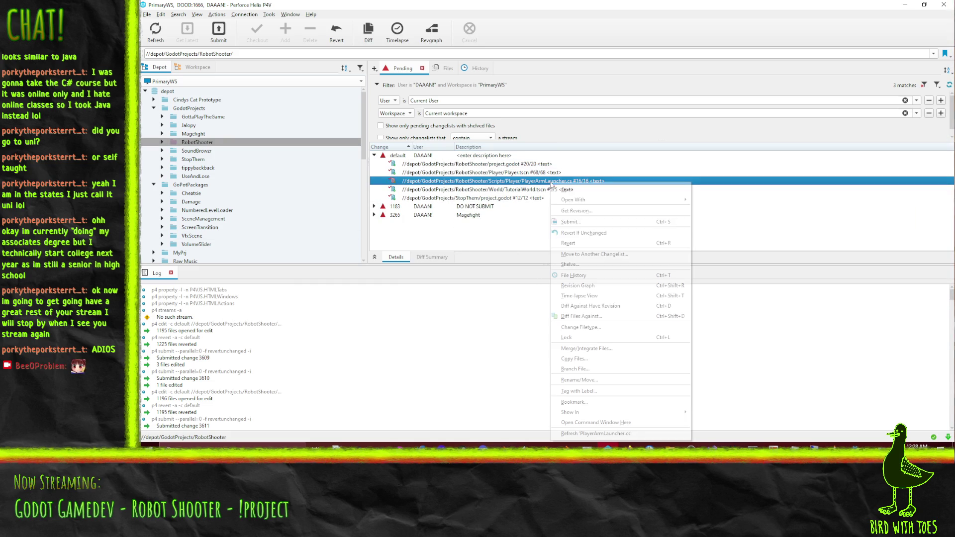
# Diff PlayerArmLauncher.cs against the have revision and step through all seven differences.
pyautogui.click(615, 305)
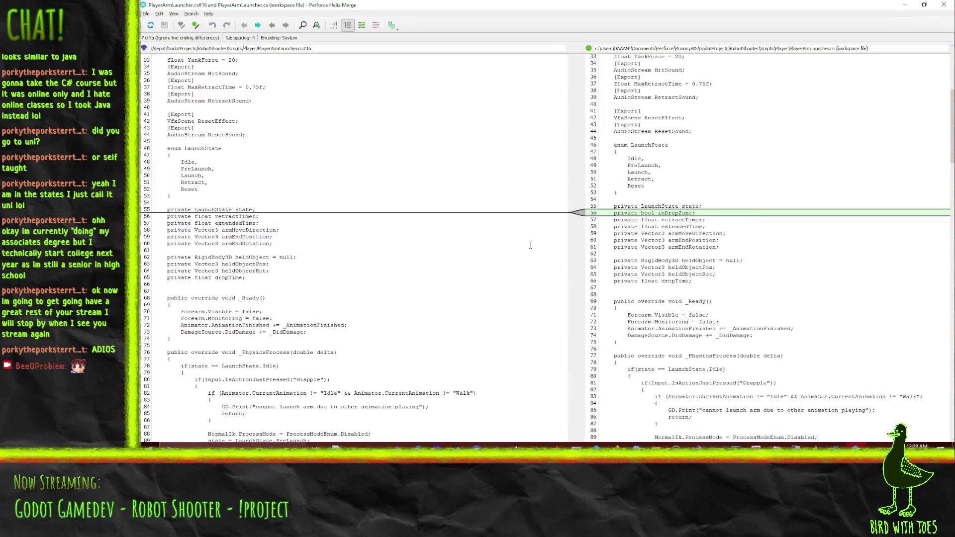
pyautogui.click(259, 26)
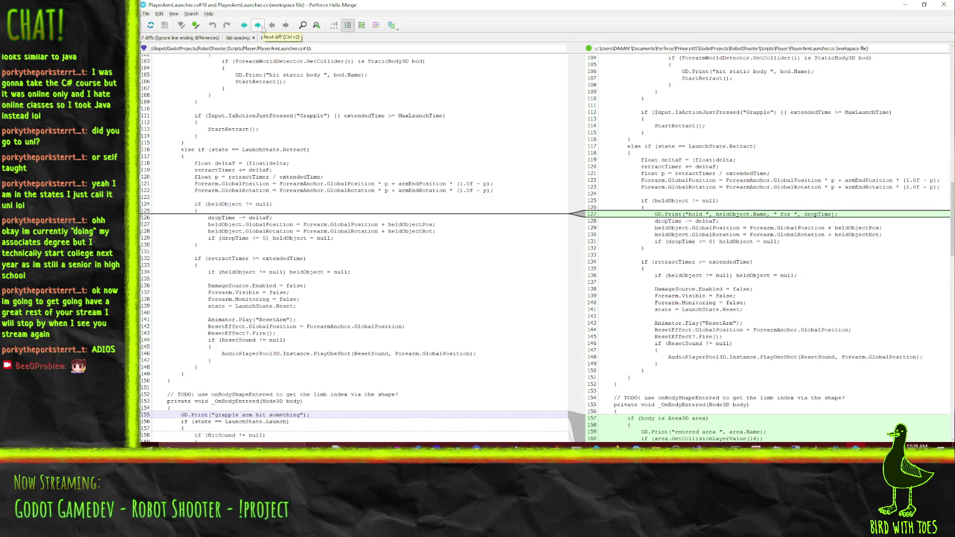
pyautogui.click(259, 26)
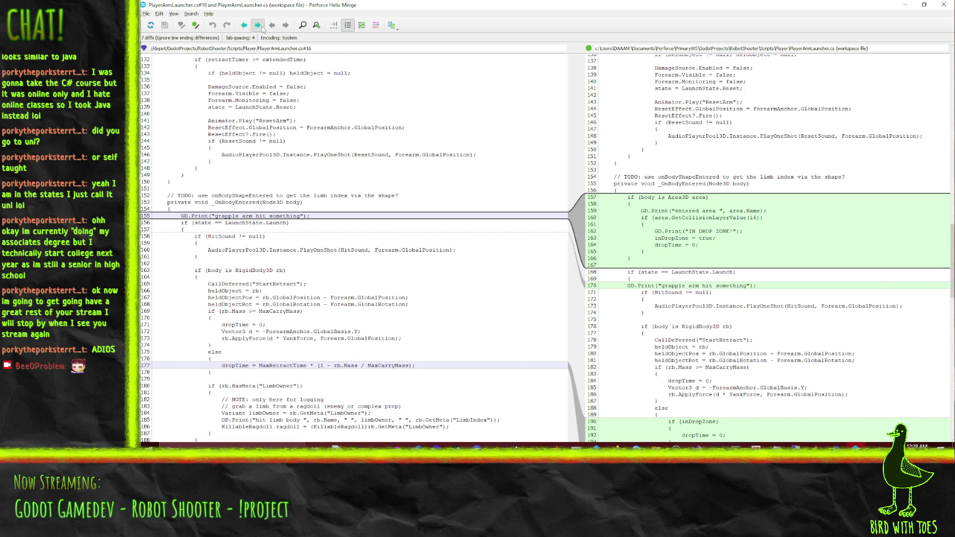
pyautogui.click(262, 28)
pyautogui.click(262, 28)
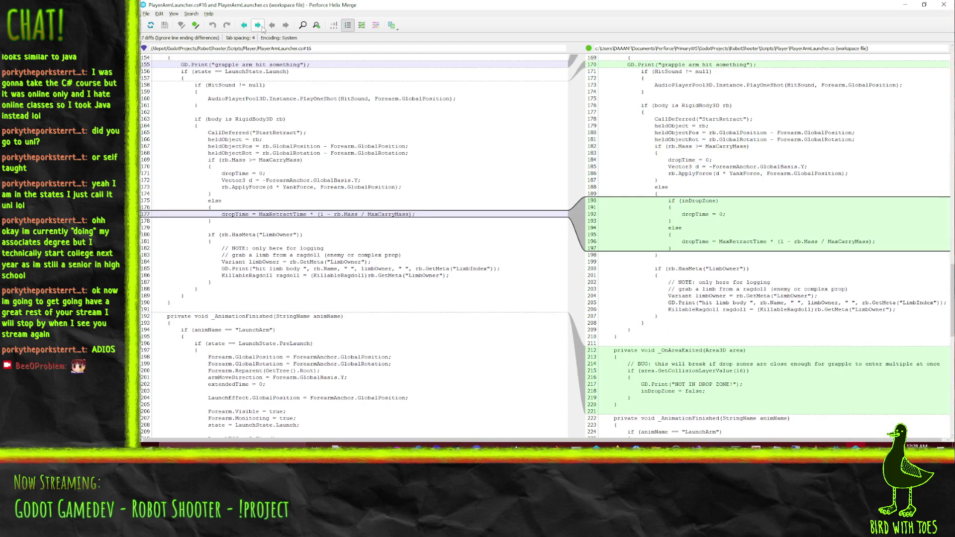
pyautogui.click(263, 28)
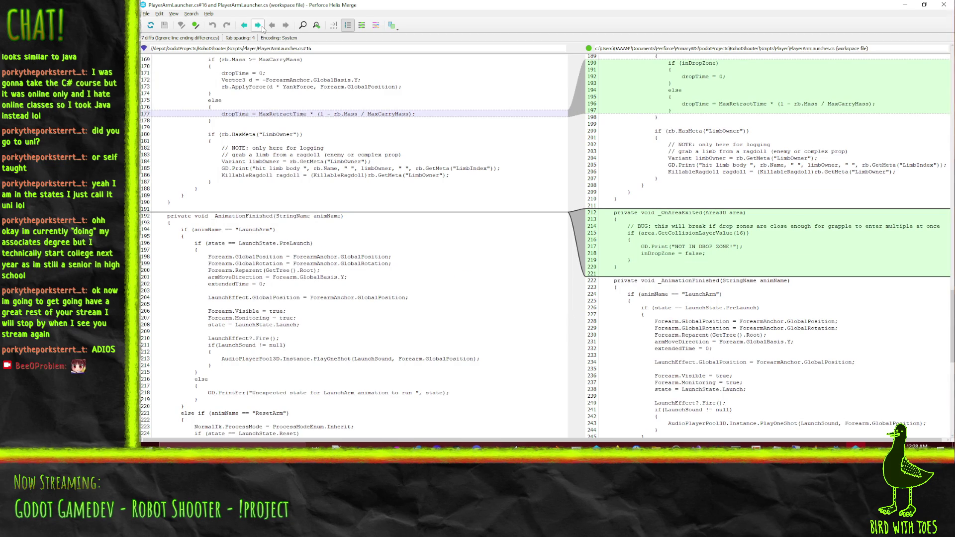
pyautogui.click(262, 28)
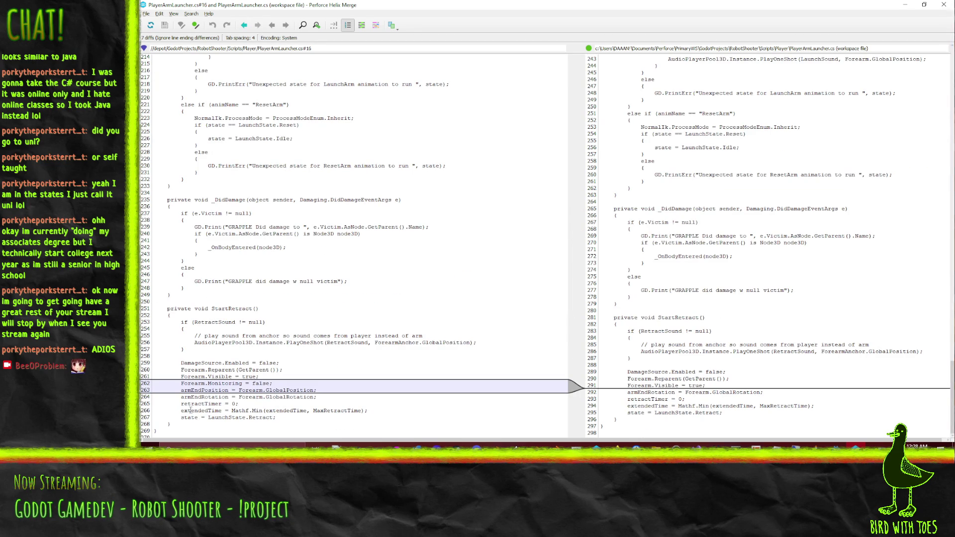
# Copy the removed armEndPosition line from line 263 and go back to Visual Studio.
pyautogui.moveTo(182, 391); pyautogui.dragTo(326, 389)
pyautogui.hotkey('ctrl', 'c')
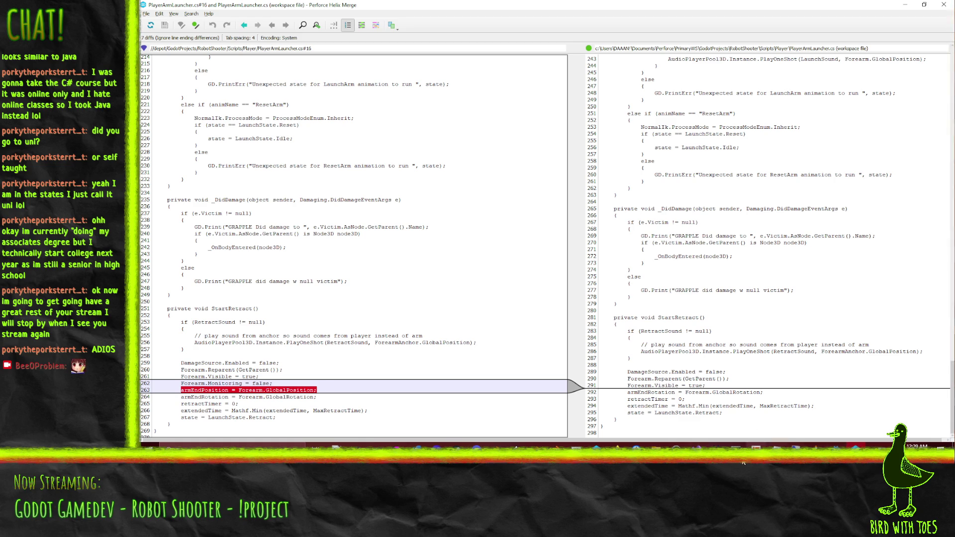
pyautogui.hotkey('alt', 'Tab')
pyautogui.scroll(-15, 462, 231)
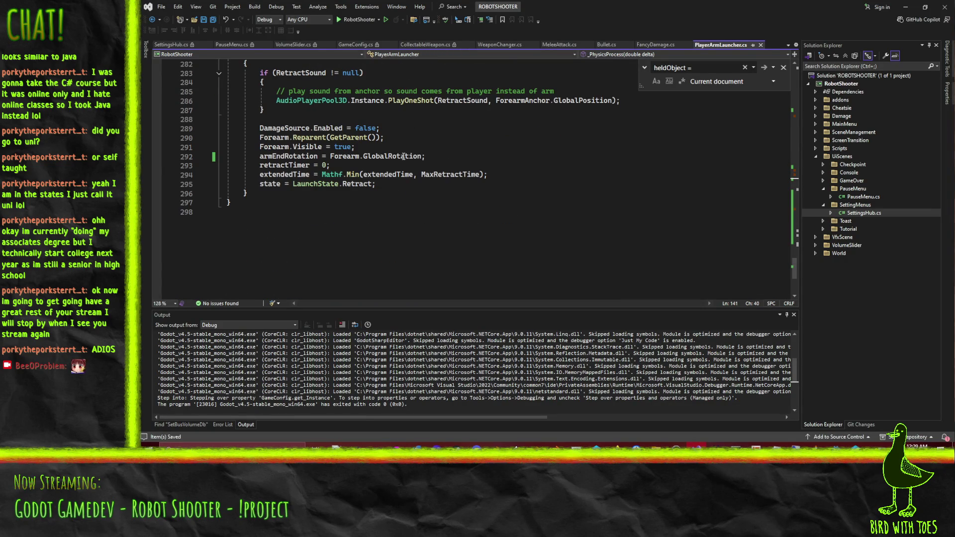
# Paste armEndPosition = Forearm.GlobalPosition; on a new line after Forearm.Visible = true; at line 291.
pyautogui.click(418, 151)
pyautogui.hotkey('ctrl', 'z')
pyautogui.hotkey('ctrl', 'z')
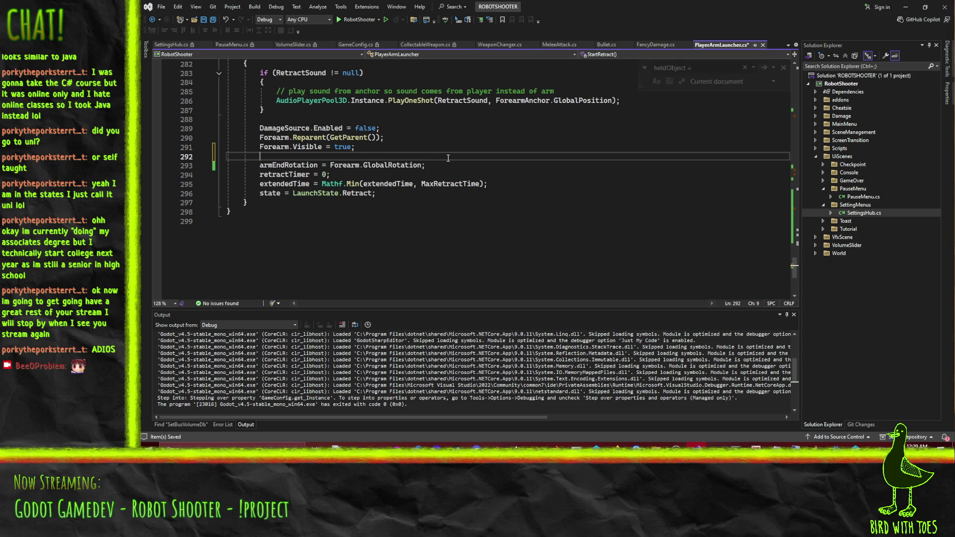
pyautogui.hotkey('alt', 'Tab')
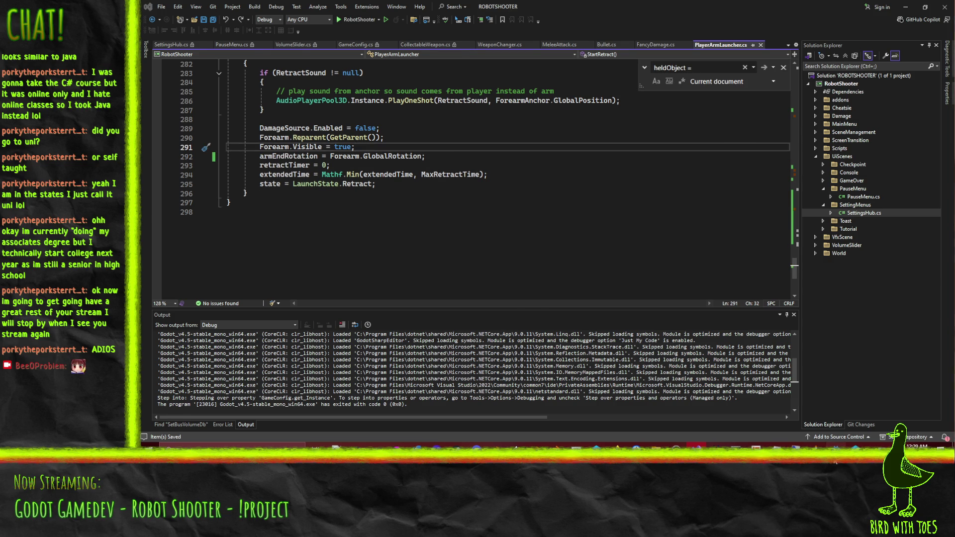
pyautogui.hotkey('alt', 'Tab')
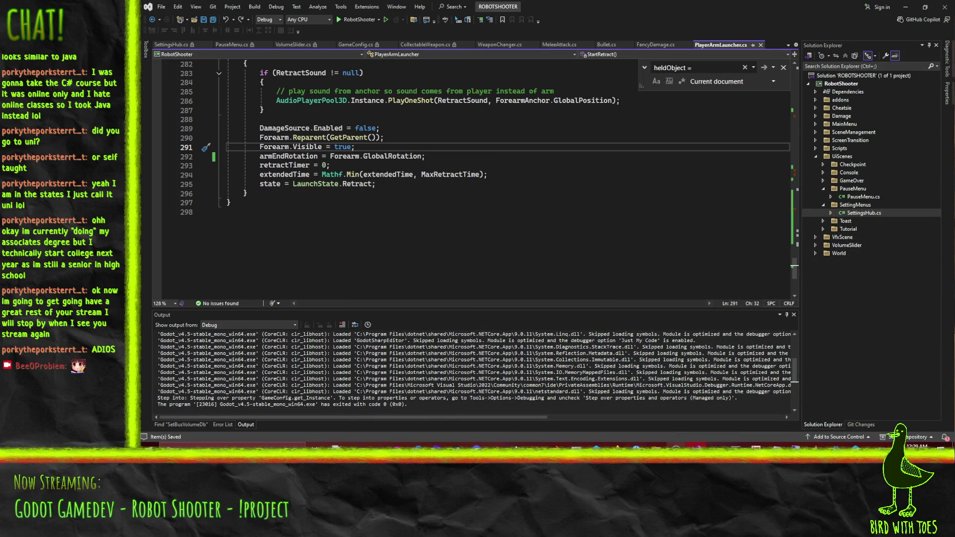
pyautogui.press('Return')
pyautogui.hotkey('ctrl', 'v')
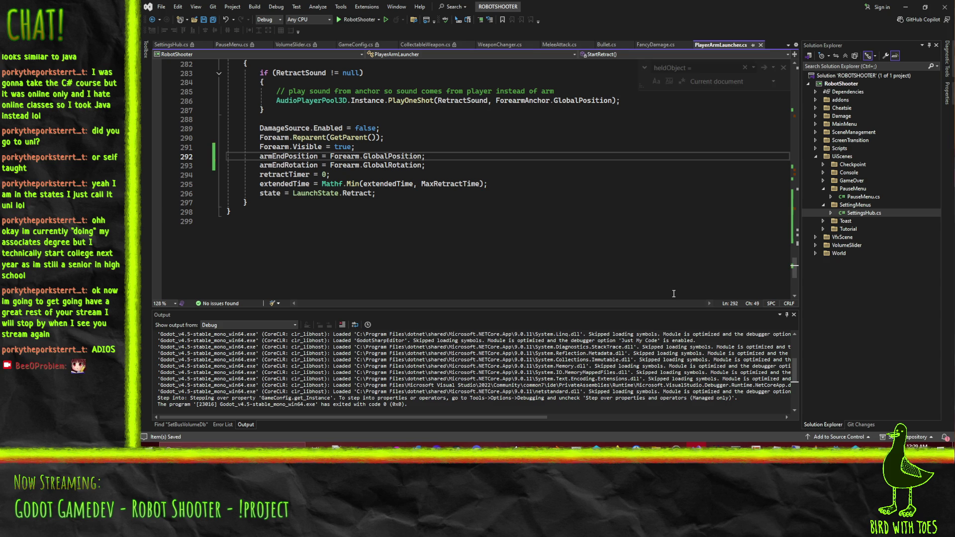
pyautogui.click(845, 445)
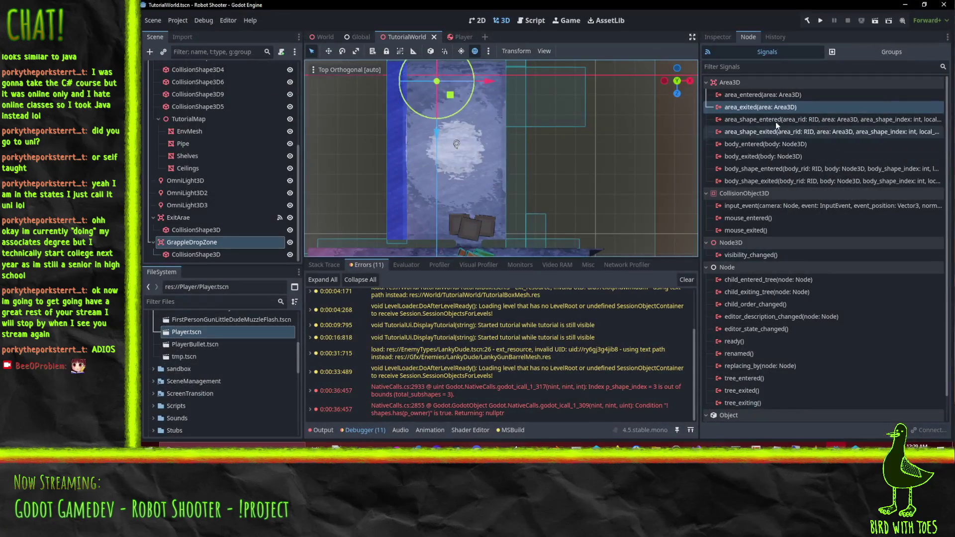
# Run the project, start the tutorial, and grapple and drop a crate.
pyautogui.click(821, 20)
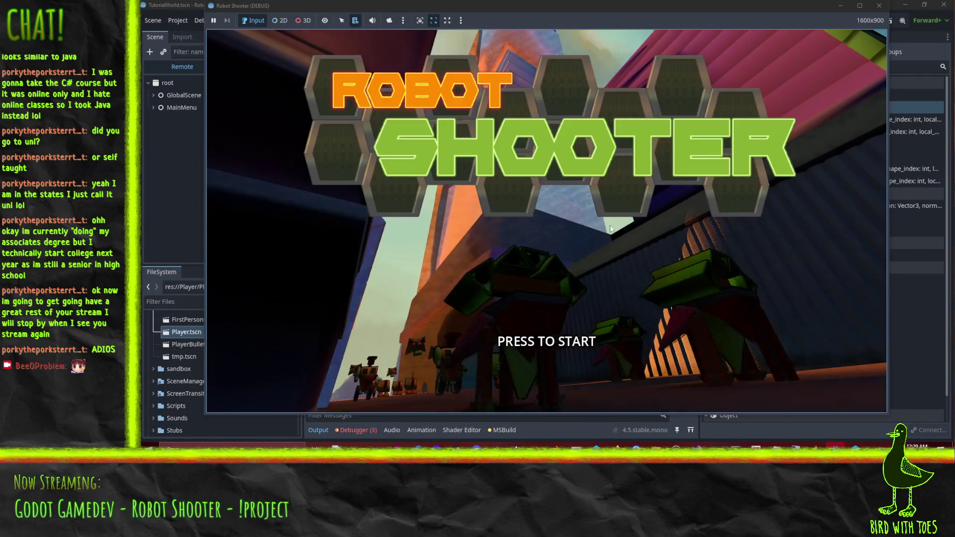
pyautogui.click(602, 222)
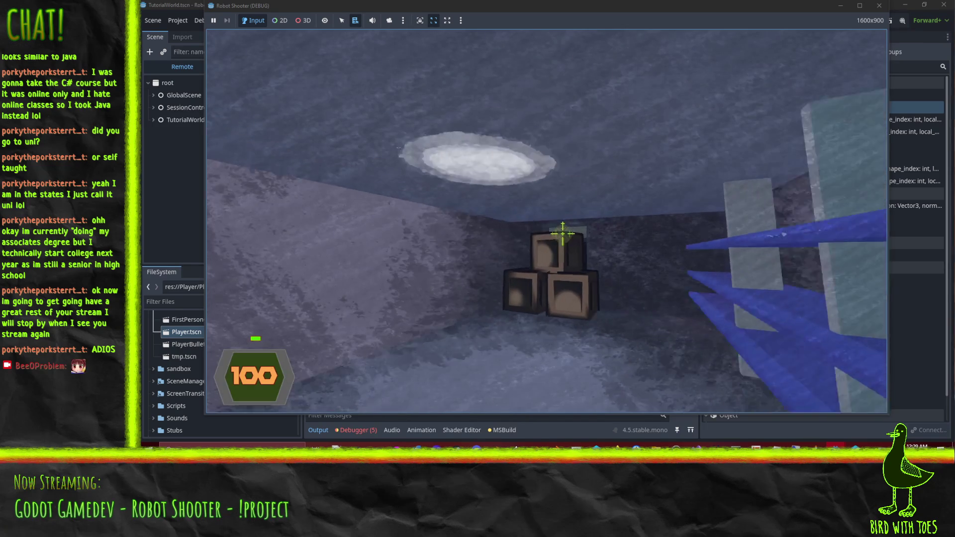
pyautogui.click(562, 233)
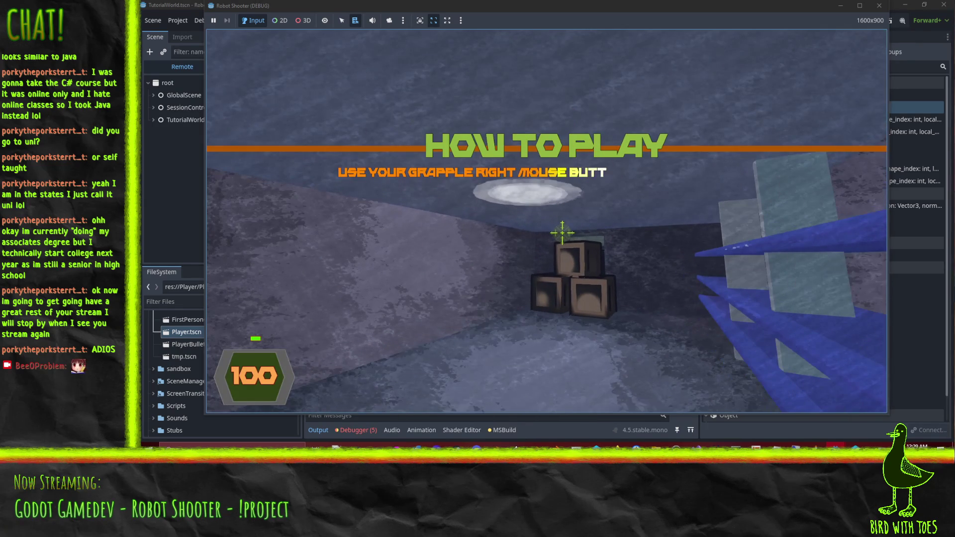
pyautogui.rightClick(562, 233)
pyautogui.rightClick(562, 232)
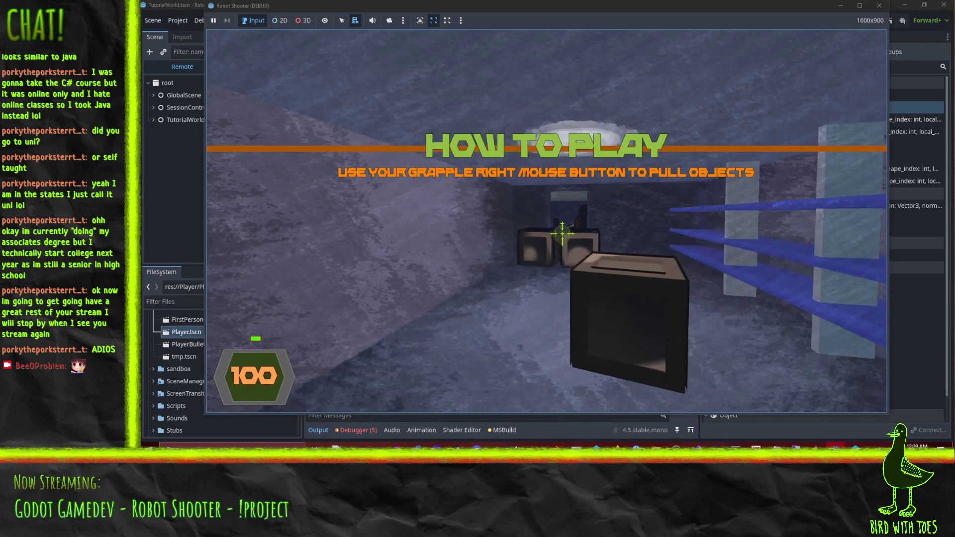
pyautogui.rightClick(562, 232)
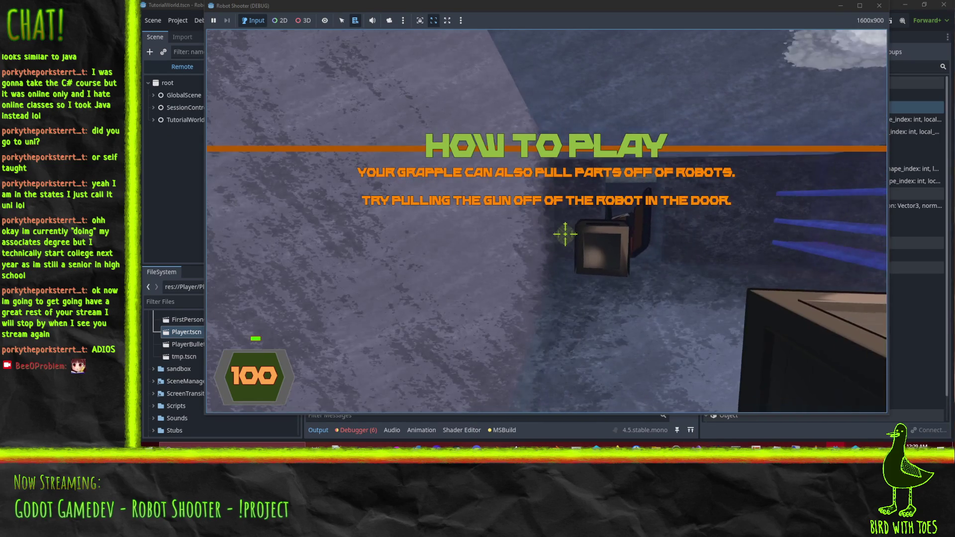
# Grapple the gun off the door robot, pick it up with E, fire it, and walk through the doorway.
pyautogui.rightClick(565, 234)
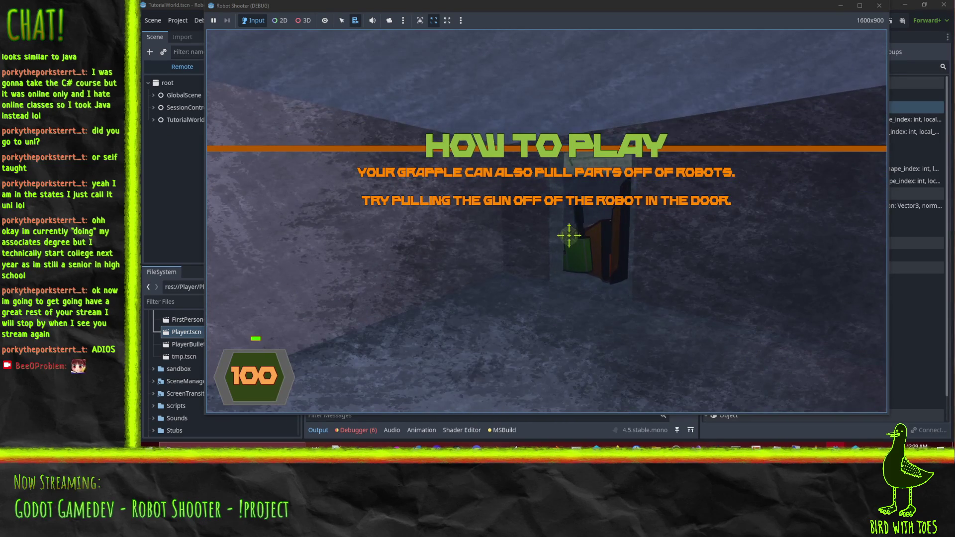
pyautogui.rightClick(565, 232)
pyautogui.press('e')
pyautogui.click(573, 243)
pyautogui.click(573, 242)
pyautogui.click(573, 242)
pyautogui.click(573, 242)
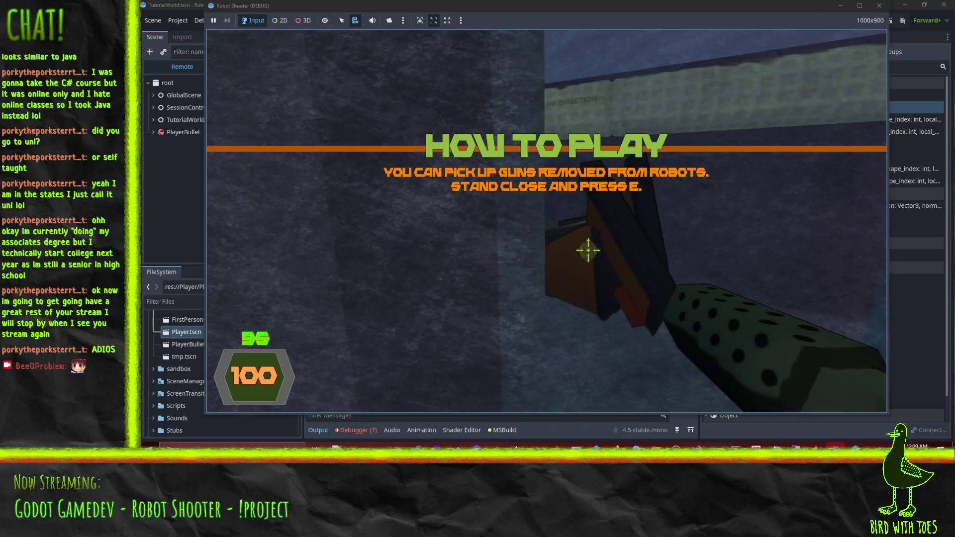
pyautogui.click(564, 235)
pyautogui.press('w')
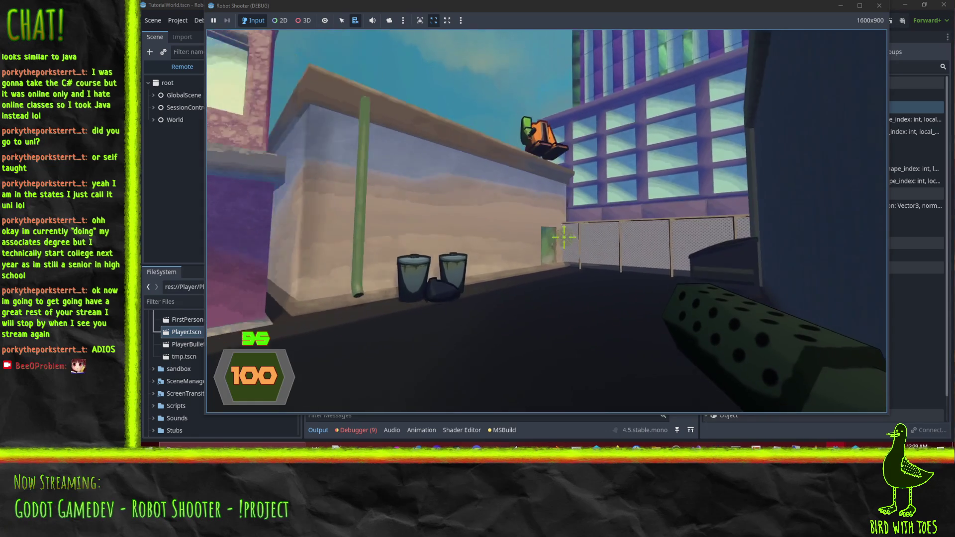
# Playtest the tutorial level, destroying the alley robots with shots and the grapple arm.
pyautogui.press('w')
pyautogui.click(578, 244)
pyautogui.press('w')
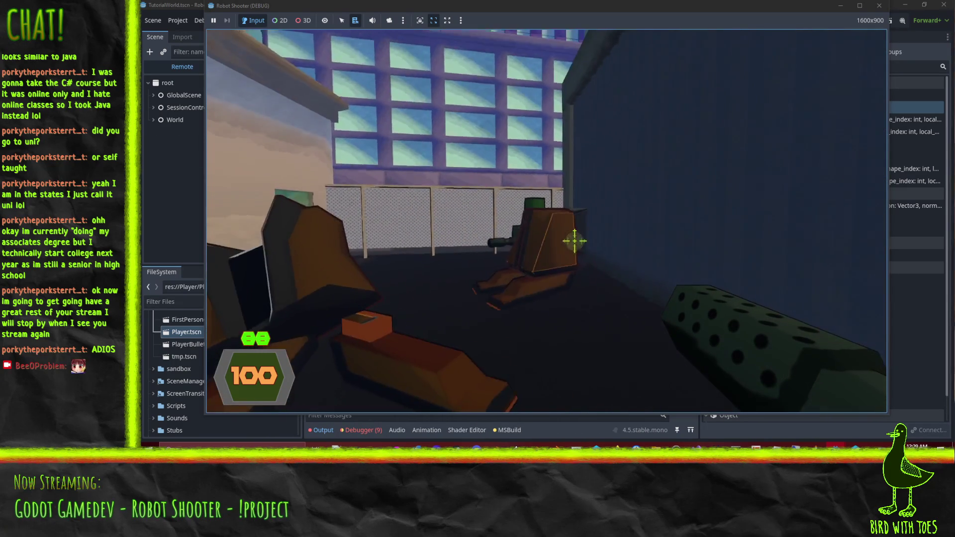
pyautogui.click(575, 241)
pyautogui.click(567, 237)
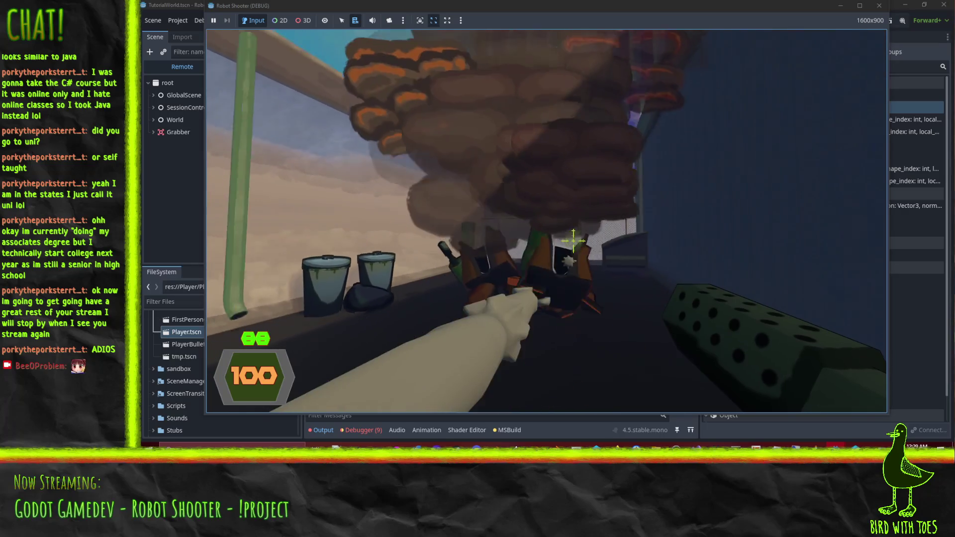
pyautogui.click(564, 235)
pyautogui.click(564, 235)
pyautogui.click(564, 235)
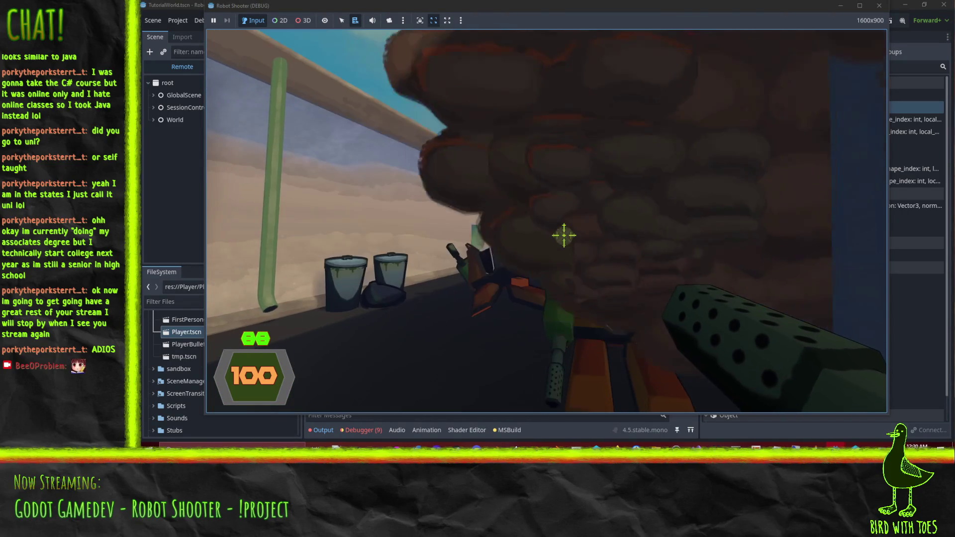
pyautogui.click(577, 241)
pyautogui.click(574, 240)
pyautogui.press('w')
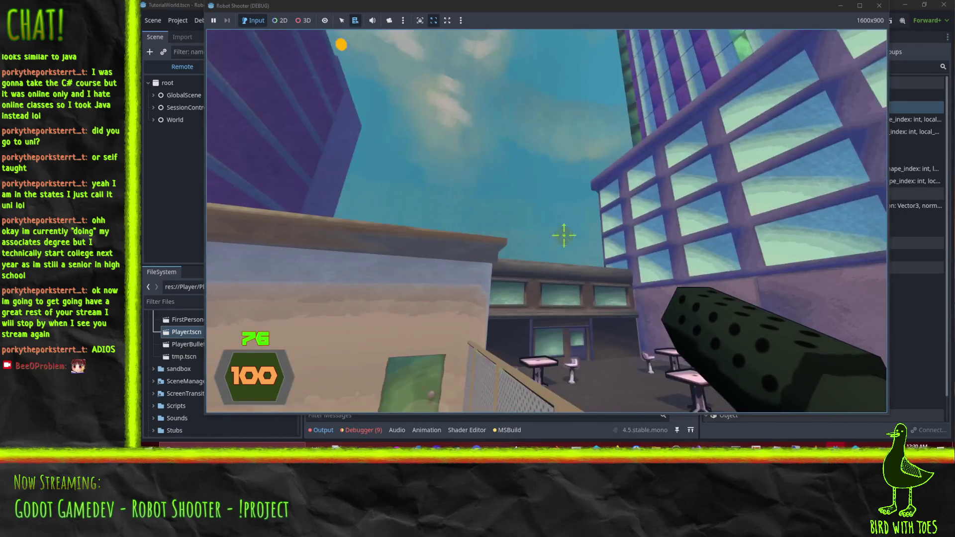
# Exit the game to the editor, orbit the level view, and bring Perforce P4V forward.
pyautogui.press('Escape')
pyautogui.click(530, 325)
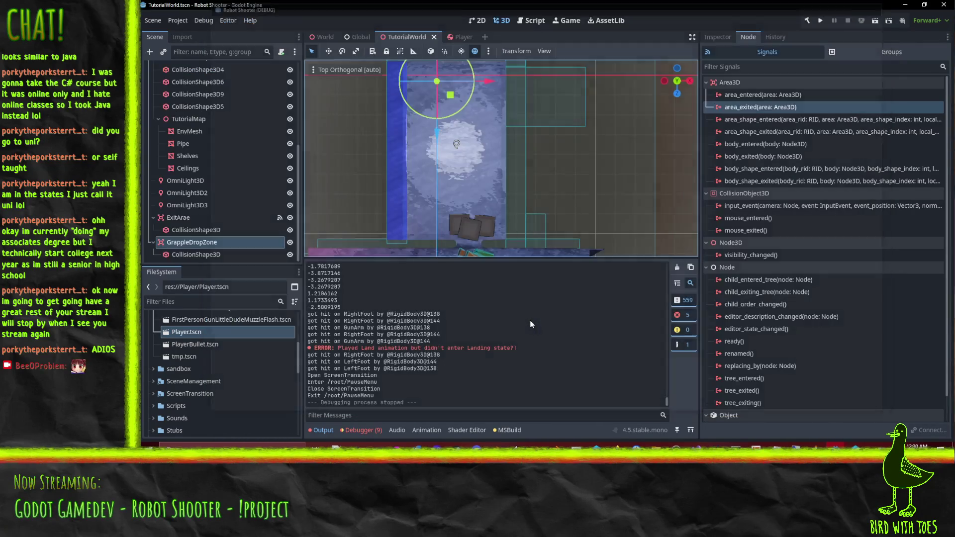
pyautogui.scroll(-3, 566, 186)
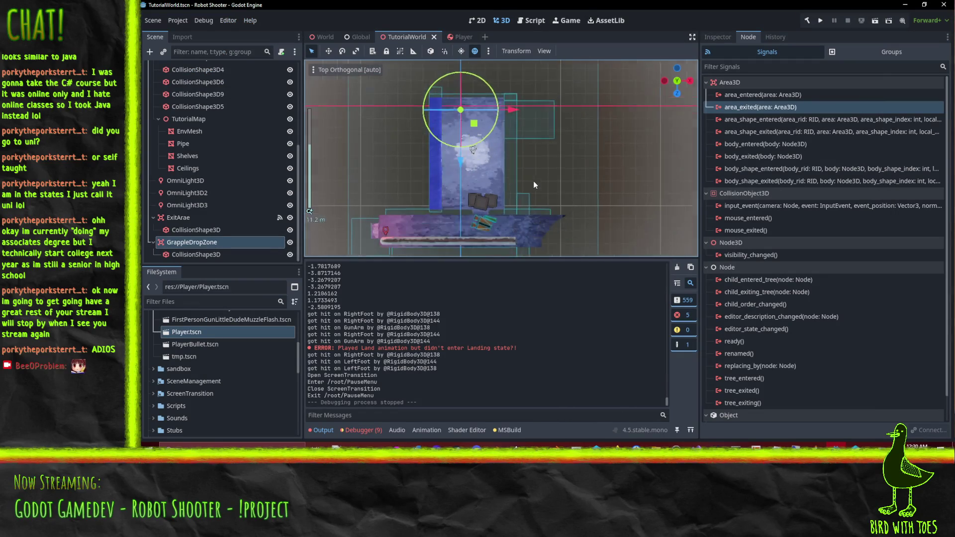
pyautogui.scroll(5, 533, 185)
pyautogui.moveTo(545, 112)
pyautogui.mouseDown()
pyautogui.moveTo(476, 139)
pyautogui.moveTo(610, 82)
pyautogui.moveTo(608, 100)
pyautogui.mouseUp()
pyautogui.scroll(-4, 607, 100)
pyautogui.click(616, 447)
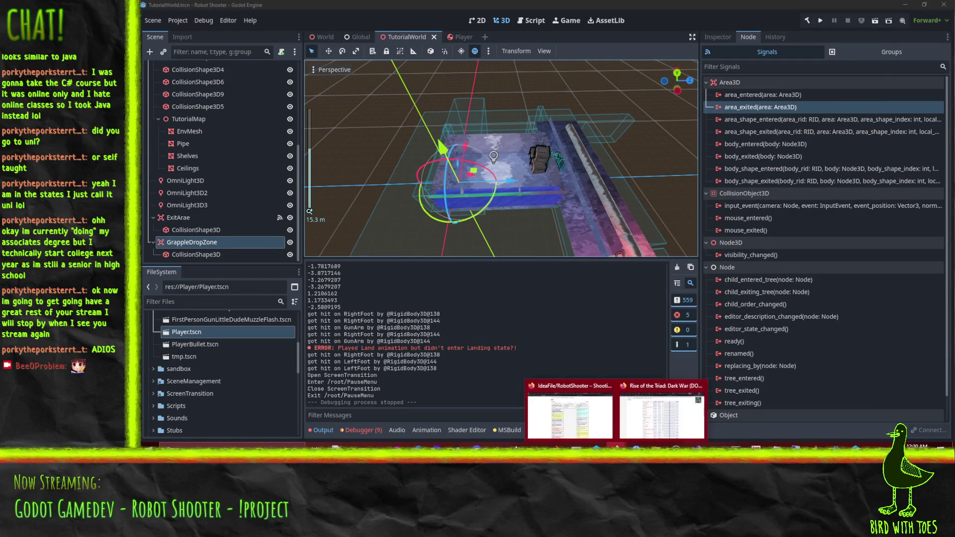
pyautogui.click(596, 446)
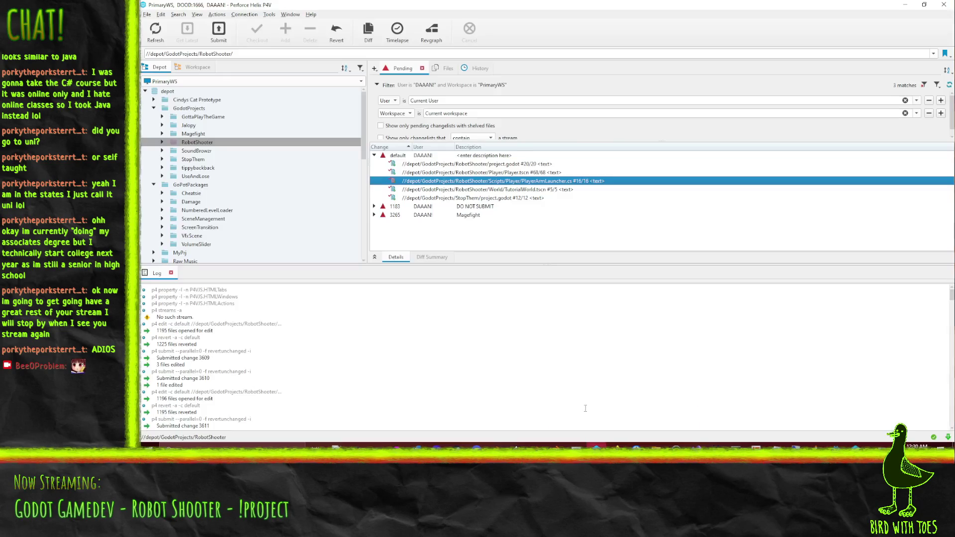
# Submit the four RobotShooter files with a box-softlock-prevention description, then check the PlayerArmLauncher.cs diff.
pyautogui.keyDown('ctrl'); pyautogui.click(529, 172); pyautogui.keyUp('ctrl')
pyautogui.rightClick(529, 172)
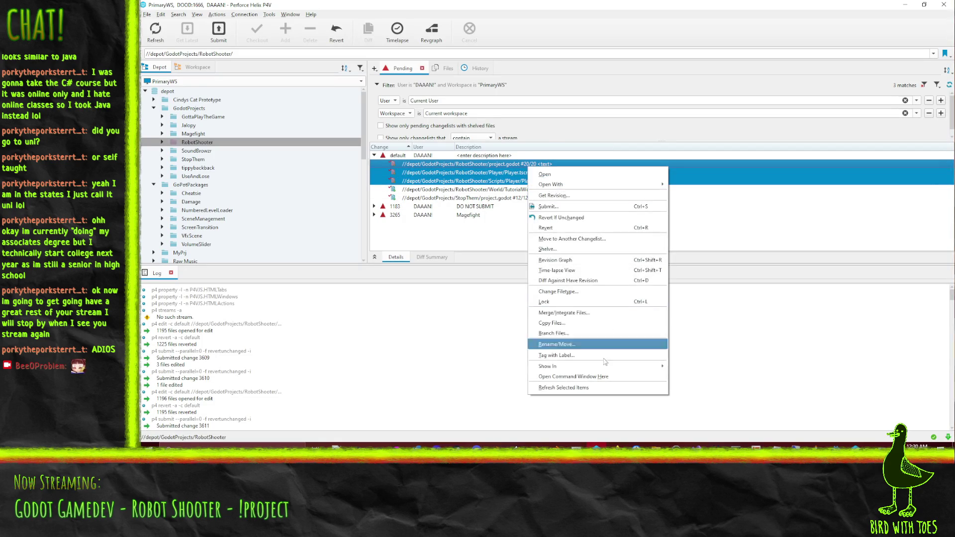
pyautogui.click(572, 205)
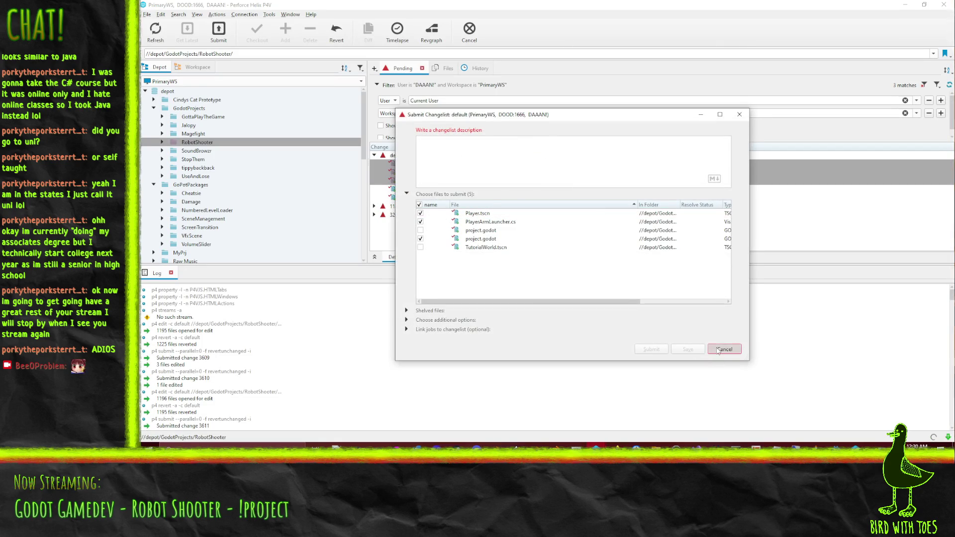
pyautogui.click(717, 351)
pyautogui.keyDown('ctrl'); pyautogui.click(531, 191); pyautogui.keyUp('ctrl')
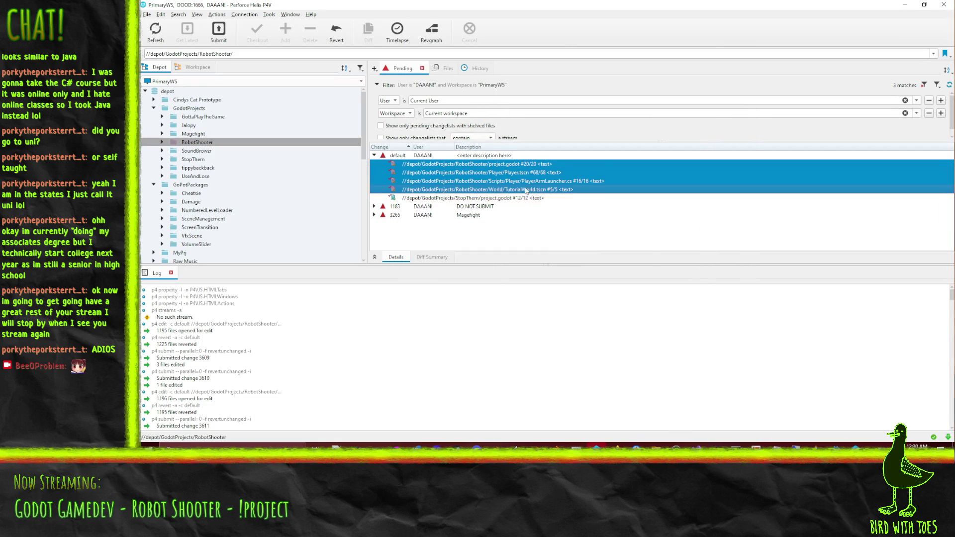
pyautogui.rightClick(511, 173)
pyautogui.click(513, 205)
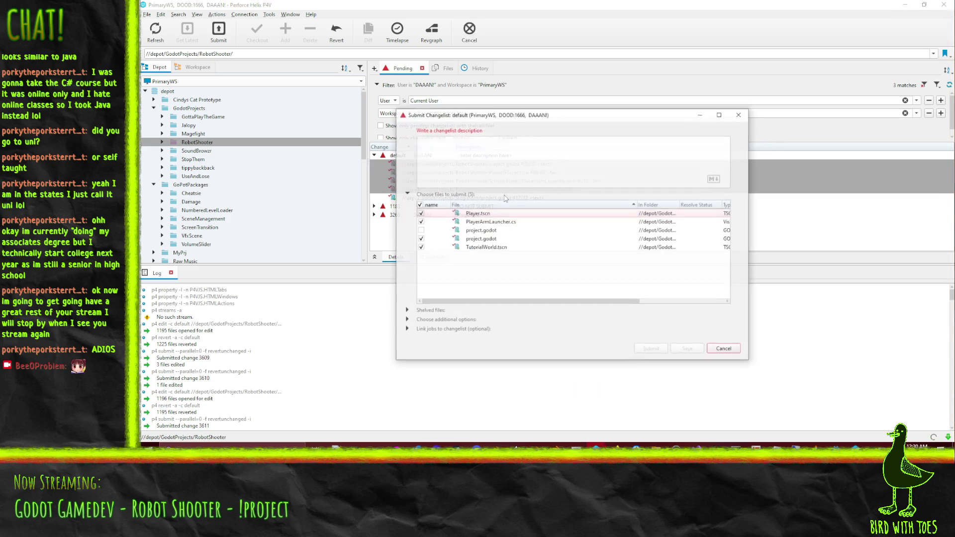
pyautogui.write('R')
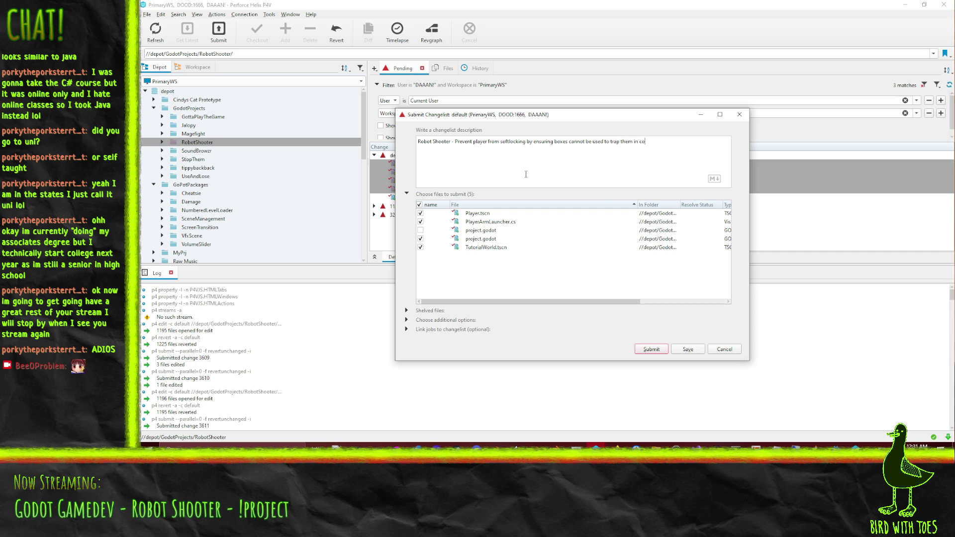
pyautogui.click(659, 349)
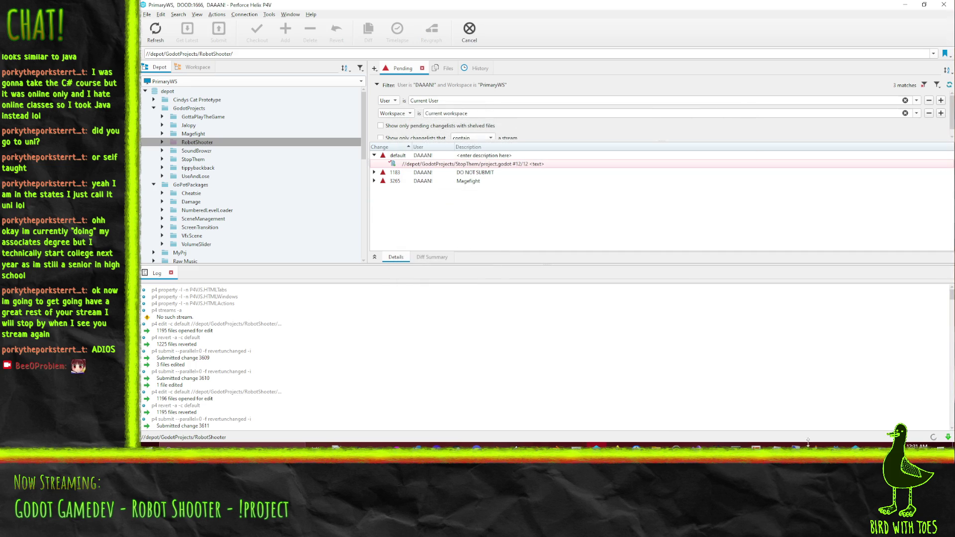
pyautogui.click(856, 445)
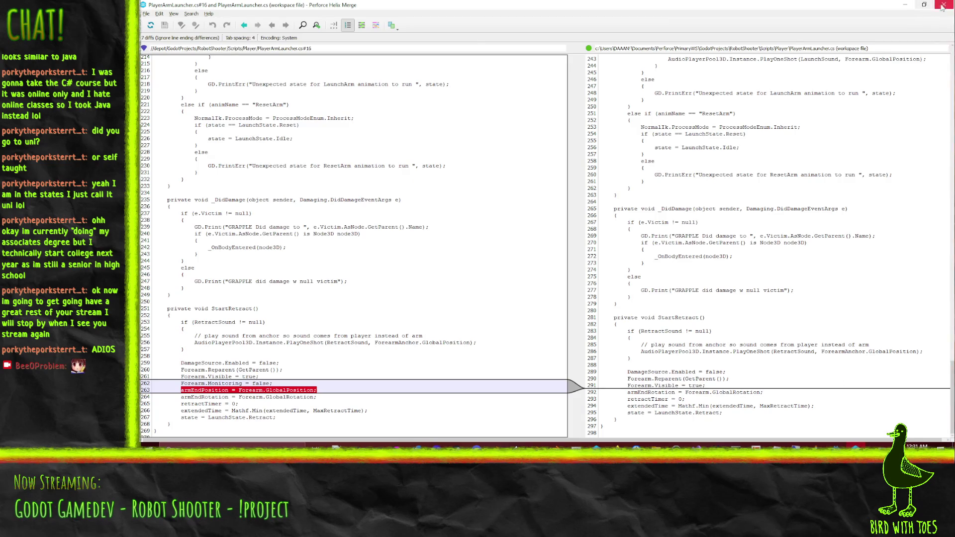
pyautogui.click(941, 7)
# On the RobotShooter board, move ticket #697 to Done and #696 to Ongoing.
pyautogui.moveTo(628, 446)
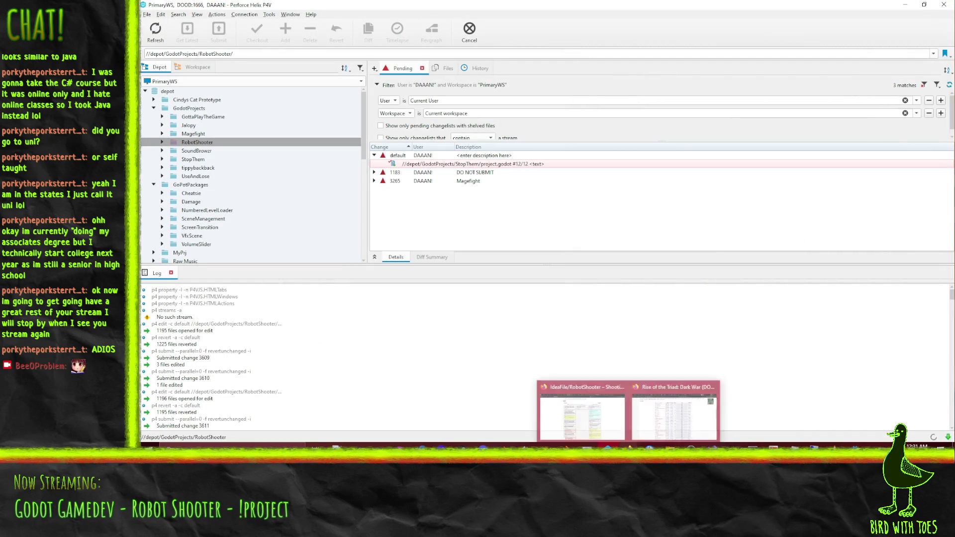
pyautogui.click(582, 415)
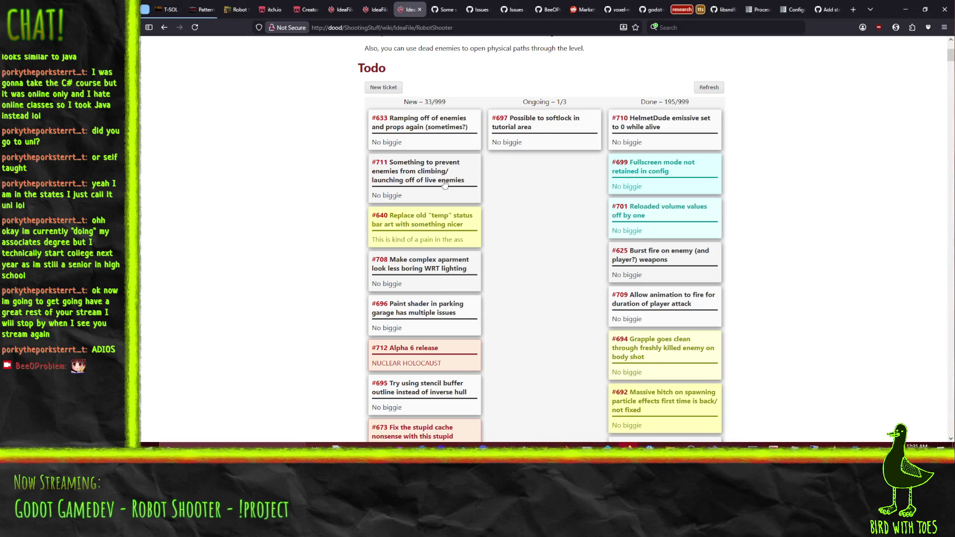
pyautogui.moveTo(537, 131); pyautogui.dragTo(668, 115)
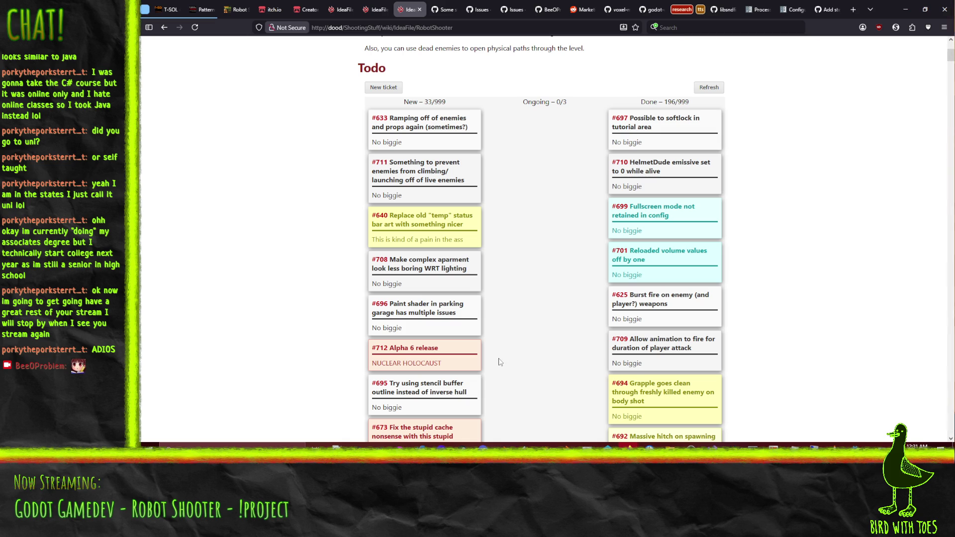
pyautogui.moveTo(390, 319); pyautogui.dragTo(539, 172)
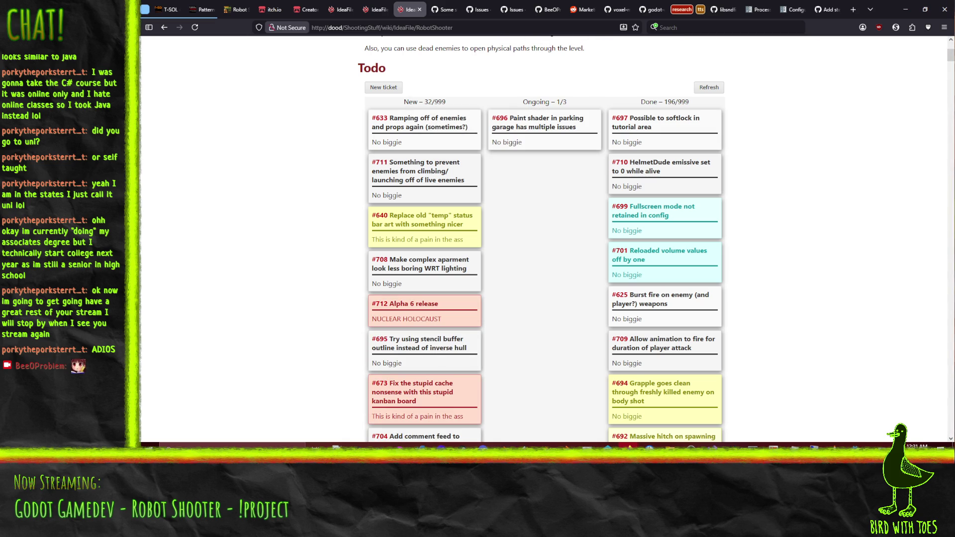
# Look over the #696 and #709 ticket details, then return to Godot's TutorialWorld scene.
pyautogui.click(550, 133)
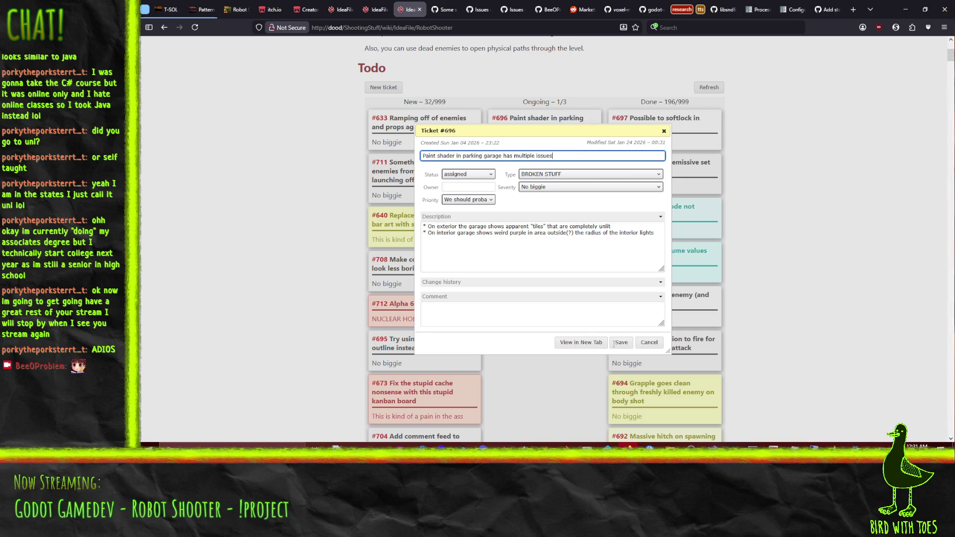
pyautogui.doubleClick(649, 343)
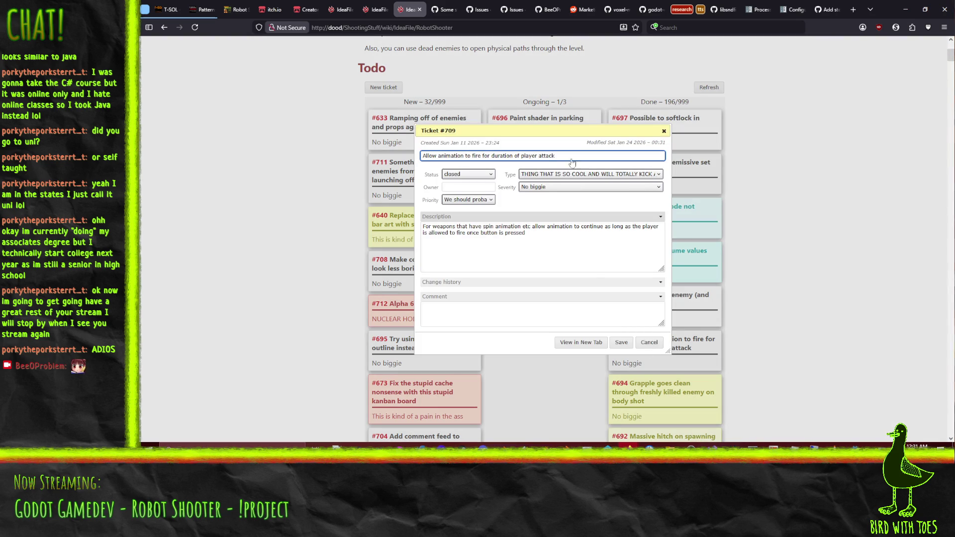
pyautogui.click(674, 333)
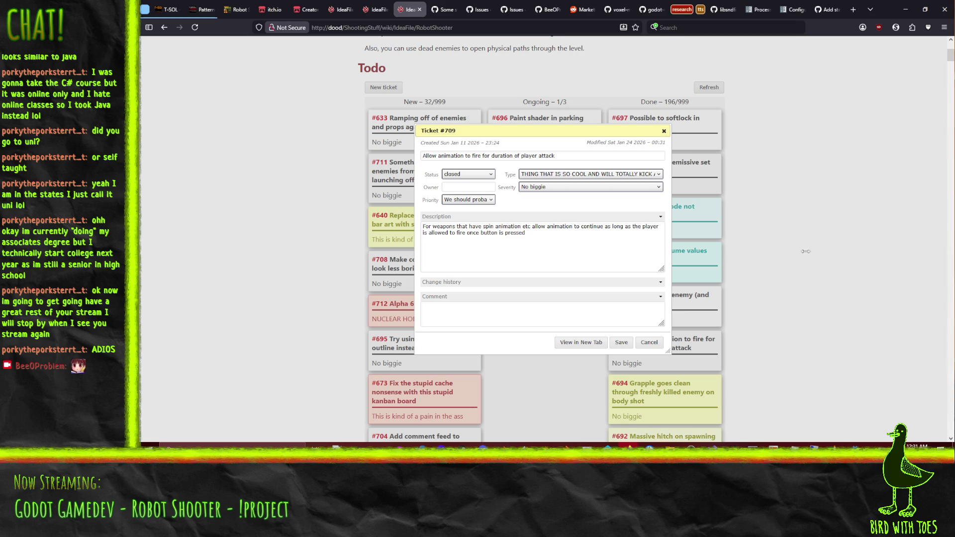
pyautogui.press('F5')
pyautogui.scroll(-3, 725, 39)
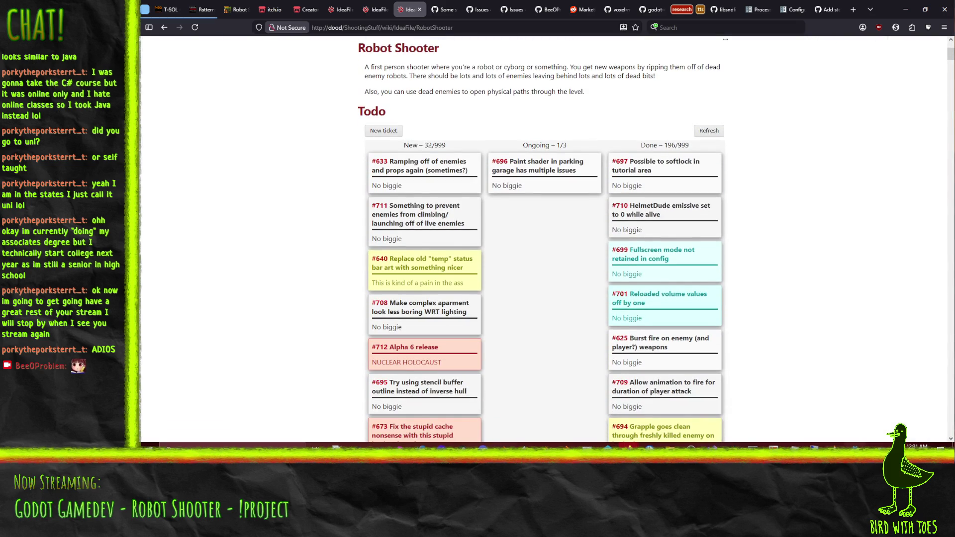
pyautogui.hotkey('alt', 'Tab')
pyautogui.moveTo(416, 180)
pyautogui.mouseDown()
pyautogui.moveTo(572, 124)
pyautogui.moveTo(697, 60)
pyautogui.mouseUp()
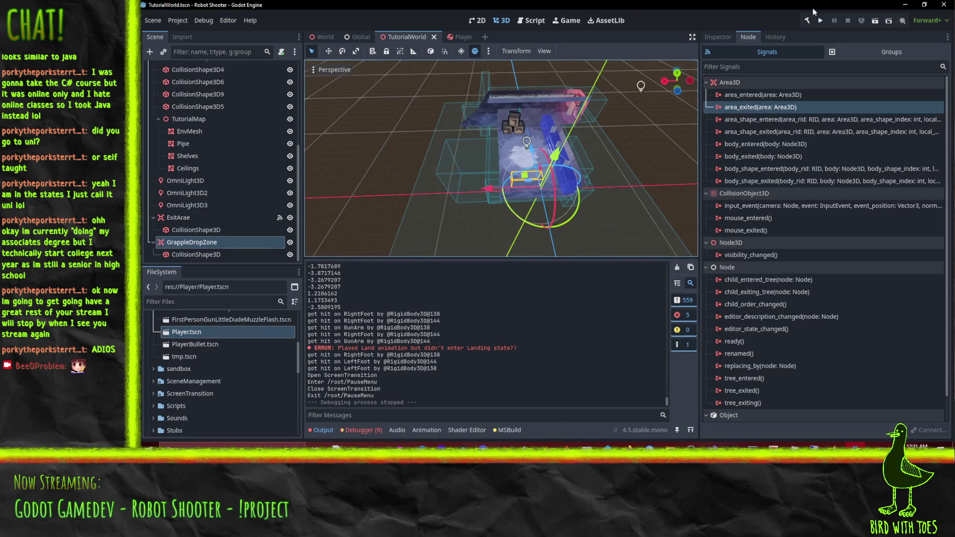
# Test-run the game to the How to Play text, close it, and drag the RobotShooter folder in P4V.
pyautogui.click(874, 21)
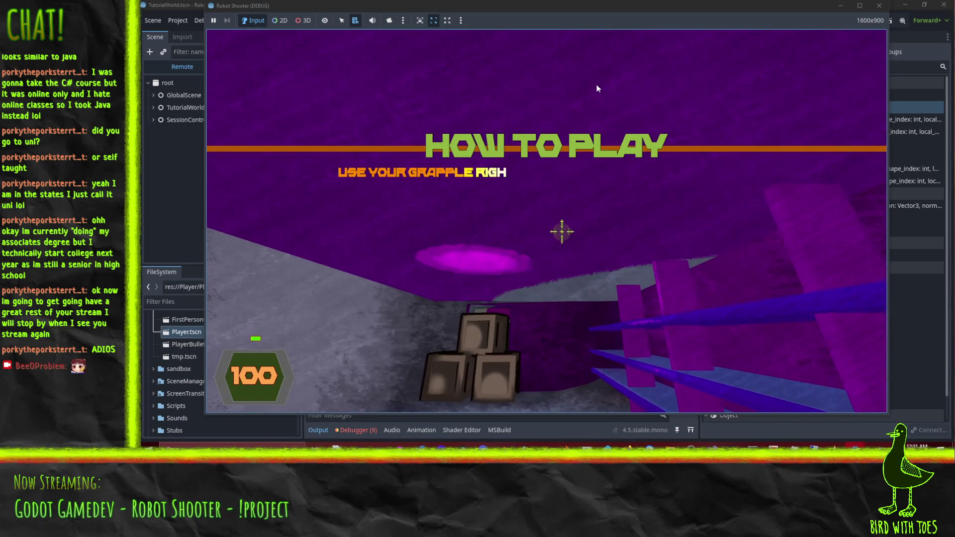
pyautogui.click(878, 6)
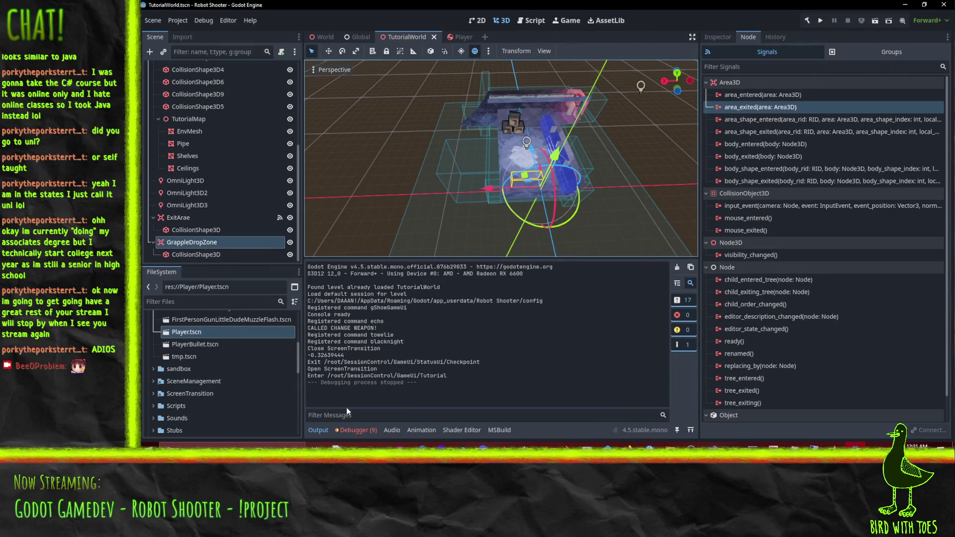
pyautogui.click(680, 445)
pyautogui.moveTo(197, 142)
pyautogui.mouseDown()
pyautogui.moveTo(399, 163)
pyautogui.moveTo(398, 155)
pyautogui.mouseUp()
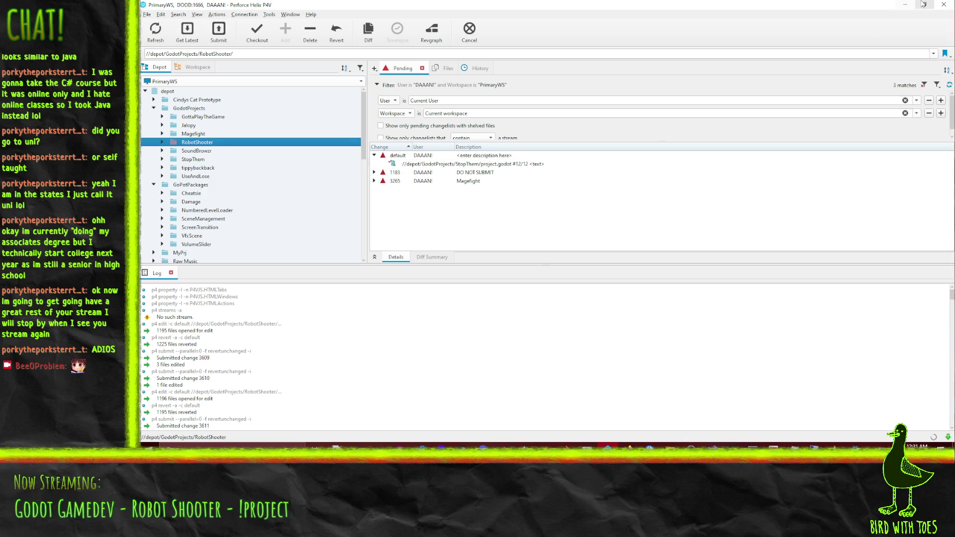
# Minimize Perforce P4V to return to the Godot editor.
pyautogui.click(903, 5)
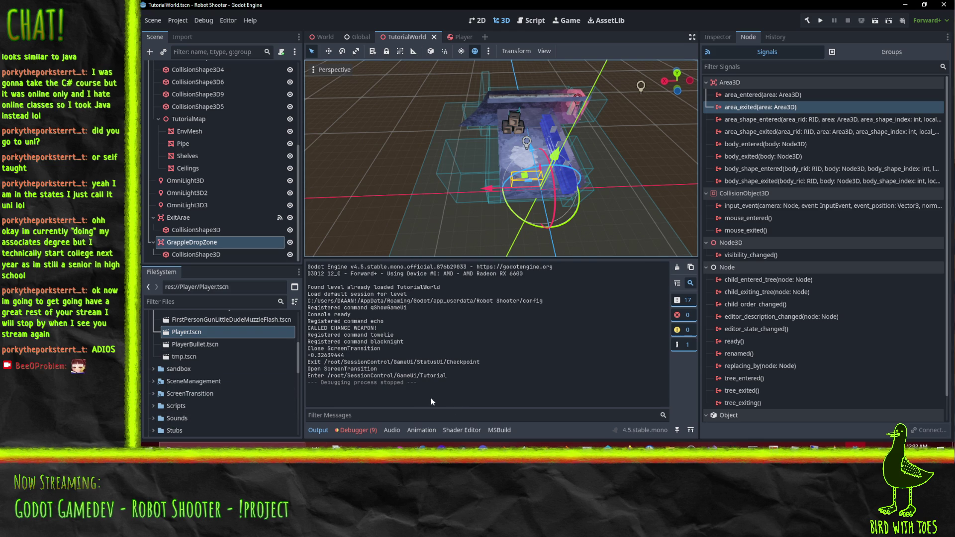
# Open the BrushstrokePass2 Brushes shader and fold the fragment() and light() bodies.
pyautogui.click(460, 430)
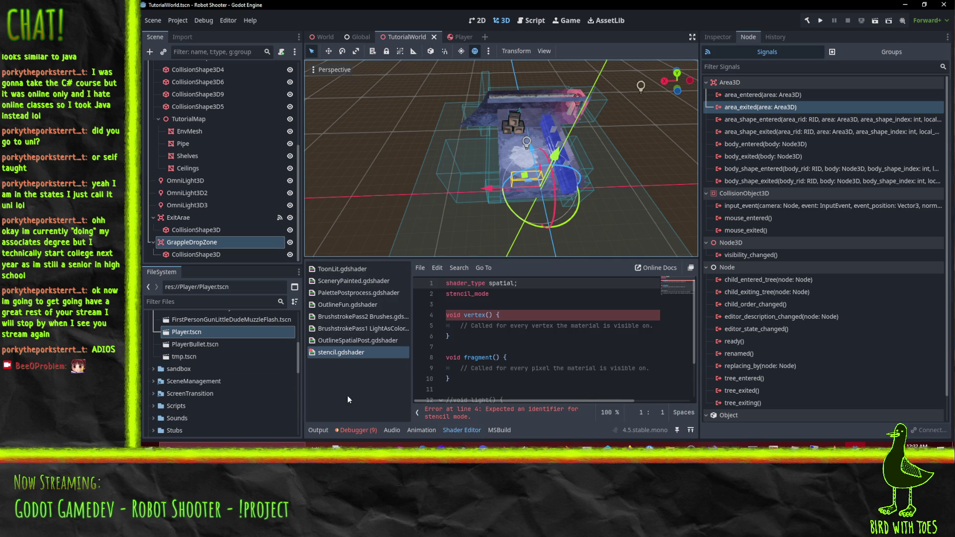
pyautogui.click(363, 316)
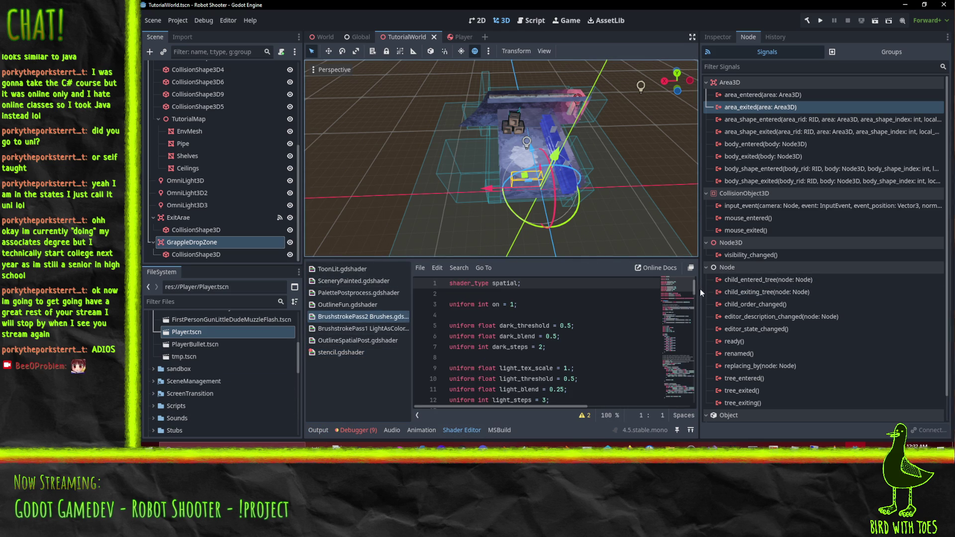
pyautogui.moveTo(700, 288); pyautogui.dragTo(800, 298)
pyautogui.scroll(-5, 743, 323)
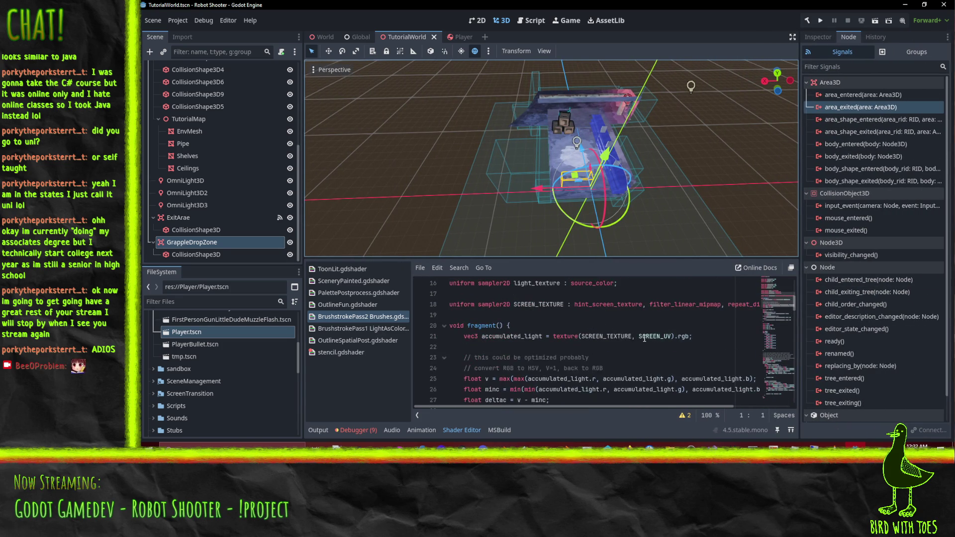
pyautogui.click(444, 325)
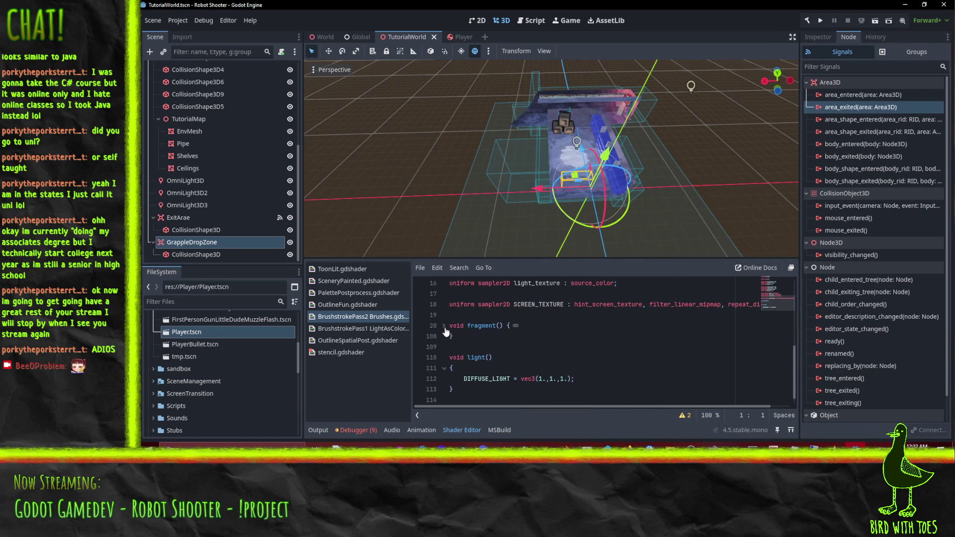
pyautogui.click(444, 368)
# Write an empty vec3 toHSV(vec3 rgb) function above fragment(), then unfold fragment().
pyautogui.click(463, 305)
pyautogui.scroll(2, 597, 329)
pyautogui.scroll(-2, 668, 328)
pyautogui.press('Return')
pyautogui.press('Return')
pyautogui.press('Up')
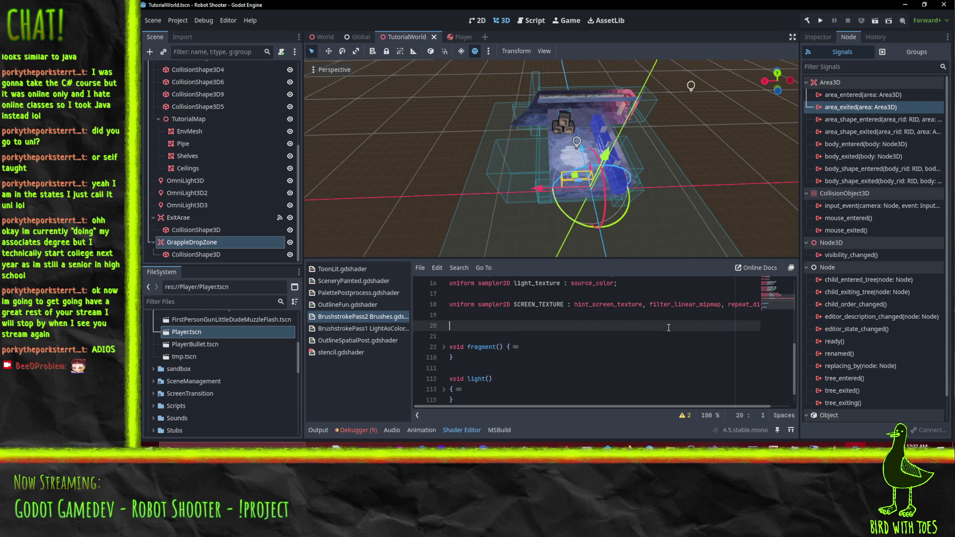
pyautogui.write('ec3 toHSV')
pyautogui.write('(vec')
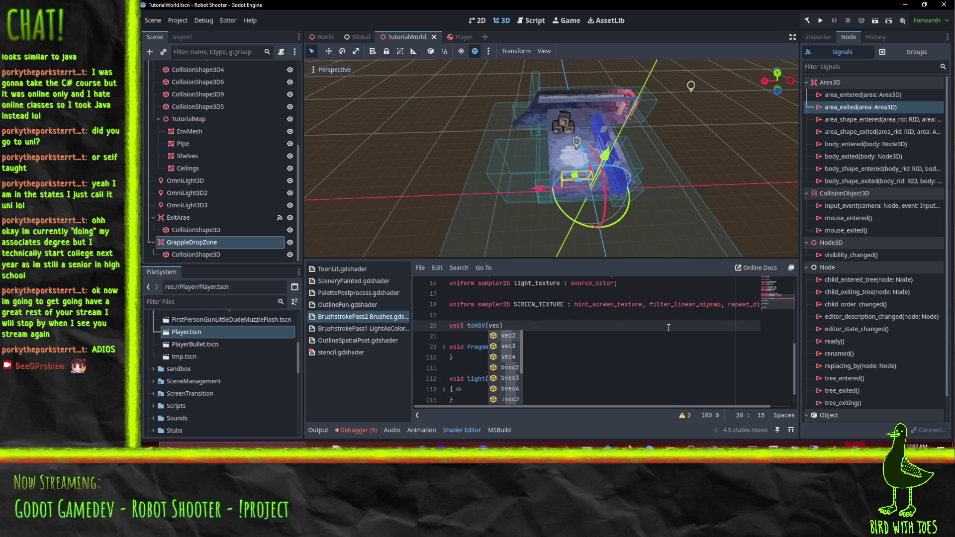
pyautogui.write('3 rgb')
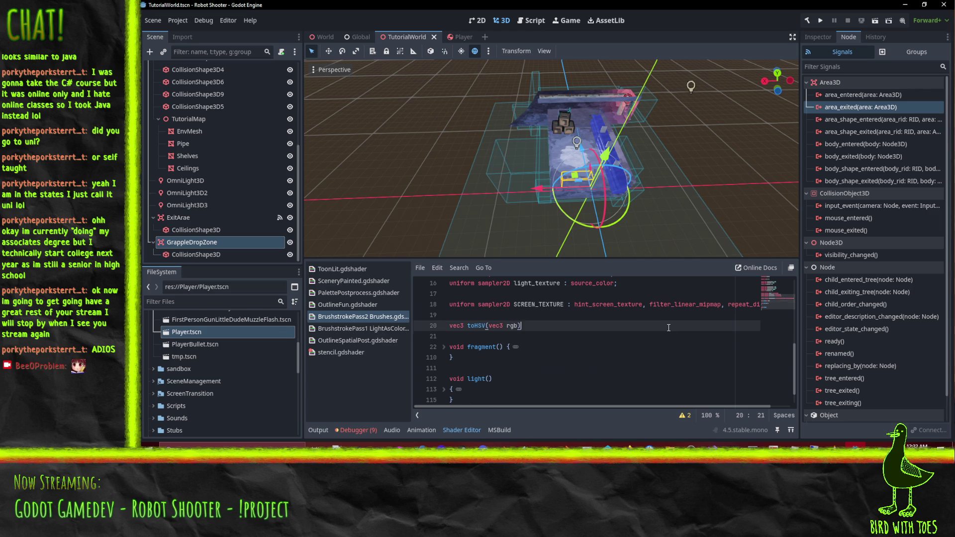
pyautogui.write('rgb')
pyautogui.press('Return')
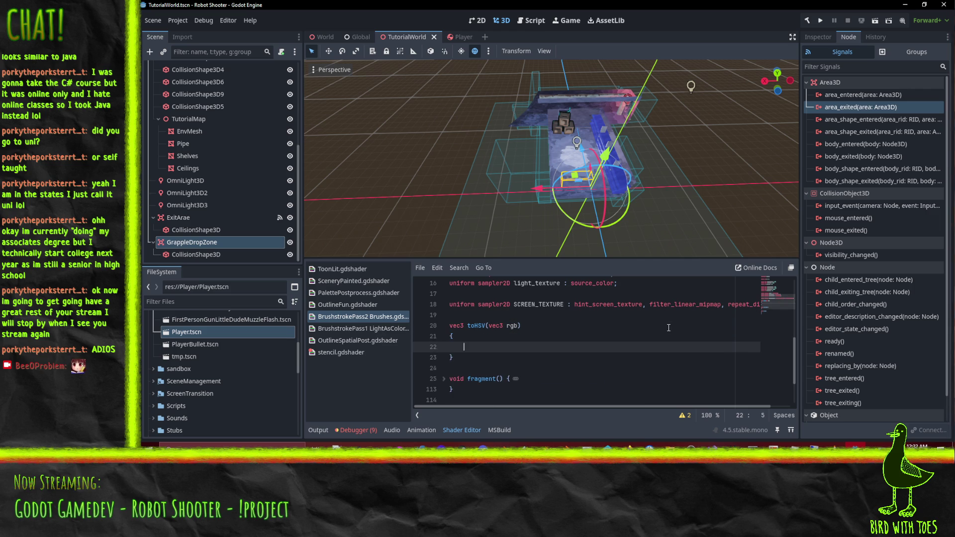
pyautogui.write('{')
pyautogui.press('Return')
pyautogui.click(443, 326)
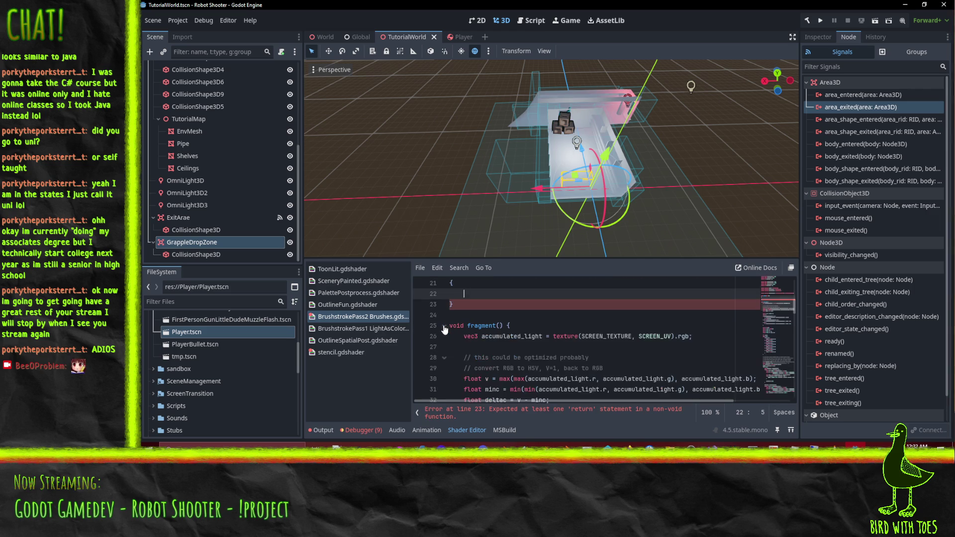
pyautogui.scroll(-5, 552, 339)
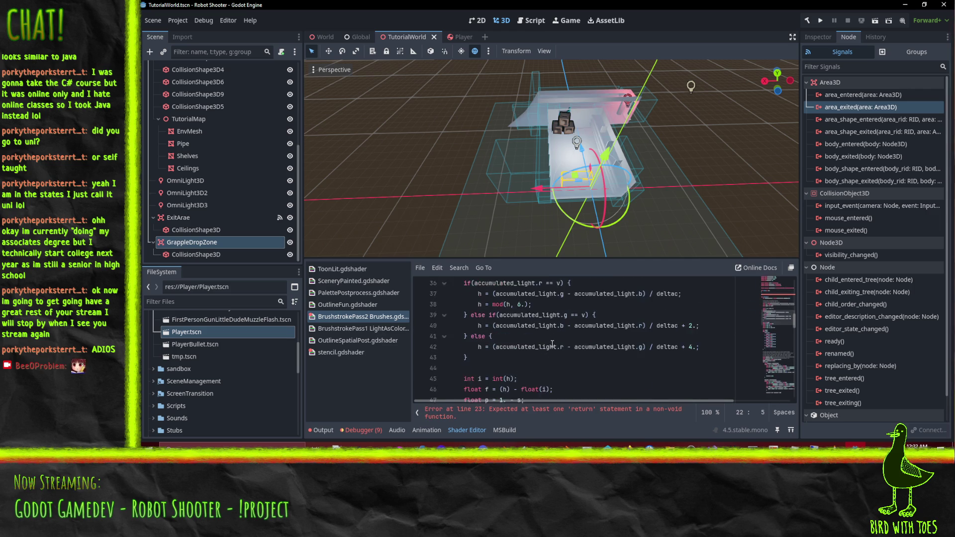
pyautogui.scroll(-3, 552, 346)
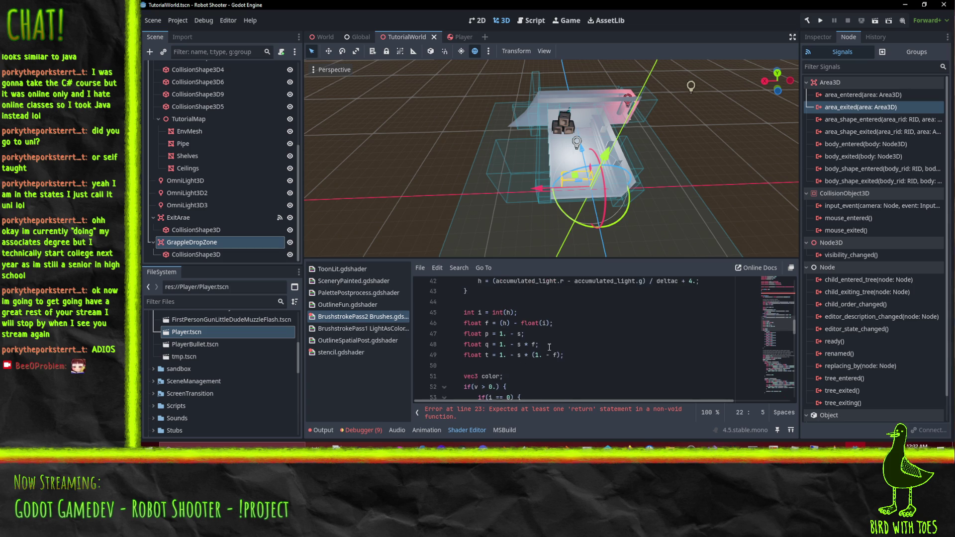
pyautogui.click(461, 315)
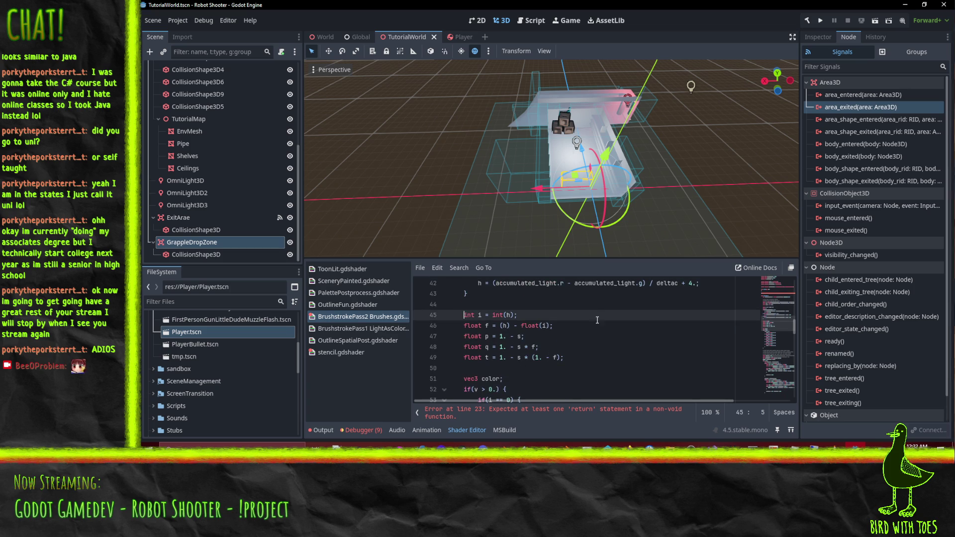
pyautogui.scroll(1, 600, 327)
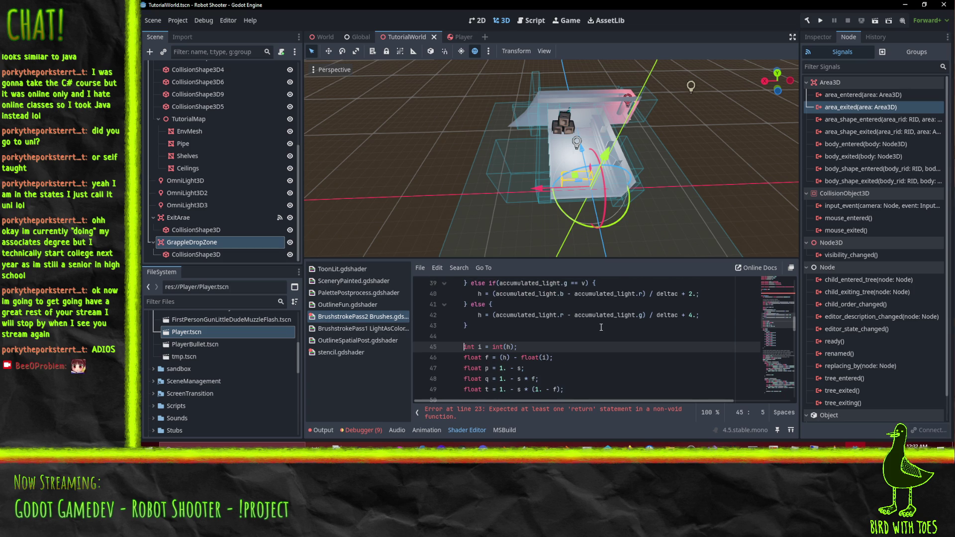
pyautogui.scroll(2, 601, 326)
pyautogui.scroll(-3, 601, 327)
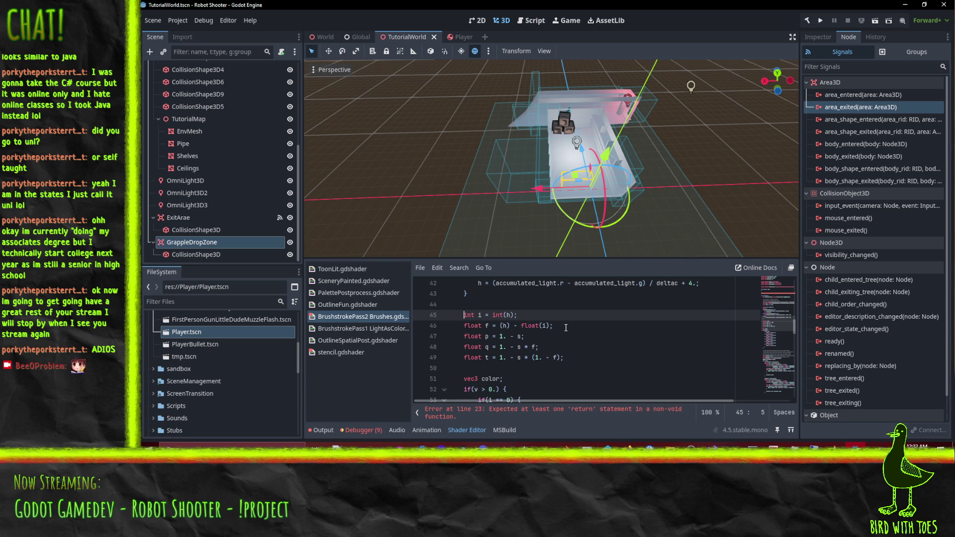
pyautogui.scroll(3, 566, 327)
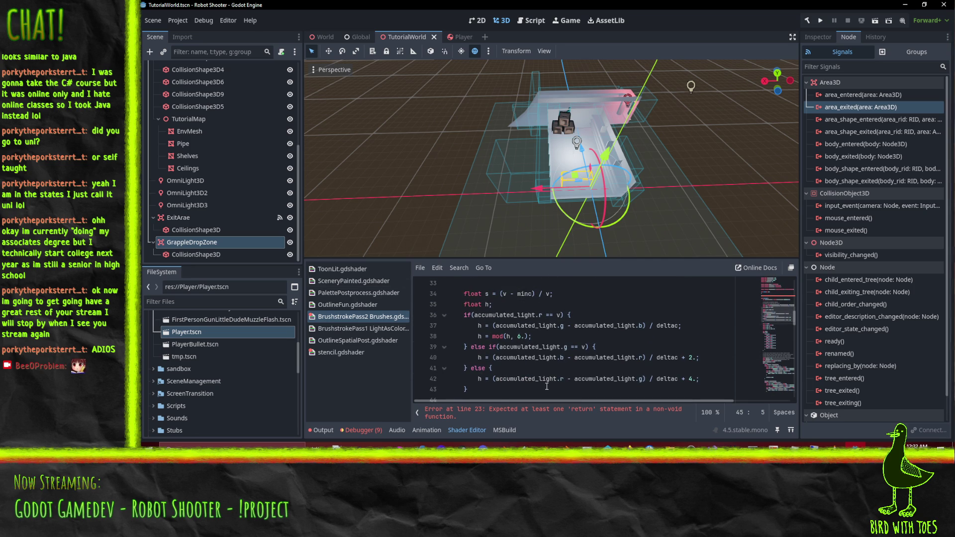
pyautogui.scroll(3, 596, 381)
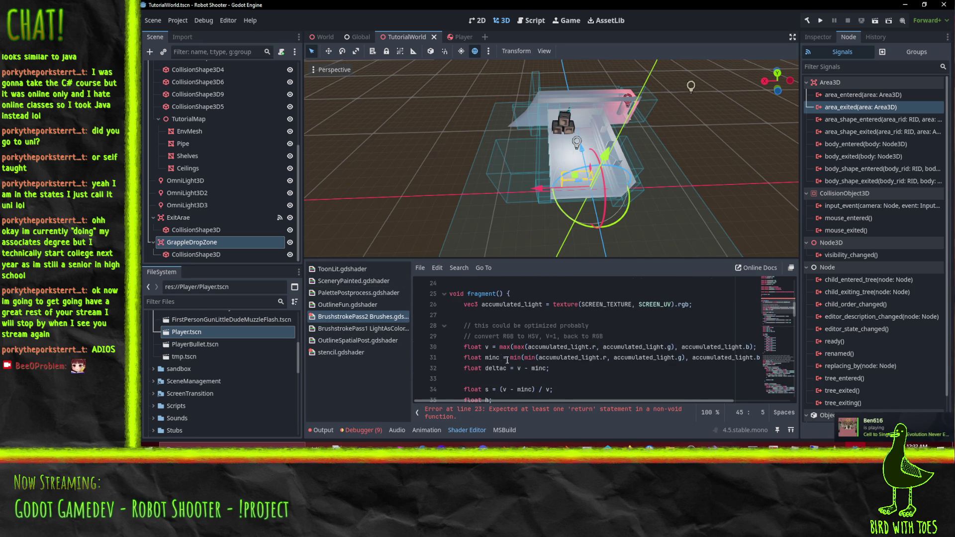
pyautogui.click(486, 356)
pyautogui.press('Up')
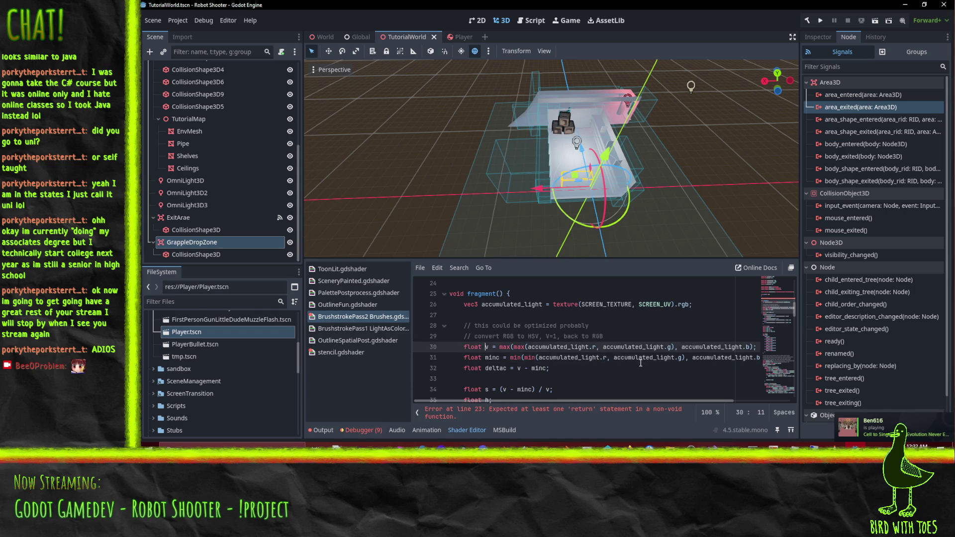
pyautogui.hotkey('shift', 'Down')
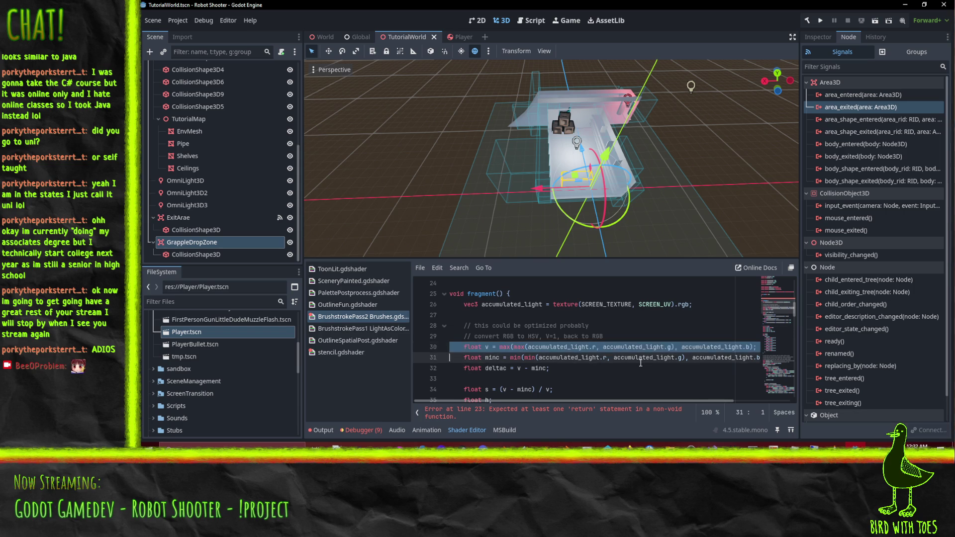
pyautogui.hotkey('shift', 'Down')
pyautogui.hotkey('shift', 'Down')
pyautogui.hotkey('shift', 'Down')
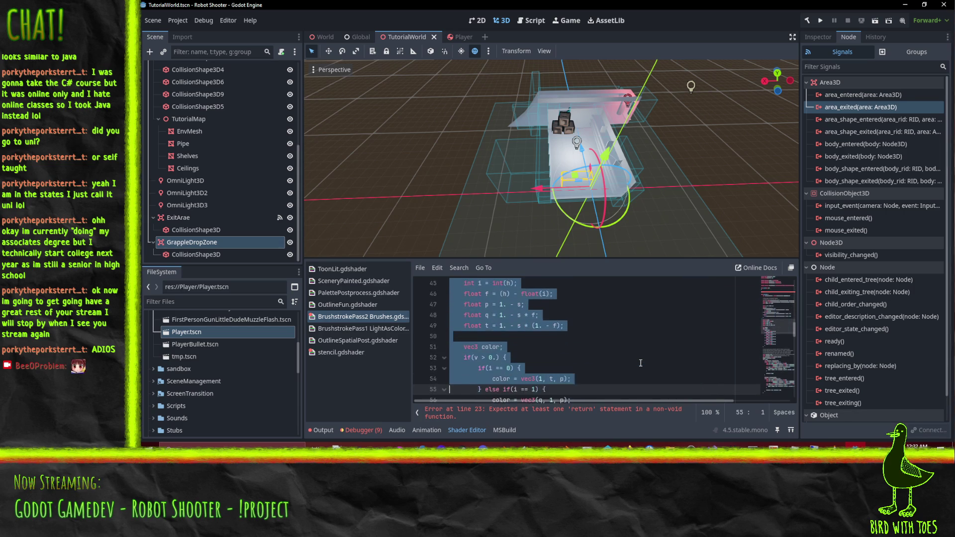
pyautogui.hotkey('shift', 'Down')
pyautogui.hotkey('shift', 'Down')
pyautogui.hotkey('shift', 'Down')
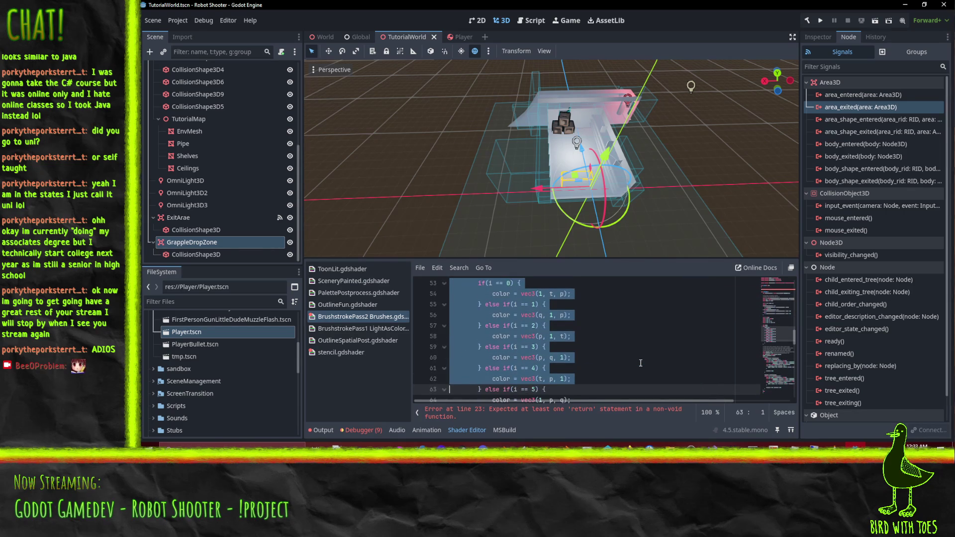
pyautogui.hotkey('shift', 'Down')
pyautogui.hotkey('shift', 'Down')
pyautogui.hotkey('shift', 'Down')
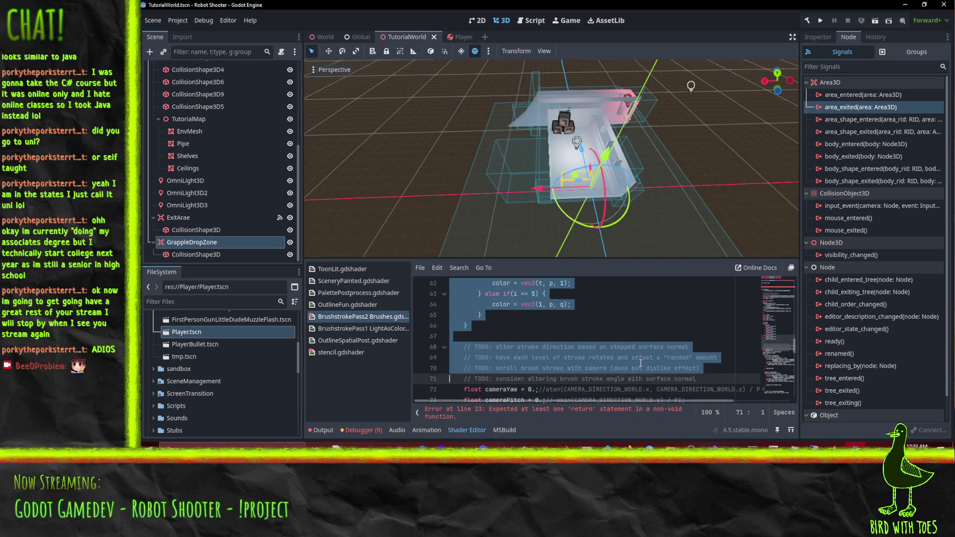
pyautogui.hotkey('shift', 'Up')
pyautogui.hotkey('shift', 'Up')
pyautogui.hotkey('shift', 'Up')
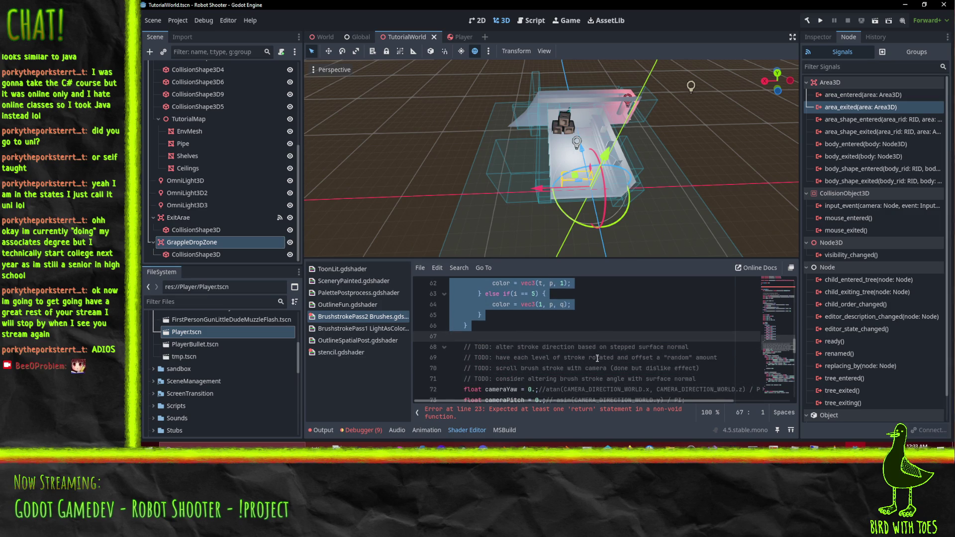
pyautogui.scroll(3, 612, 356)
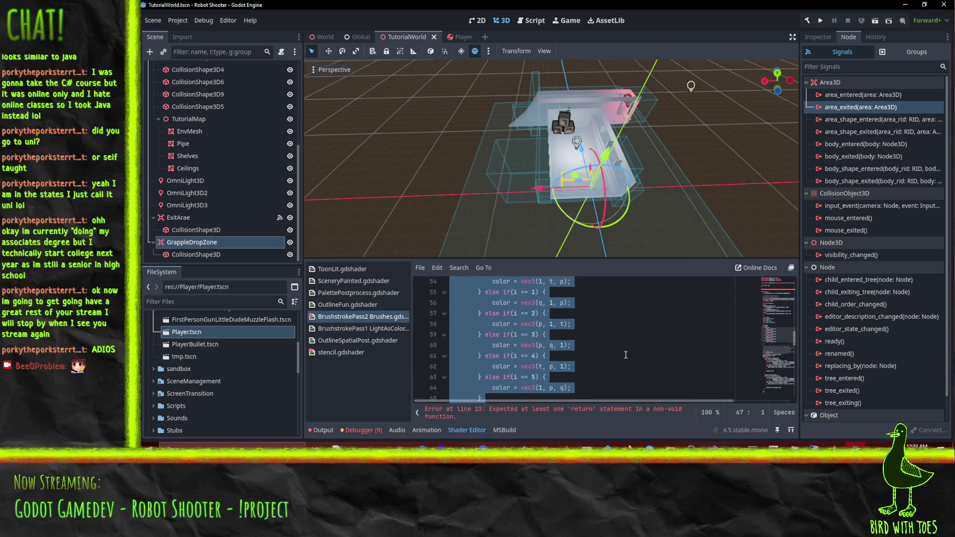
pyautogui.scroll(-2, 637, 361)
pyautogui.scroll(2, 638, 362)
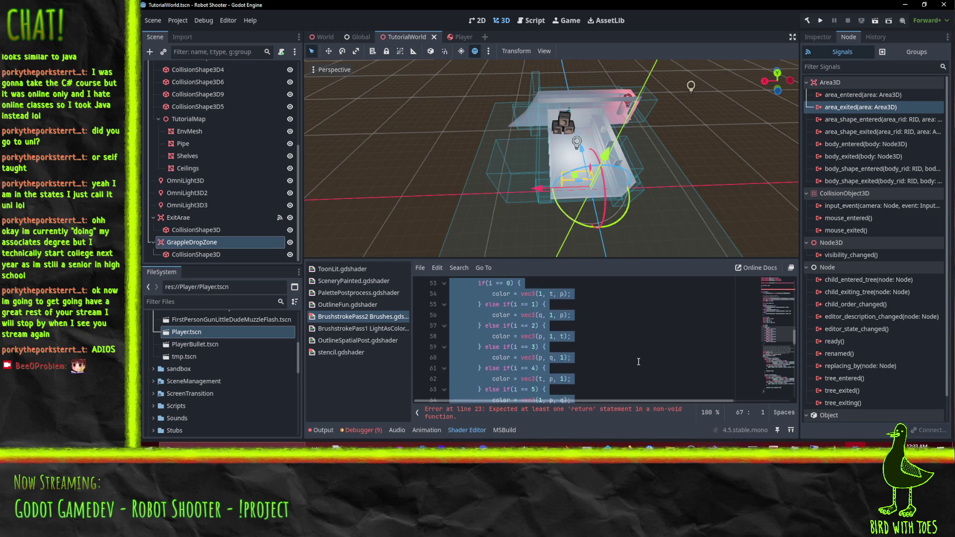
pyautogui.scroll(1, 638, 361)
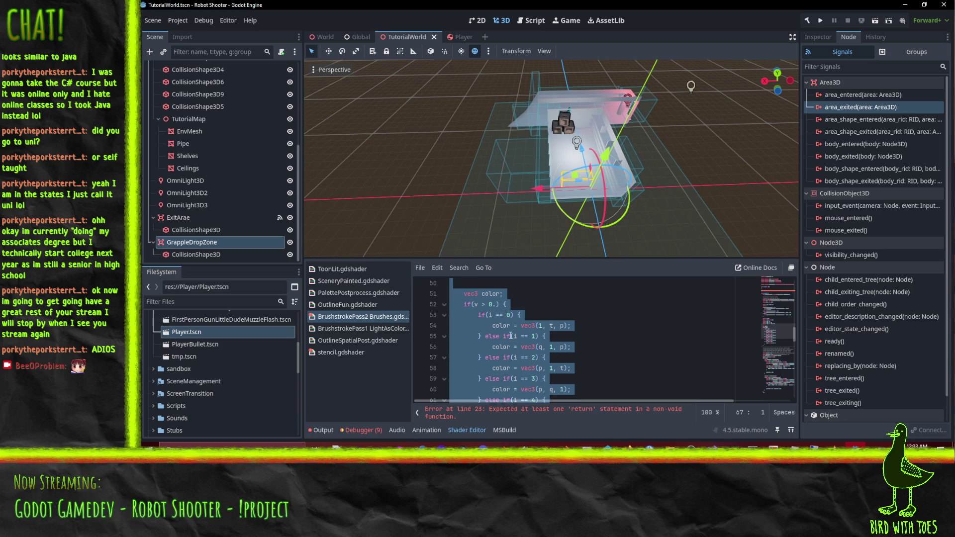
pyautogui.scroll(-2, 509, 335)
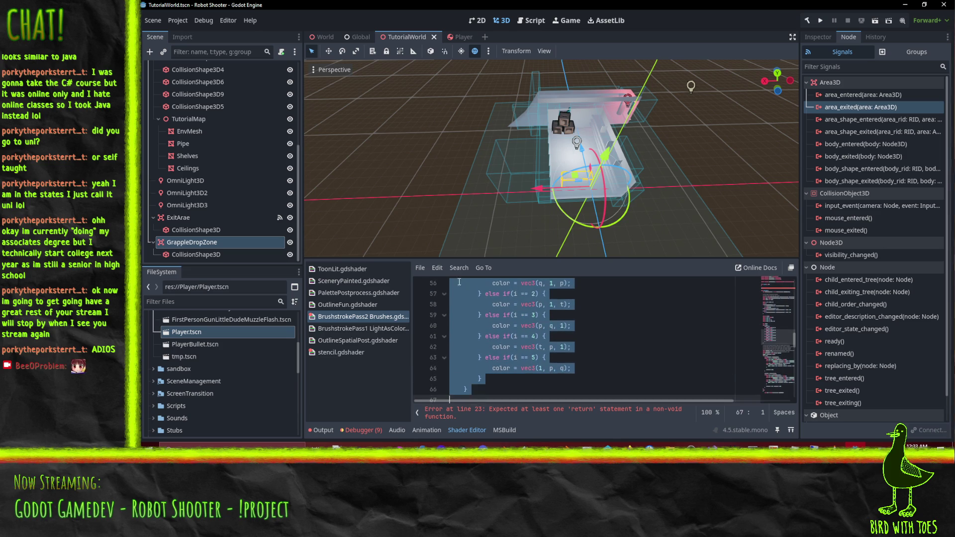
pyautogui.scroll(8, 561, 366)
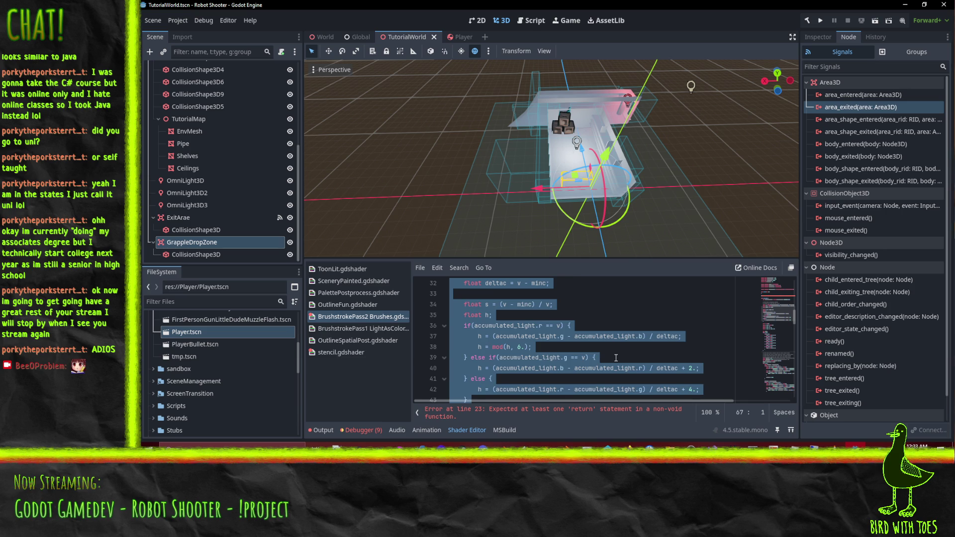
pyautogui.click(616, 358)
pyautogui.scroll(-3, 616, 358)
pyautogui.press('Up')
pyautogui.press('Up')
pyautogui.hotkey('shift', 'Down')
pyautogui.hotkey('shift', 'Down')
pyautogui.hotkey('shift', 'Down')
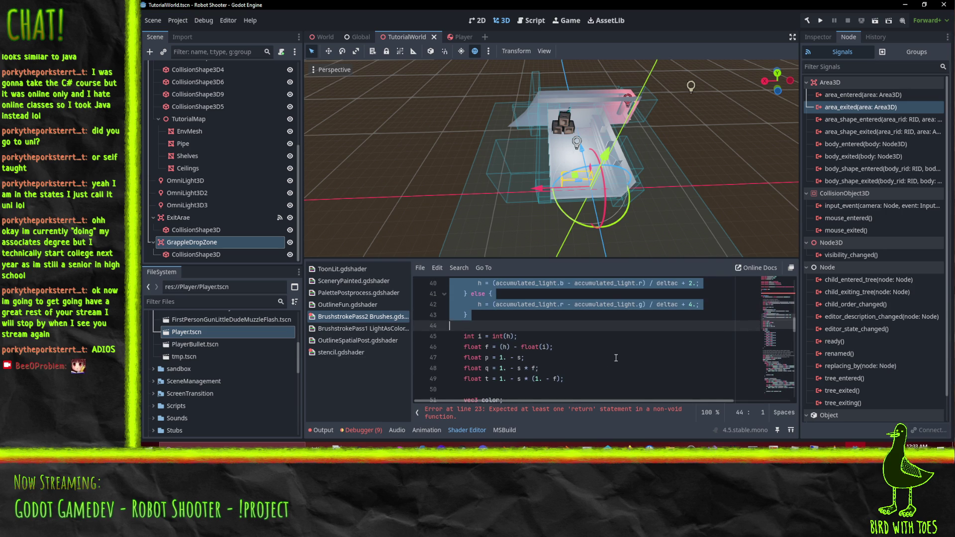
pyautogui.scroll(2, 614, 349)
pyautogui.scroll(-3, 630, 345)
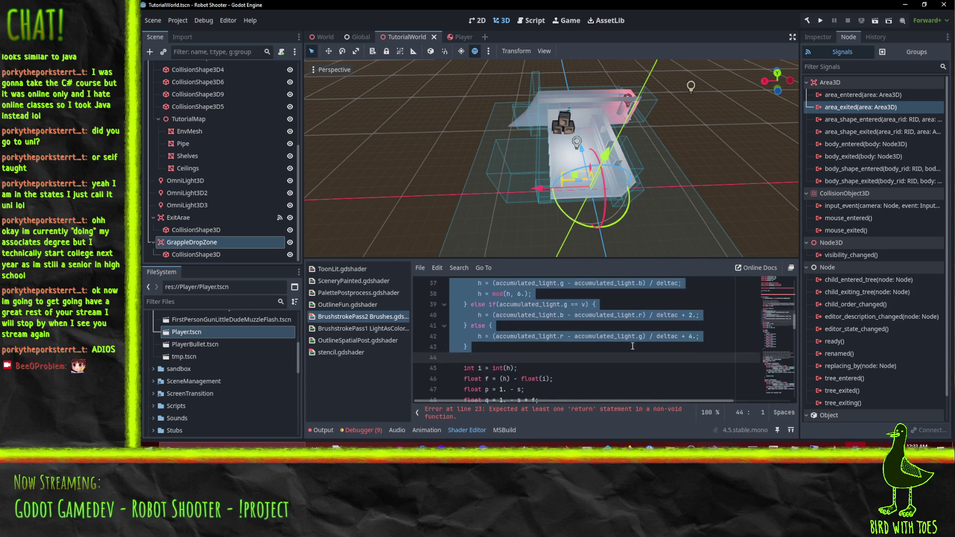
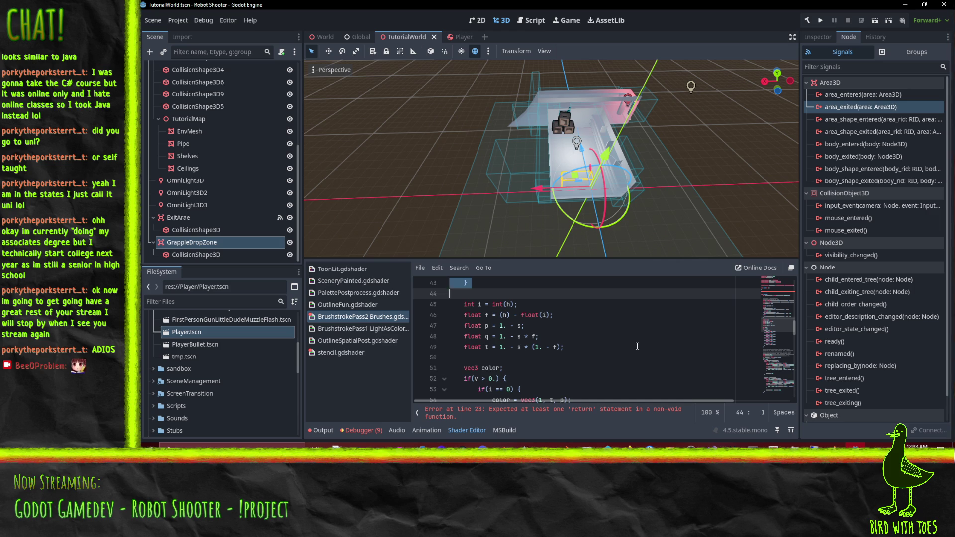
# Rename the toHSV shader function to intensifyColor.
pyautogui.scroll(10, 636, 348)
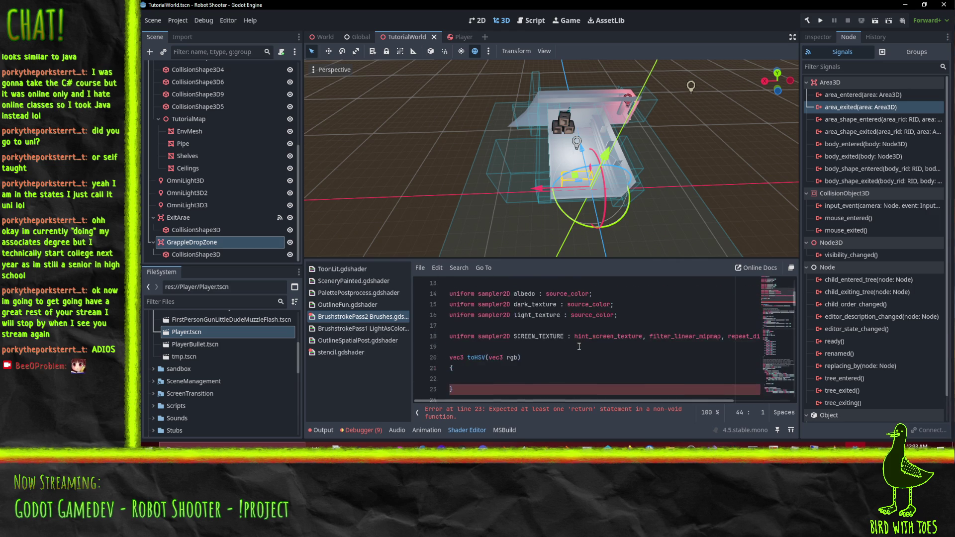
pyautogui.doubleClick(476, 357)
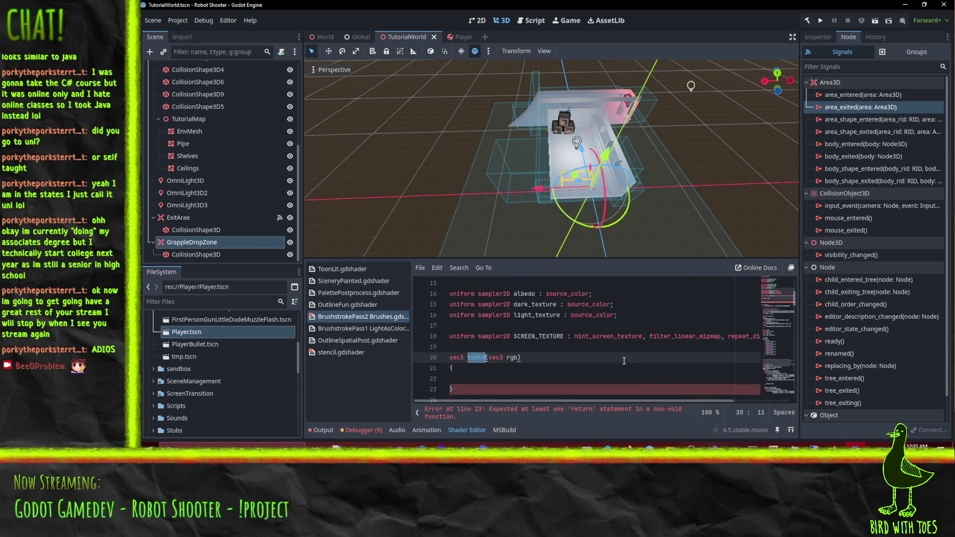
pyautogui.write('intensifyCol')
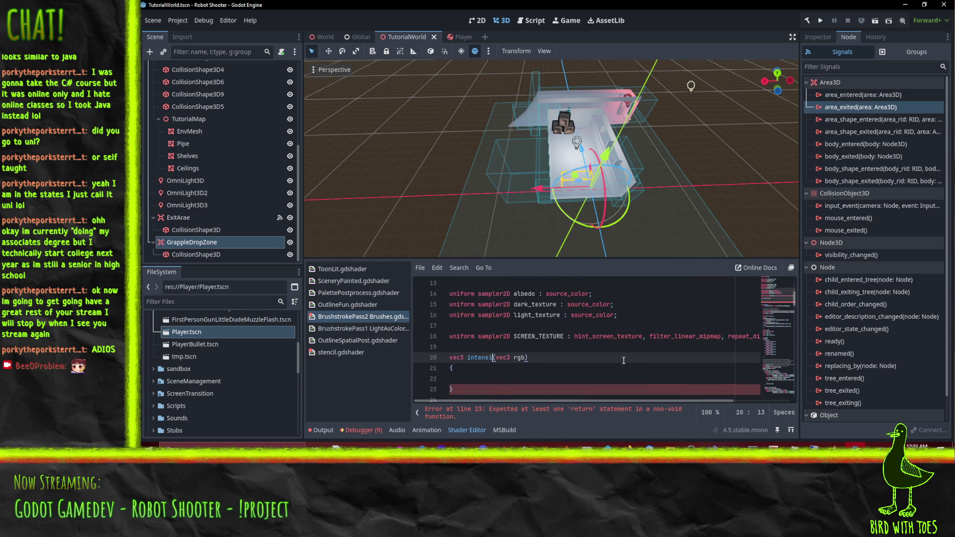
pyautogui.write('or')
# Move the RGB-to-HSV conversion code from fragment() into the body of intensifyColor.
pyautogui.scroll(-10, 612, 343)
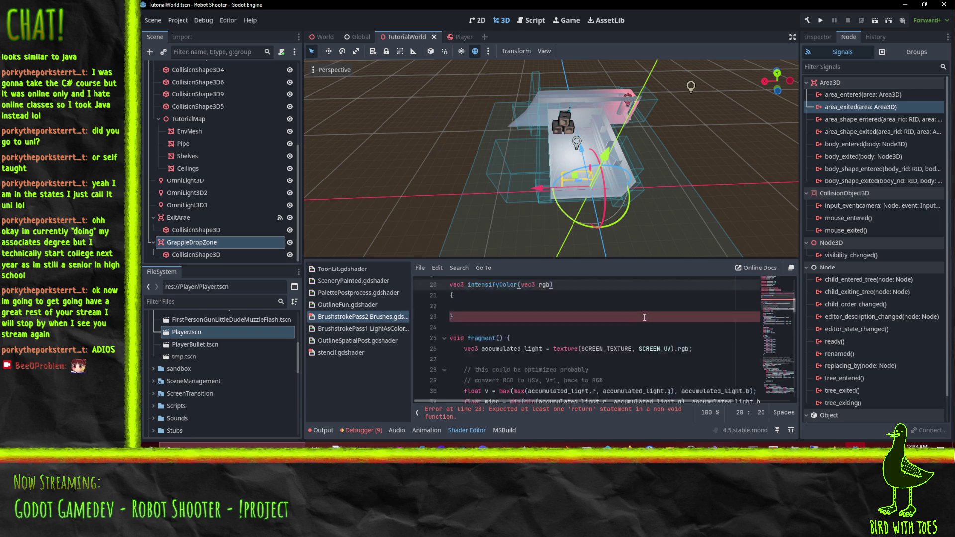
pyautogui.scroll(4, 564, 340)
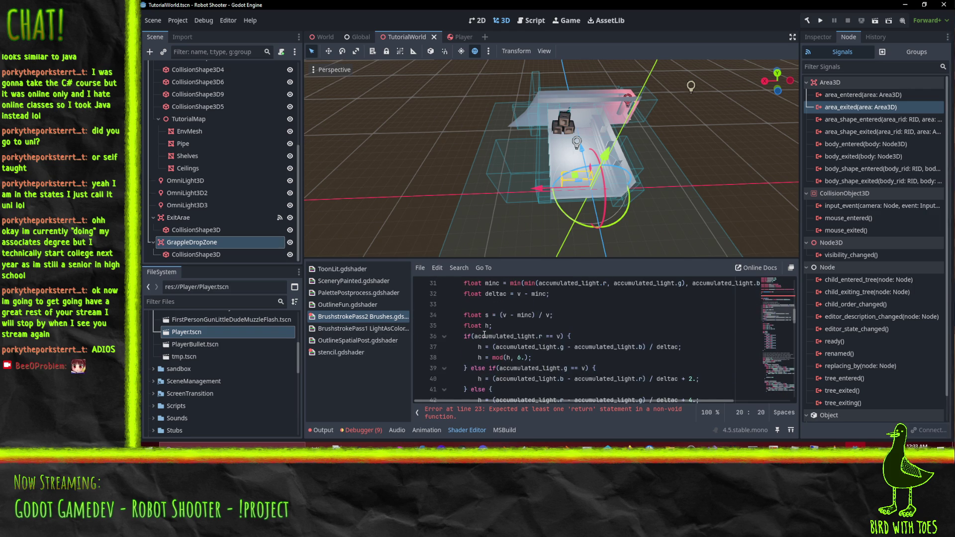
pyautogui.scroll(2, 503, 336)
pyautogui.click(464, 337)
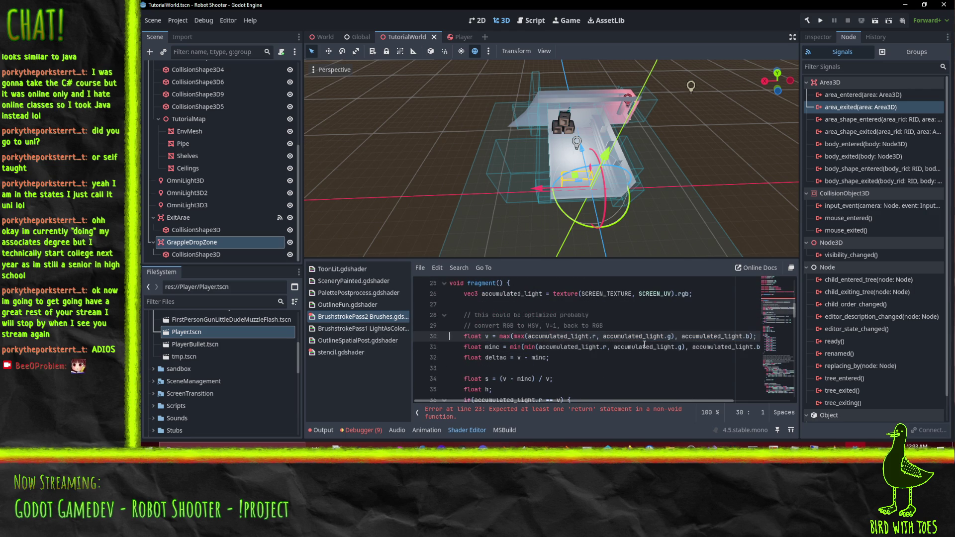
pyautogui.press('Up')
pyautogui.hotkey('shift', 'Down')
pyautogui.hotkey('shift', 'Down')
pyautogui.hotkey('shift', 'Down')
pyautogui.hotkey('shift', 'Down')
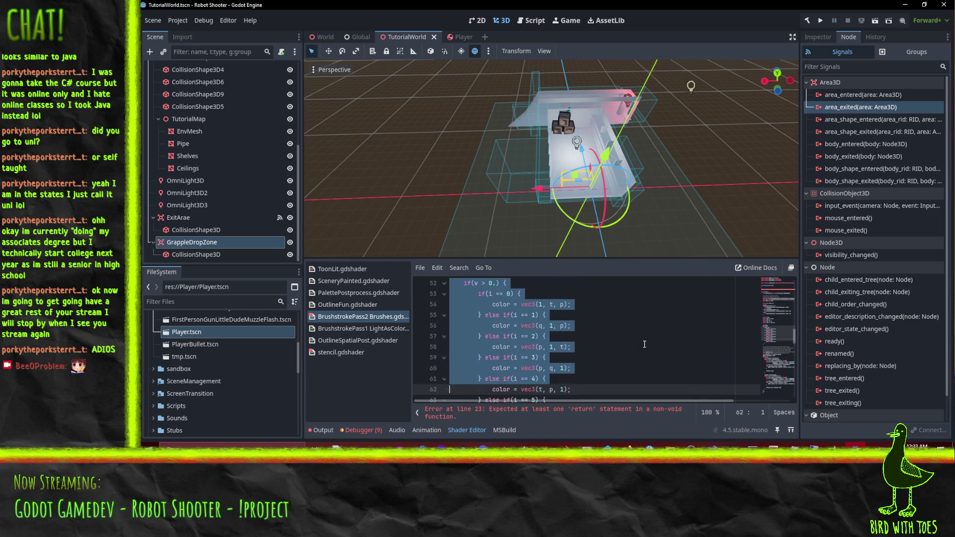
pyautogui.hotkey('shift', 'Up')
pyautogui.hotkey('shift', 'Up')
pyautogui.hotkey('shift', 'Up')
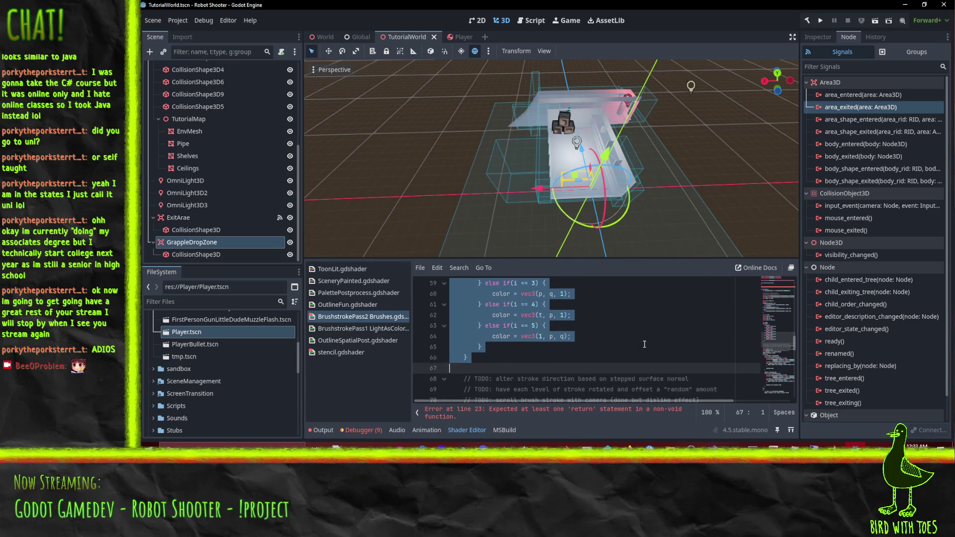
pyautogui.scroll(3, 644, 344)
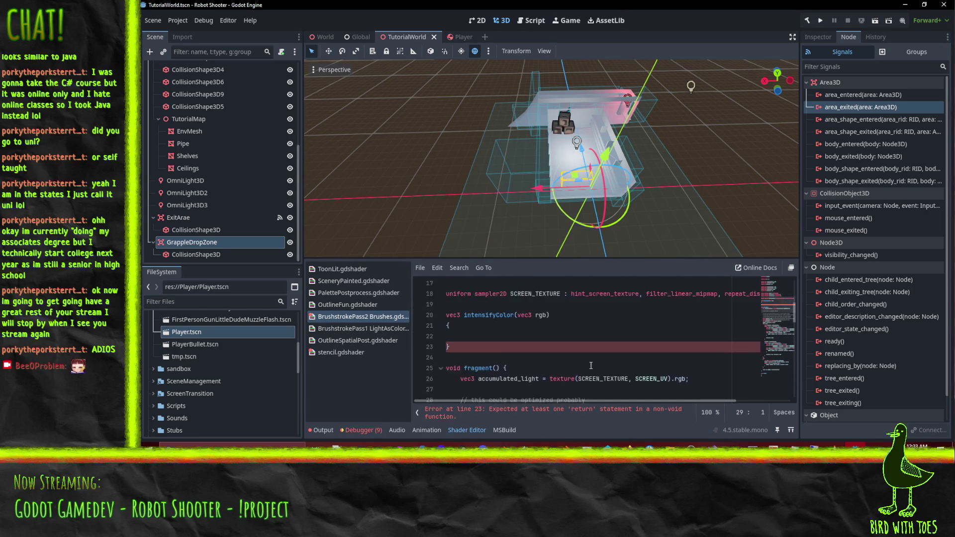
pyautogui.press('Up')
pyautogui.press('Up')
pyautogui.press('Up')
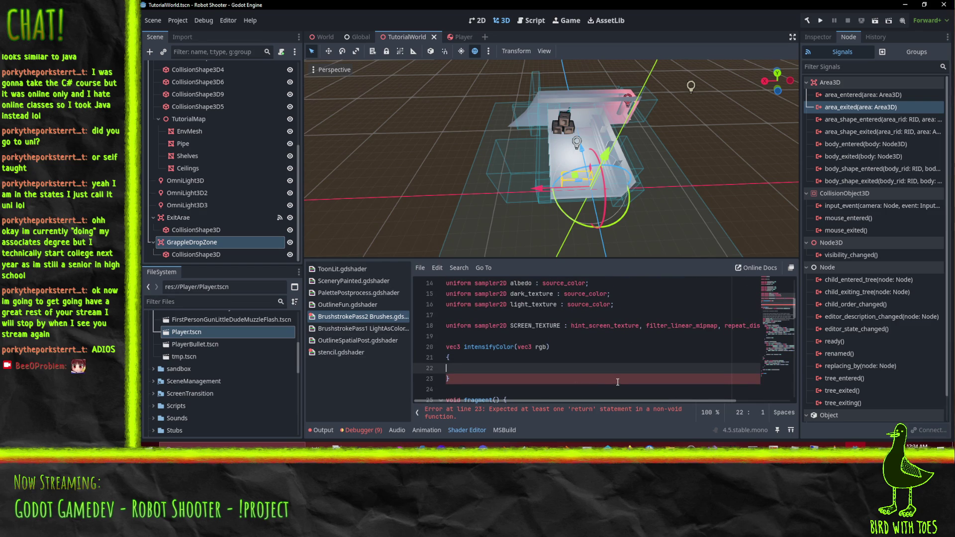
pyautogui.press('Down')
pyautogui.press('Down')
pyautogui.press('Down')
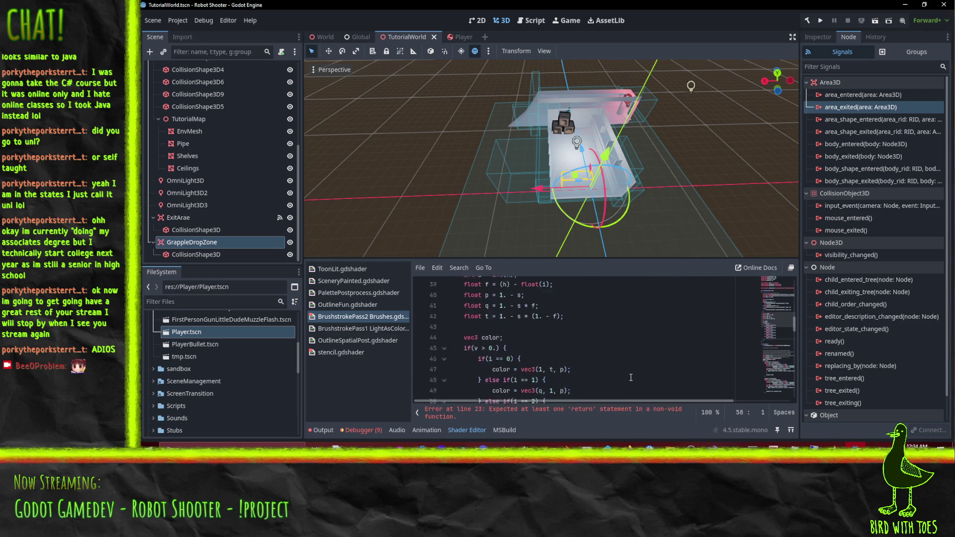
pyautogui.scroll(8, 631, 378)
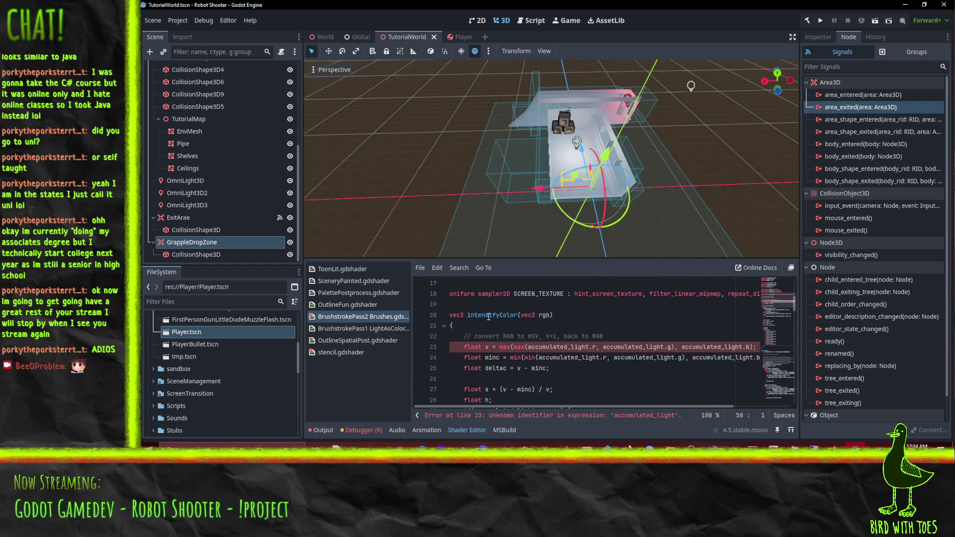
# Copy the rgb parameter name and replace accumulated_light with rgb on lines 23 and 24.
pyautogui.click(581, 388)
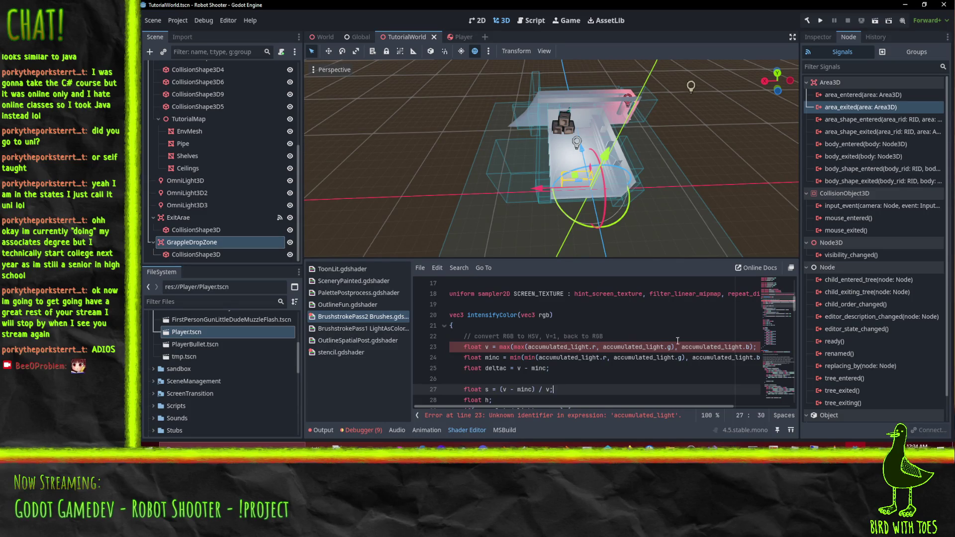
pyautogui.doubleClick(543, 315)
pyautogui.hotkey('ctrl', 'c')
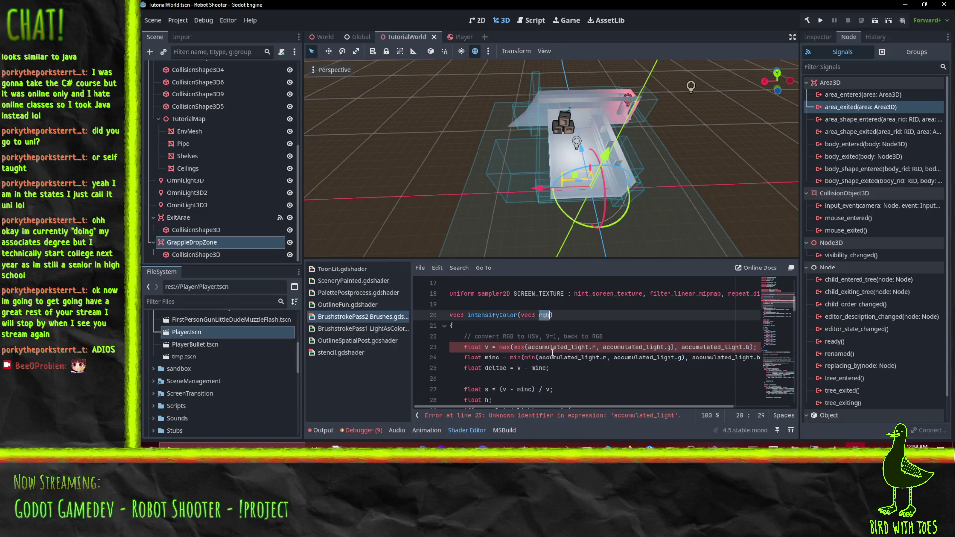
pyautogui.doubleClick(553, 348)
pyautogui.hotkey('ctrl', 'v')
pyautogui.doubleClick(552, 347)
pyautogui.hotkey('ctrl', 'v')
pyautogui.doubleClick(611, 347)
pyautogui.hotkey('ctrl', 'v')
pyautogui.doubleClick(567, 357)
pyautogui.hotkey('ctrl', 'v')
pyautogui.doubleClick(613, 357)
pyautogui.hotkey('ctrl', 'v')
pyautogui.doubleClick(638, 358)
pyautogui.hotkey('ctrl', 'v')
pyautogui.click(623, 326)
# Replace the remaining accumulated_light references on lines 29–35 with rgb.
pyautogui.scroll(-1, 636, 329)
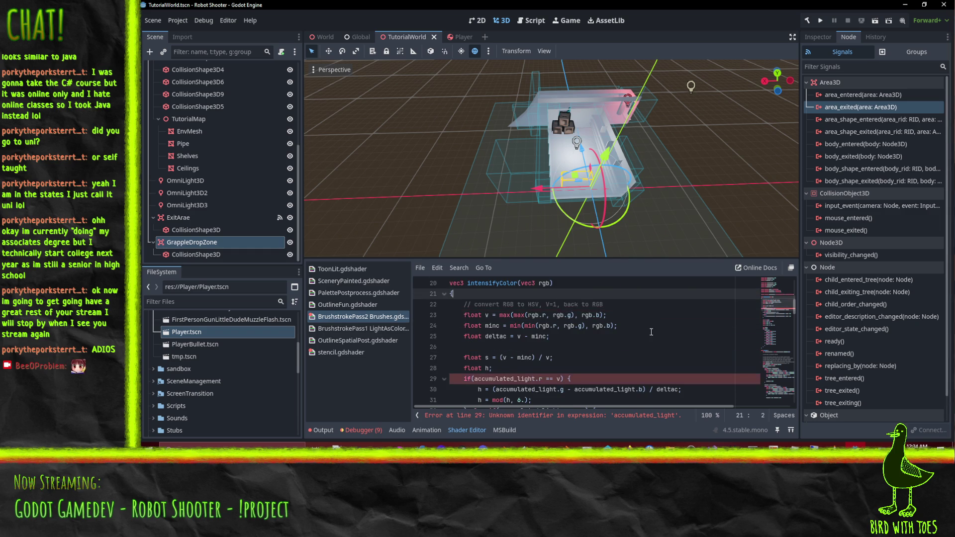
pyautogui.scroll(-1, 626, 316)
pyautogui.doubleClick(498, 346)
pyautogui.hotkey('ctrl', 'v')
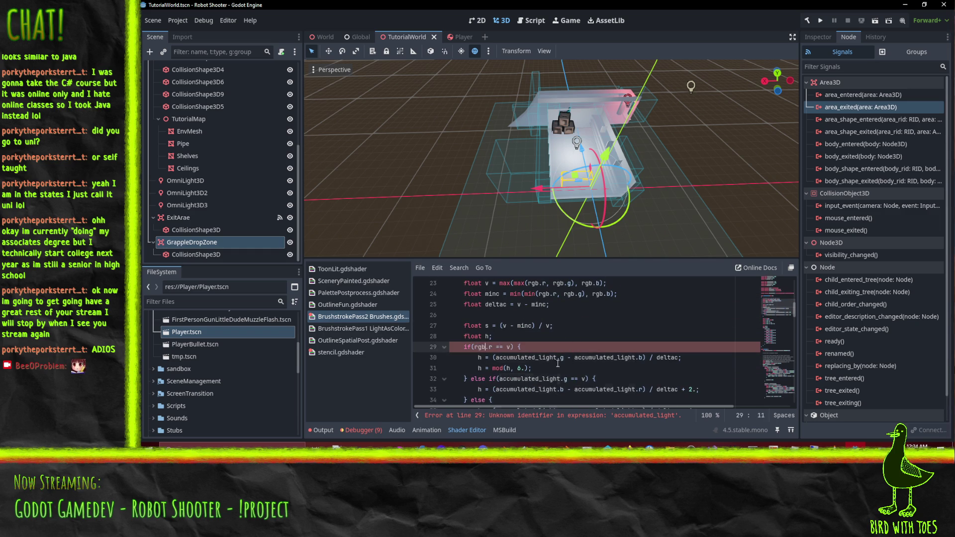
pyautogui.doubleClick(604, 358)
pyautogui.hotkey('ctrl', 'v')
pyautogui.doubleClick(526, 358)
pyautogui.hotkey('ctrl', 'v')
pyautogui.doubleClick(530, 379)
pyautogui.hotkey('ctrl', 'v')
pyautogui.doubleClick(526, 389)
pyautogui.hotkey('ctrl', 'v')
pyautogui.doubleClick(585, 389)
pyautogui.hotkey('ctrl', 'v')
pyautogui.scroll(-4, 592, 324)
pyautogui.doubleClick(598, 303)
pyautogui.hotkey('ctrl', 'v')
pyautogui.doubleClick(523, 304)
pyautogui.hotkey('ctrl', 'v')
pyautogui.click(520, 336)
pyautogui.scroll(-9, 580, 348)
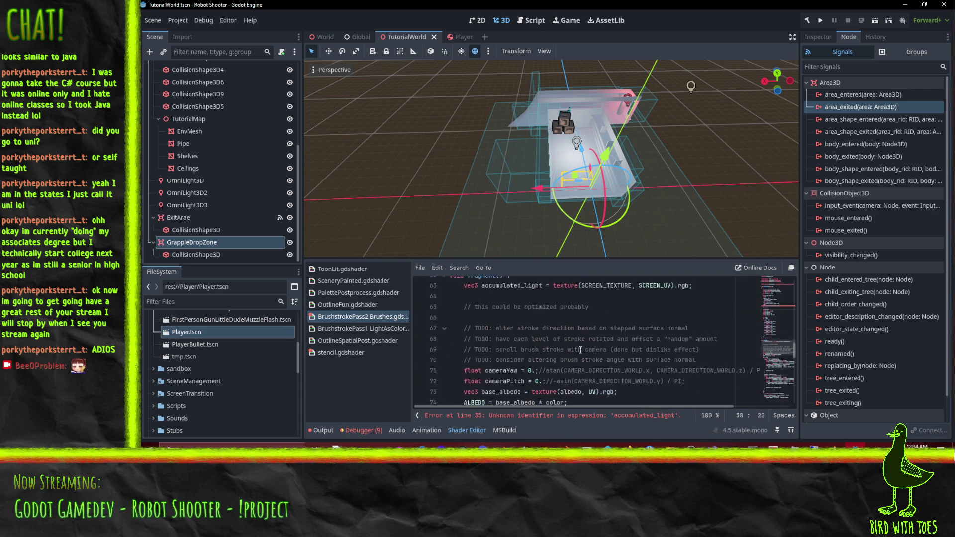
pyautogui.scroll(-1, 581, 350)
pyautogui.scroll(4, 584, 347)
pyautogui.scroll(-2, 588, 344)
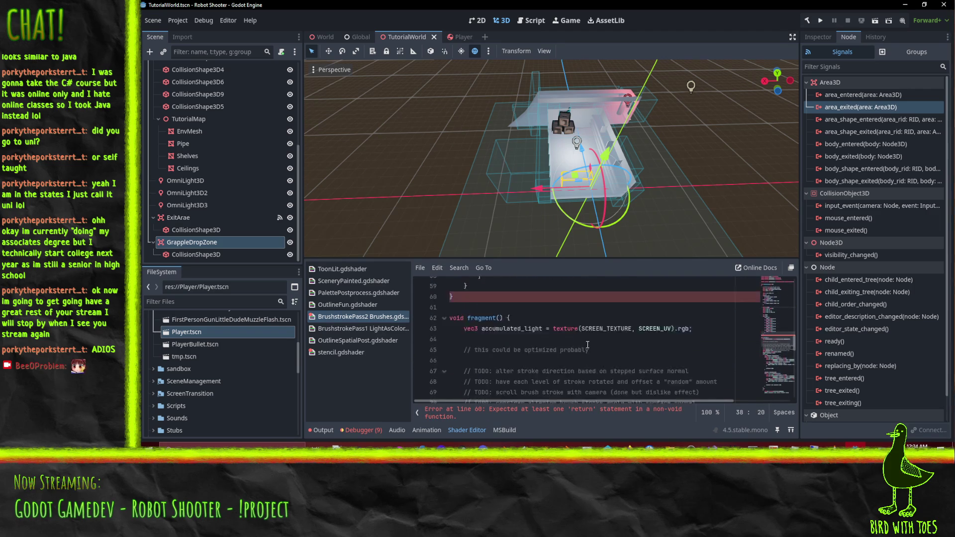
pyautogui.scroll(2, 588, 344)
pyautogui.click(495, 336)
pyautogui.scroll(3, 547, 338)
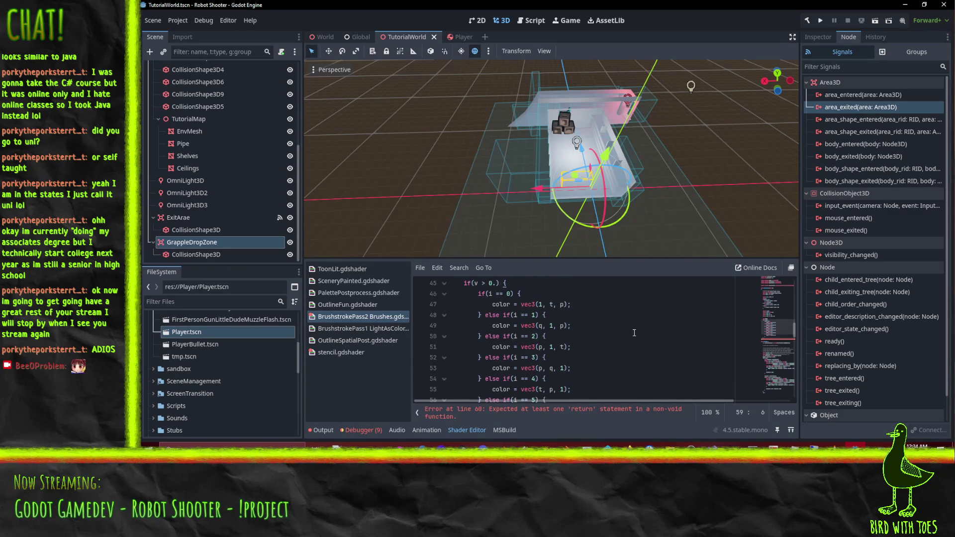
# Start a return statement at the end of the intensifyColor function.
pyautogui.press('Return')
pyautogui.press('Return')
pyautogui.write('return color')
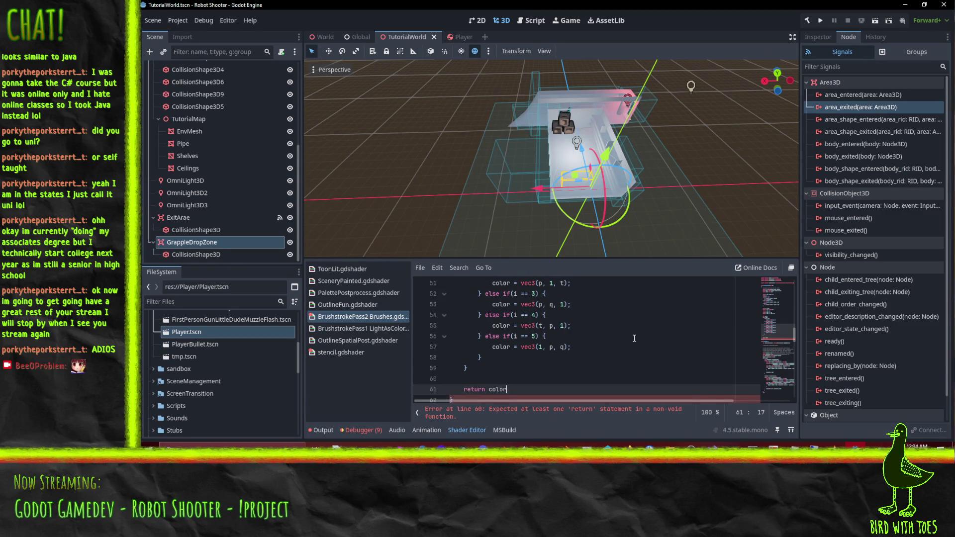
pyautogui.scroll(-2, 620, 338)
pyautogui.scroll(-2, 603, 350)
pyautogui.scroll(2, 603, 351)
pyautogui.write(';')
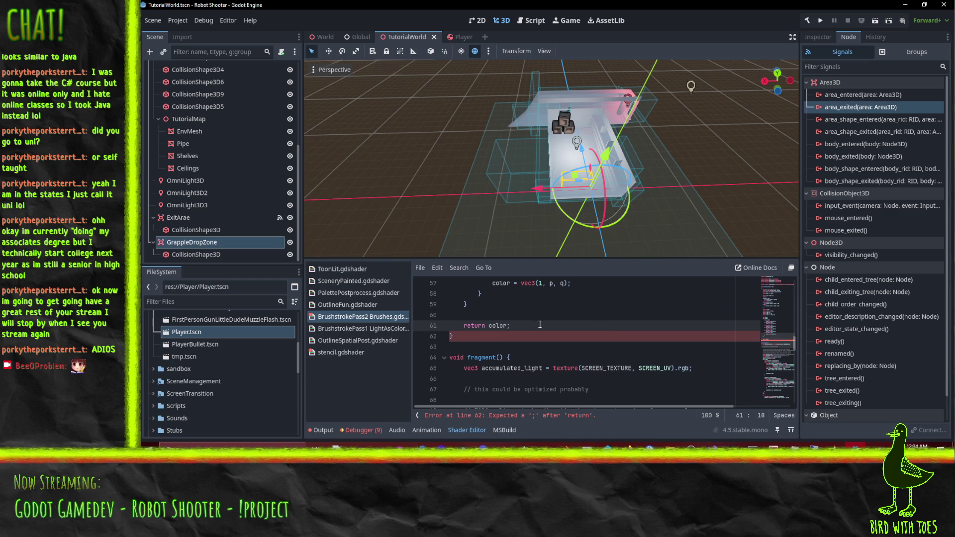
pyautogui.press('Up')
pyautogui.press('Up')
pyautogui.scroll(16, 507, 344)
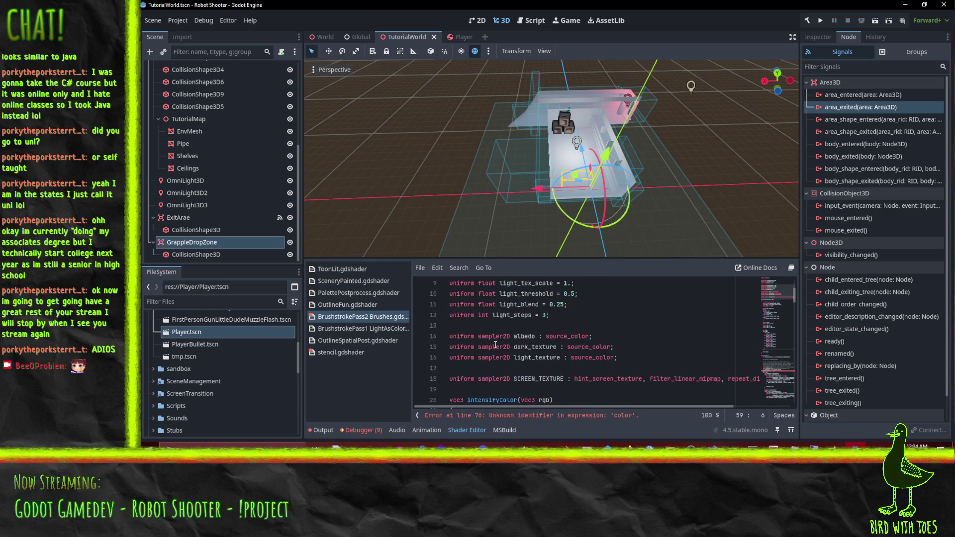
# Add 'vec3 color = intensifyColor(accumulated_light);' in fragment after the accumulated_light line.
pyautogui.doubleClick(493, 399)
pyautogui.scroll(-19, 601, 372)
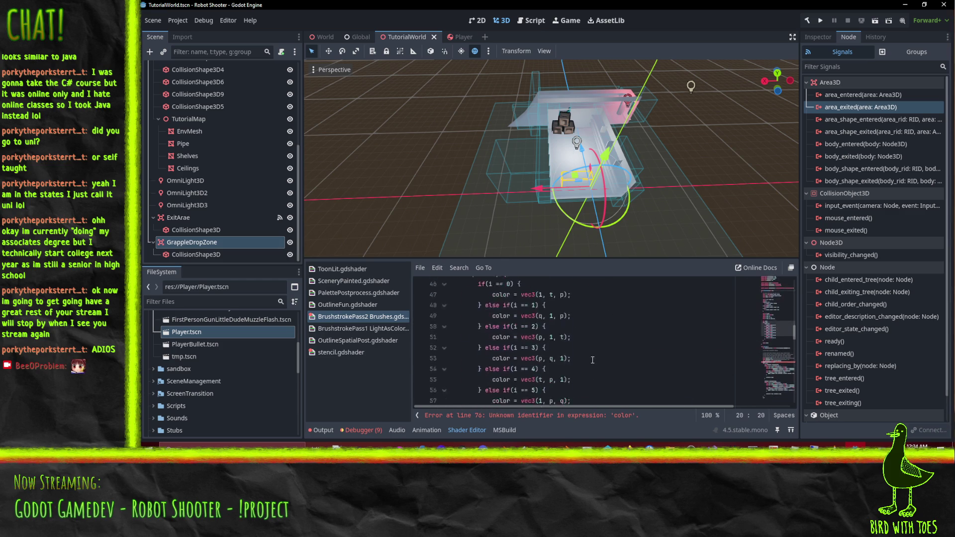
pyautogui.scroll(2, 588, 366)
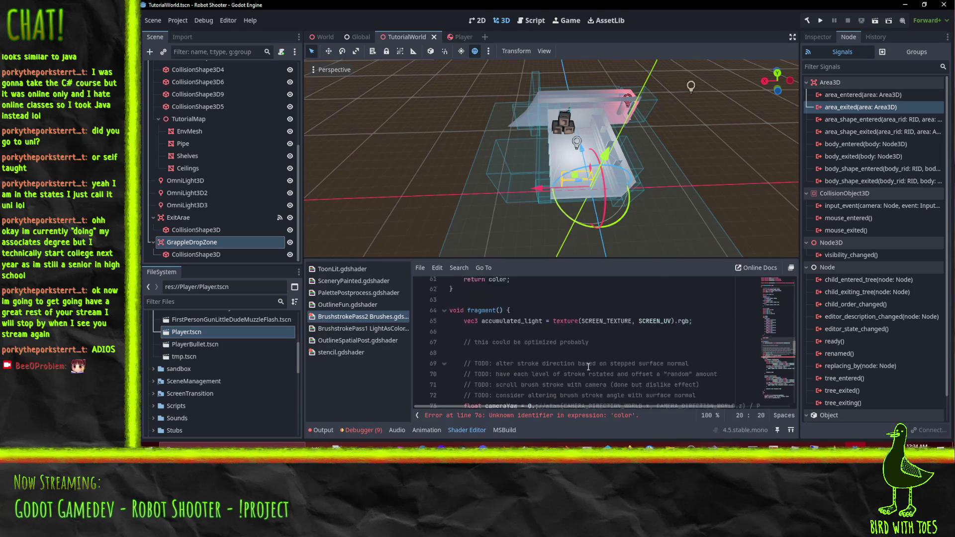
pyautogui.click(508, 368)
pyautogui.press('Up')
pyautogui.press('Up')
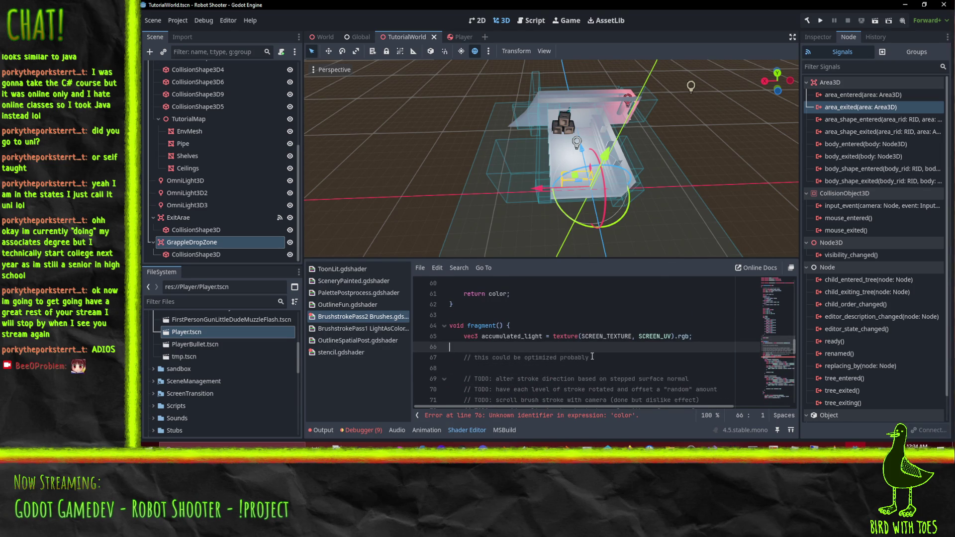
pyautogui.write('vec3 color = ')
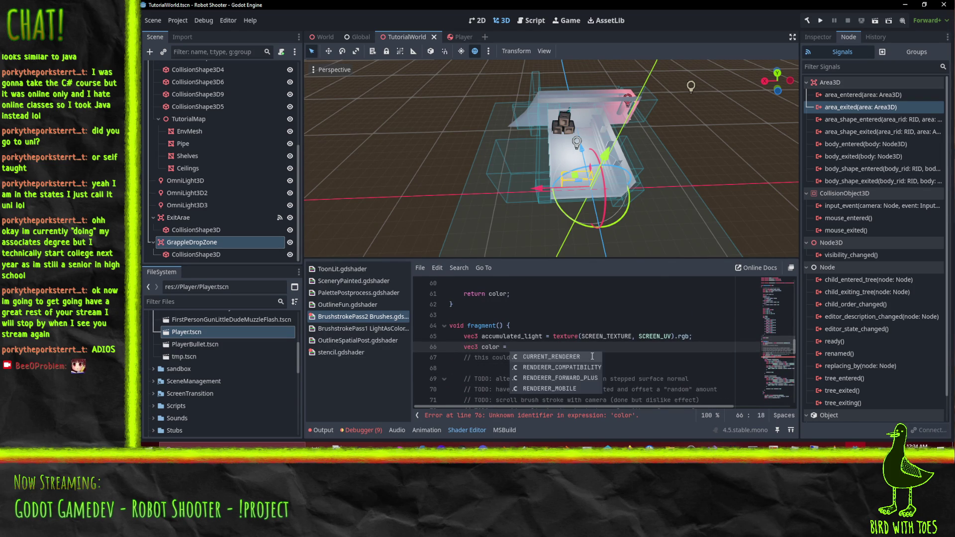
pyautogui.write('intensi')
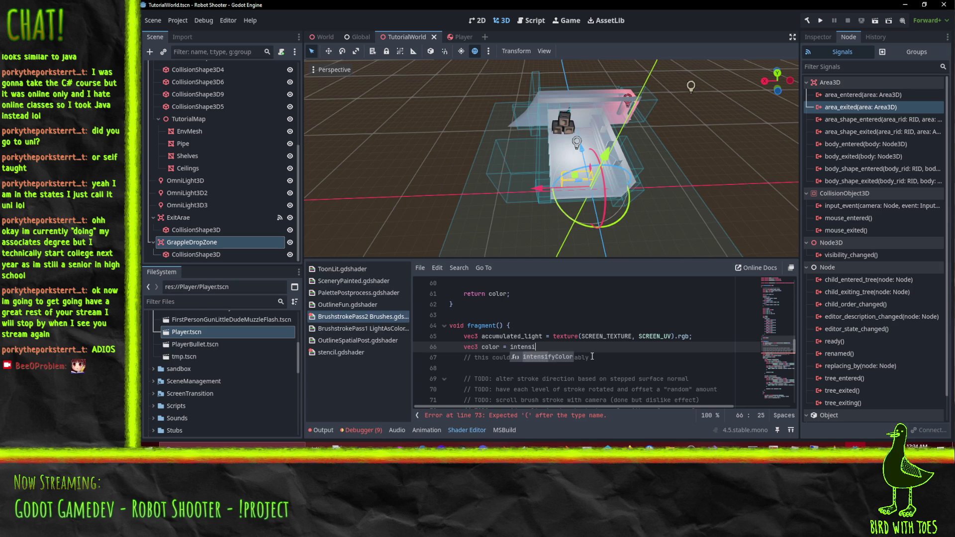
pyautogui.write('q')
pyautogui.press('Tab')
pyautogui.press('BackSpace')
pyautogui.write('f')
pyautogui.press('Return')
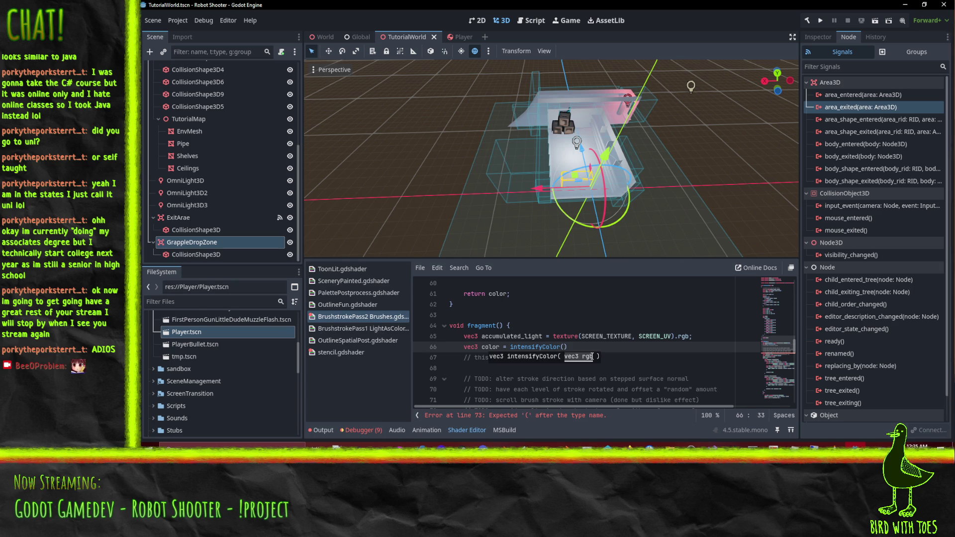
pyautogui.write('accumulated_light);')
# Delete the 'this could be optimized probably' comment below the new call.
pyautogui.click(592, 356)
pyautogui.hotkey('ctrl', 'shift', 'k')
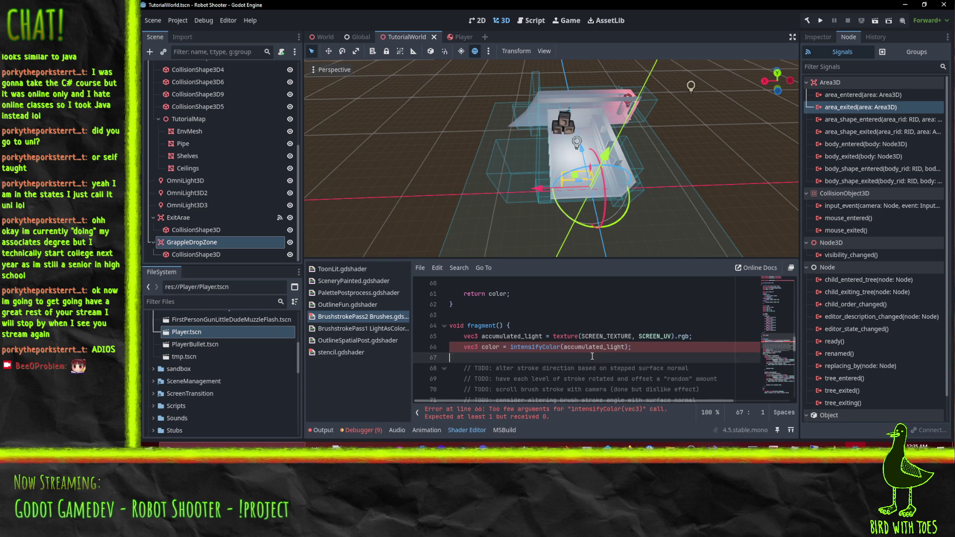
pyautogui.scroll(-2, 592, 354)
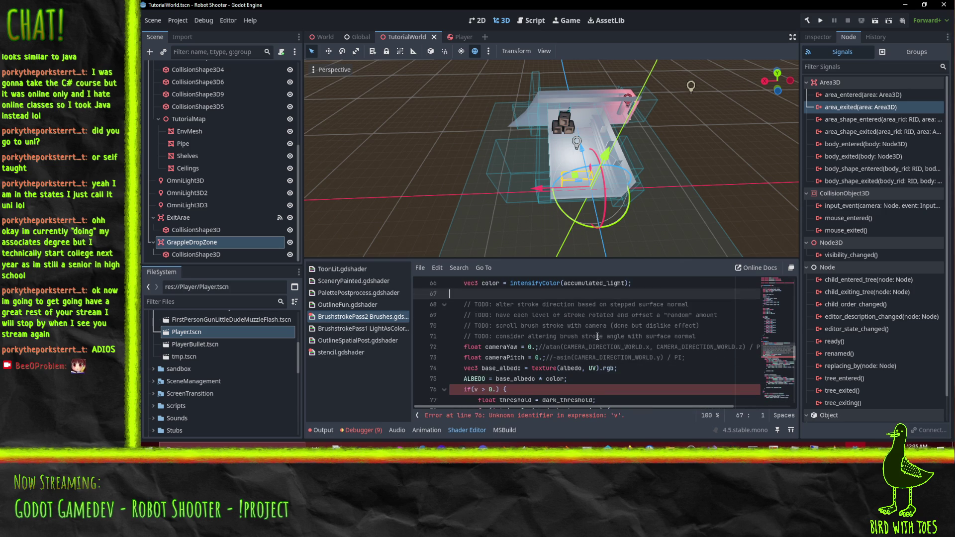
# Review intensifyColor's if(v > 0.) condition, its return type and the color variable declaration.
pyautogui.scroll(-2, 602, 341)
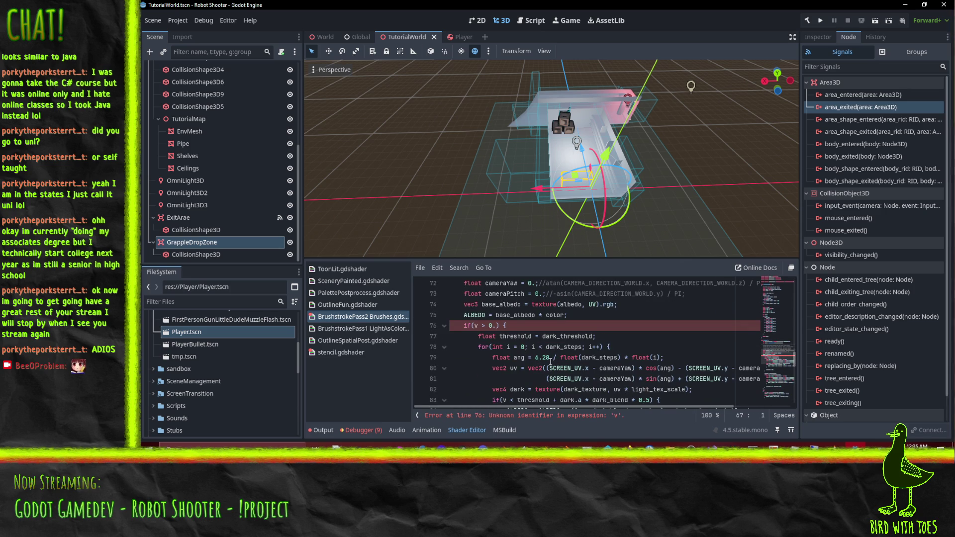
pyautogui.click(529, 326)
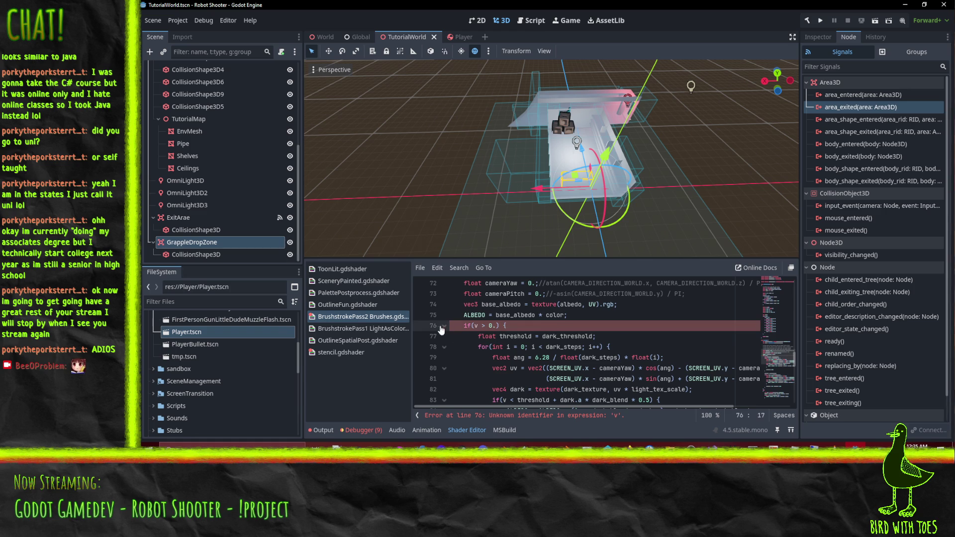
pyautogui.press('Left')
pyautogui.press('Left')
pyautogui.press('Left')
pyautogui.scroll(-1, 587, 338)
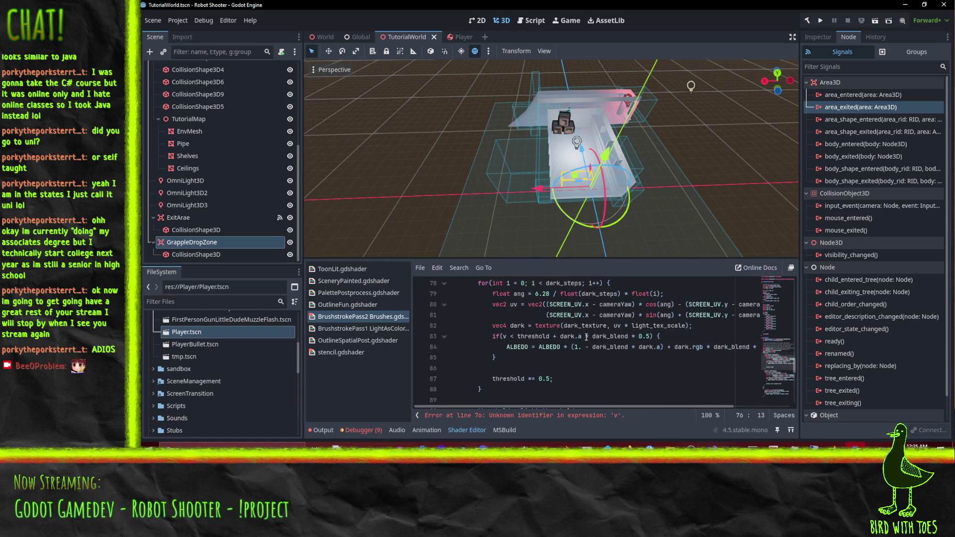
pyautogui.scroll(2, 586, 338)
pyautogui.scroll(6, 587, 337)
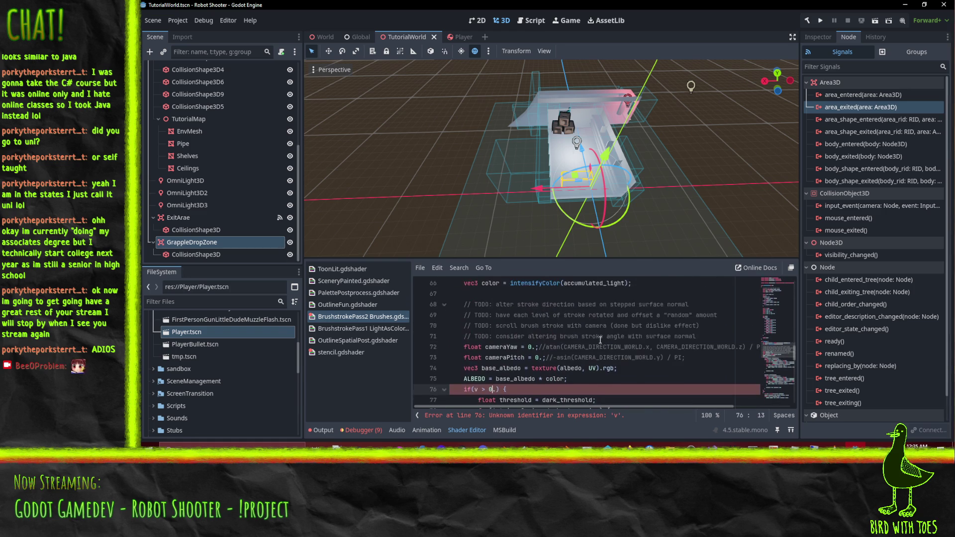
pyautogui.scroll(13, 621, 340)
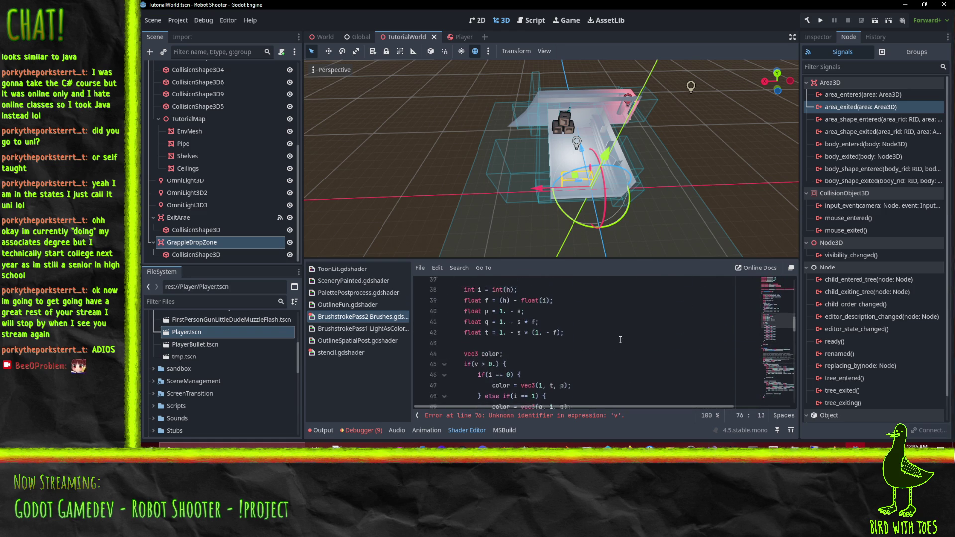
pyautogui.scroll(2, 621, 339)
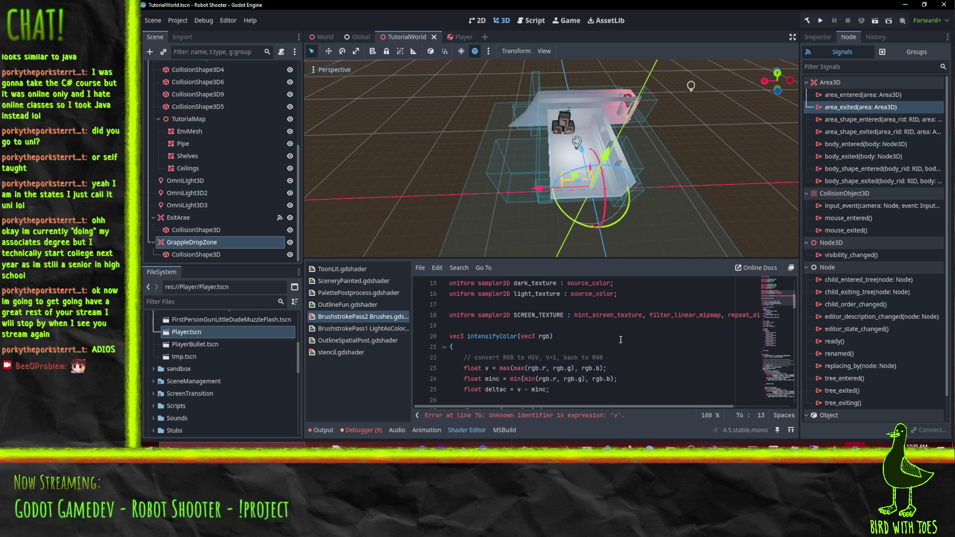
pyautogui.scroll(-11, 579, 342)
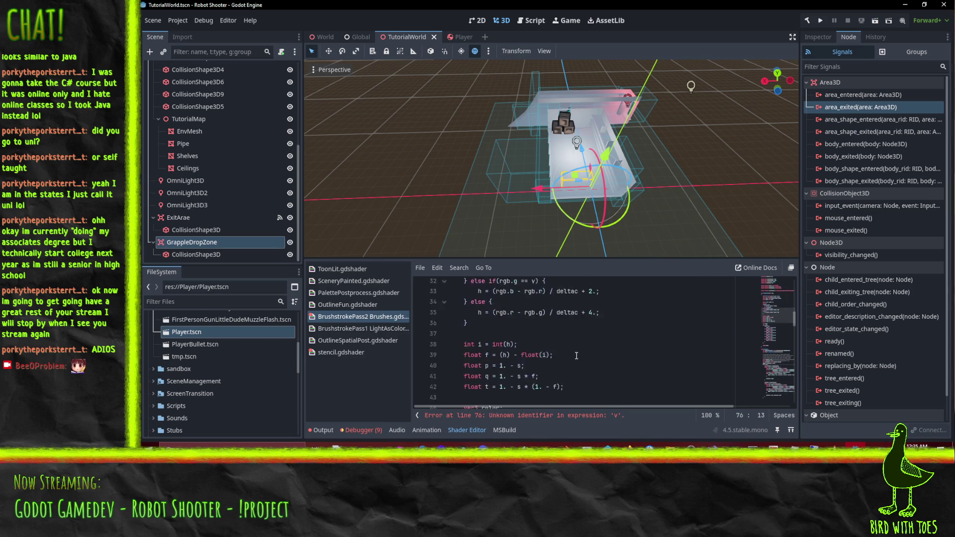
pyautogui.scroll(-3, 577, 356)
pyautogui.scroll(10, 577, 354)
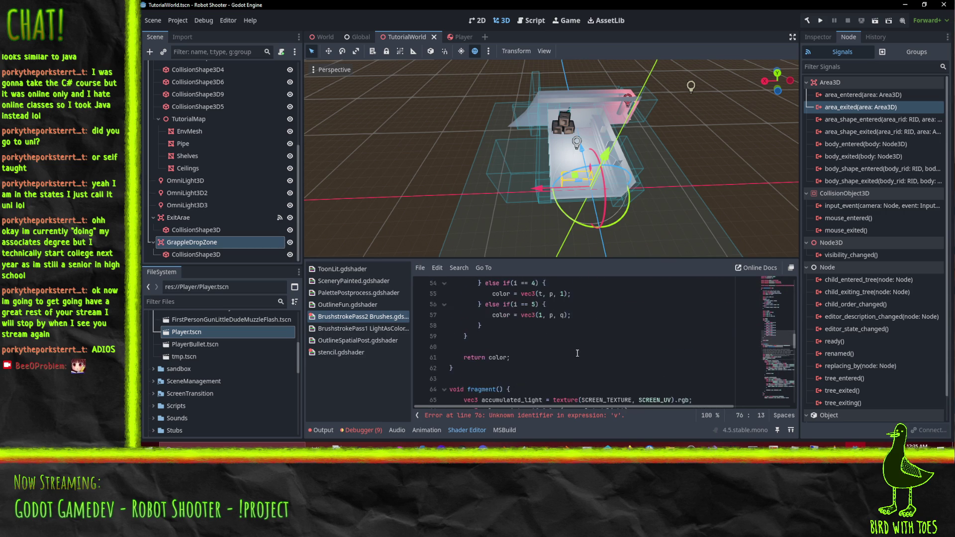
pyautogui.scroll(3, 577, 353)
pyautogui.click(466, 309)
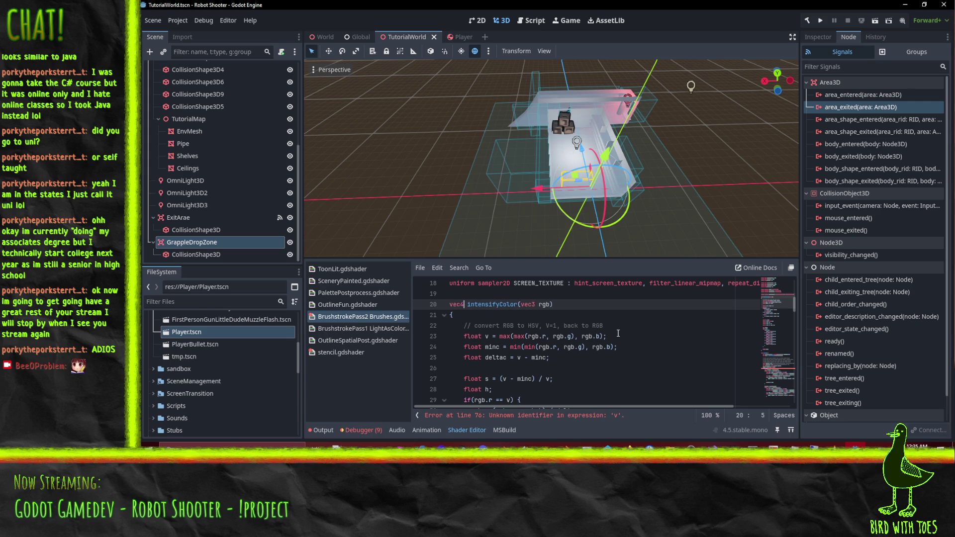
pyautogui.scroll(-8, 611, 338)
pyautogui.scroll(-5, 608, 344)
pyautogui.scroll(6, 609, 348)
pyautogui.scroll(1, 608, 348)
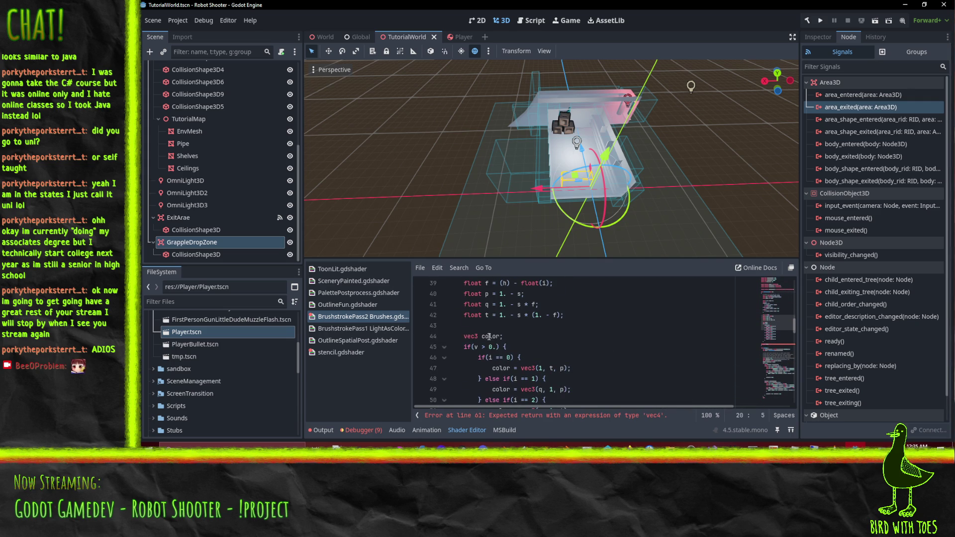
pyautogui.click(482, 336)
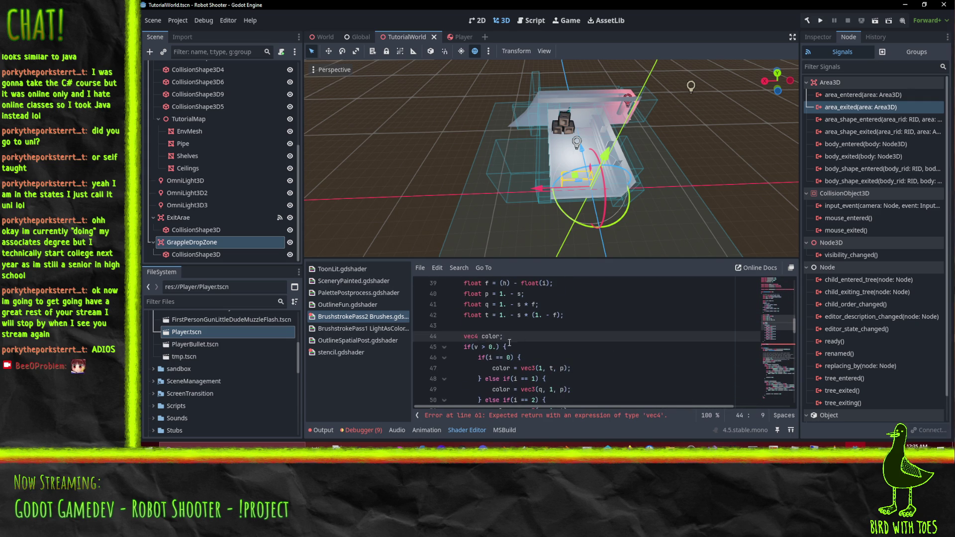
pyautogui.write('4')
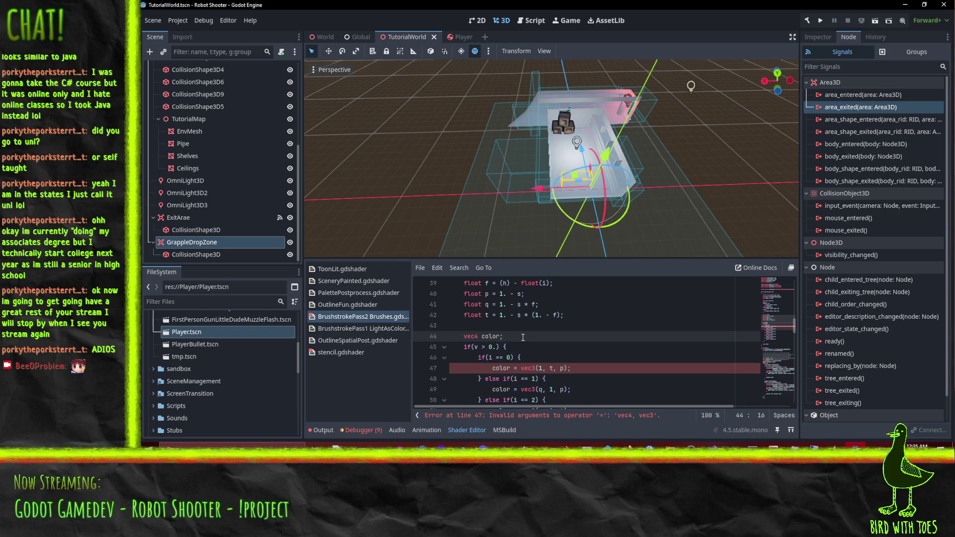
pyautogui.scroll(-2, 523, 335)
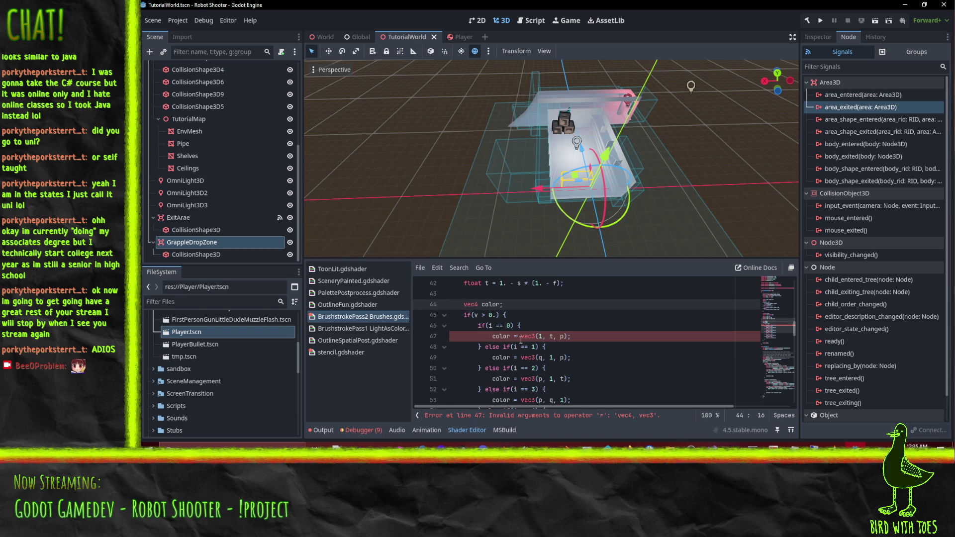
# Append v as a fourth component to the colour constructors on lines 47, 49, 51, 53, 55 and 57.
pyautogui.click(529, 337)
pyautogui.press('Right')
pyautogui.press('Right')
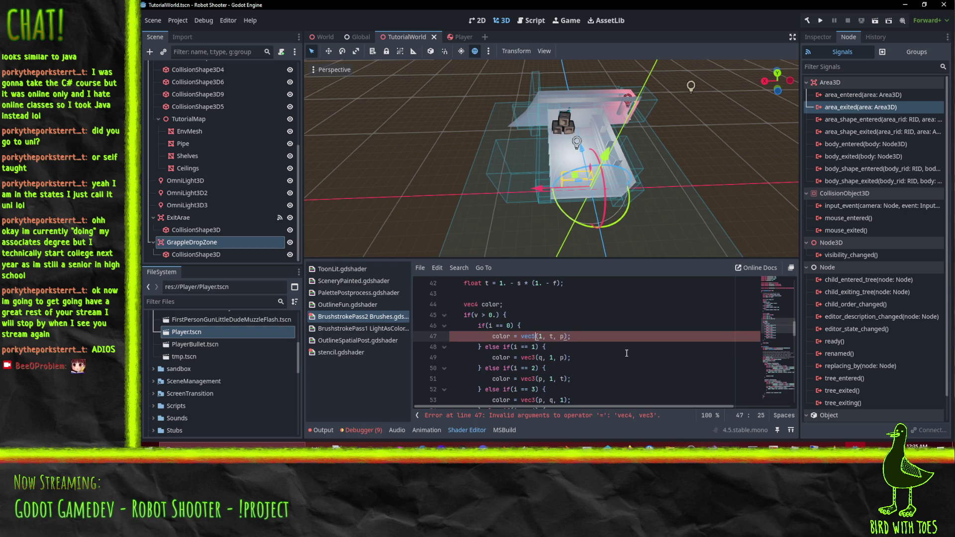
pyautogui.write(', v')
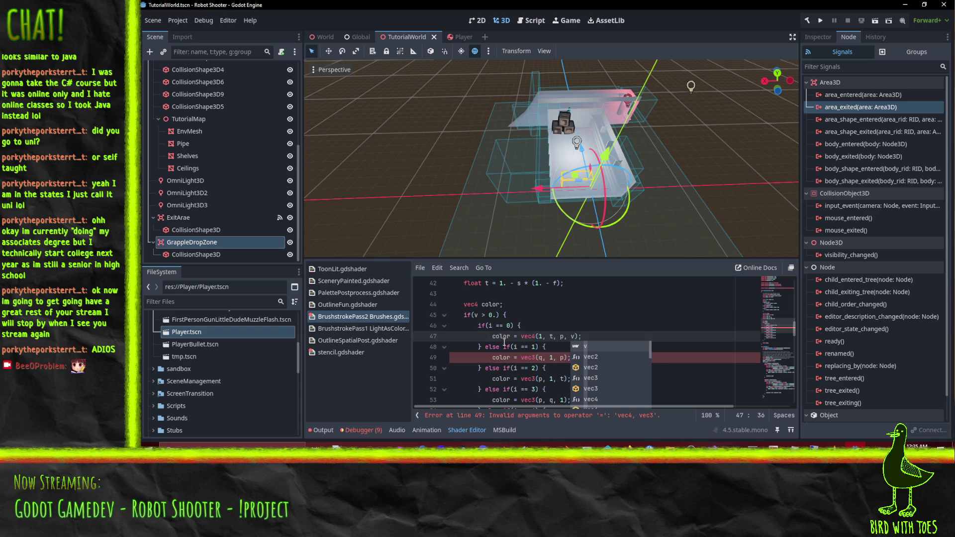
pyautogui.click(517, 312)
pyautogui.scroll(-1, 528, 318)
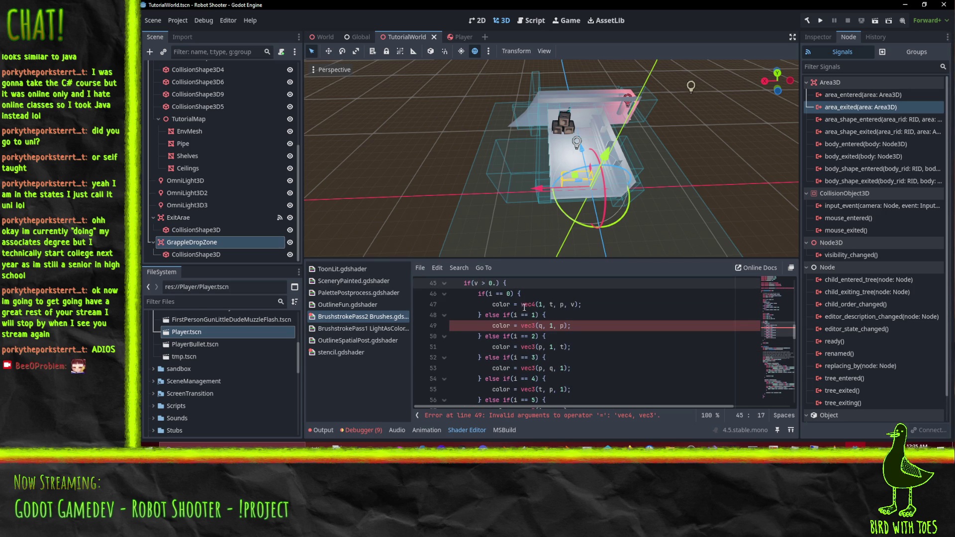
pyautogui.click(563, 326)
pyautogui.write(', v')
pyautogui.click(564, 347)
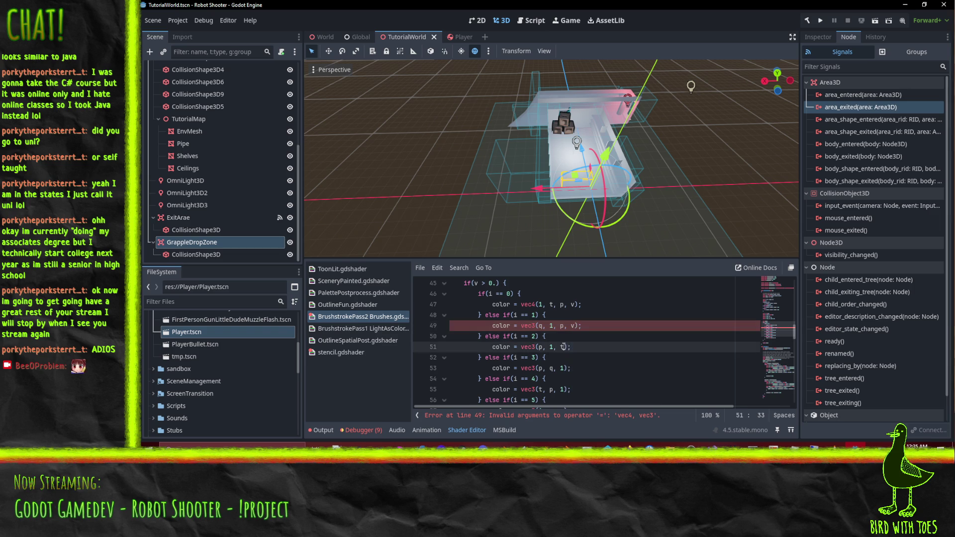
pyautogui.write(', v')
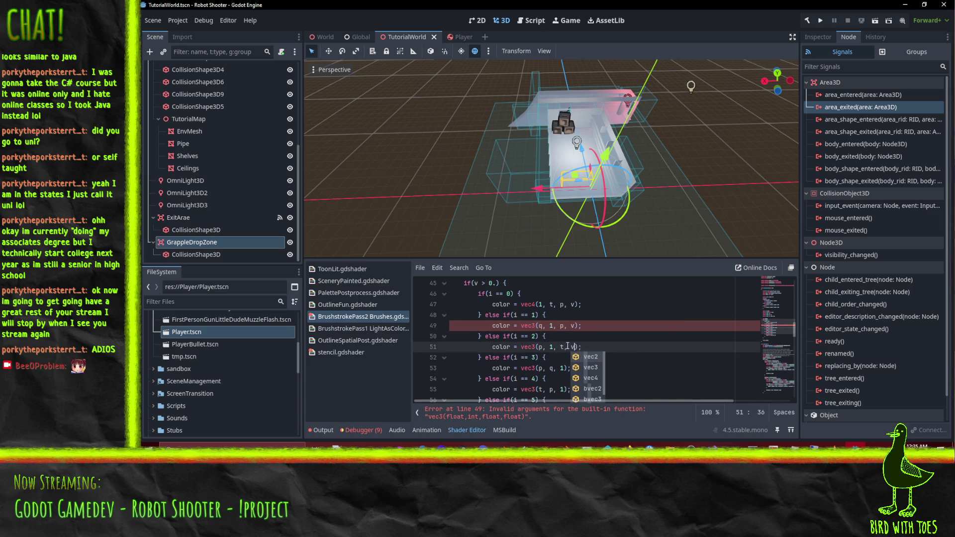
pyautogui.click(564, 368)
pyautogui.write(', v')
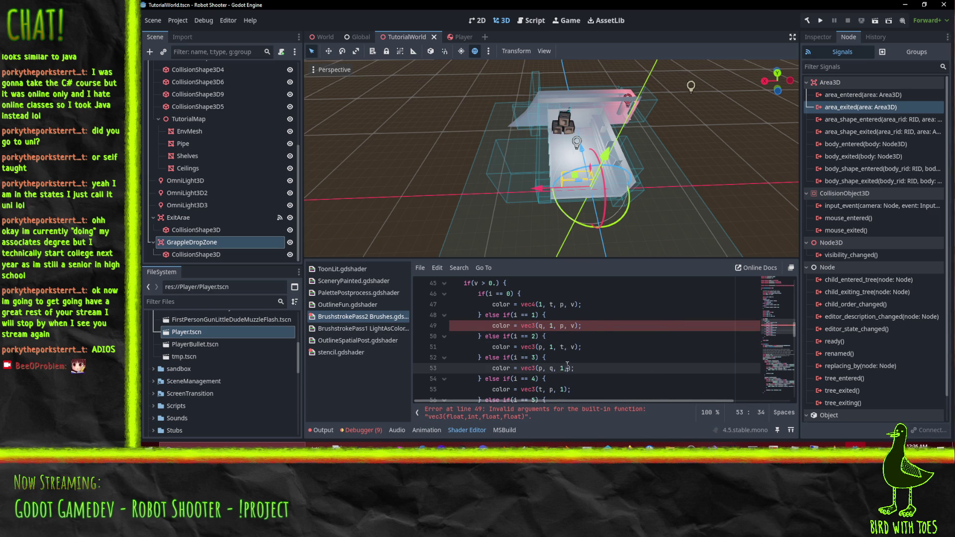
pyautogui.click(568, 390)
pyautogui.write(',v')
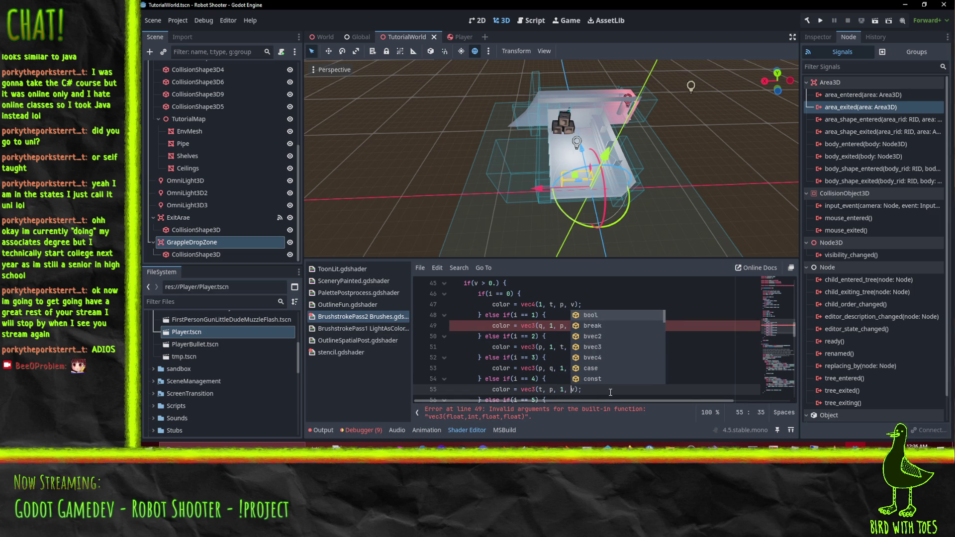
pyautogui.scroll(-4, 518, 351)
pyautogui.click(567, 283)
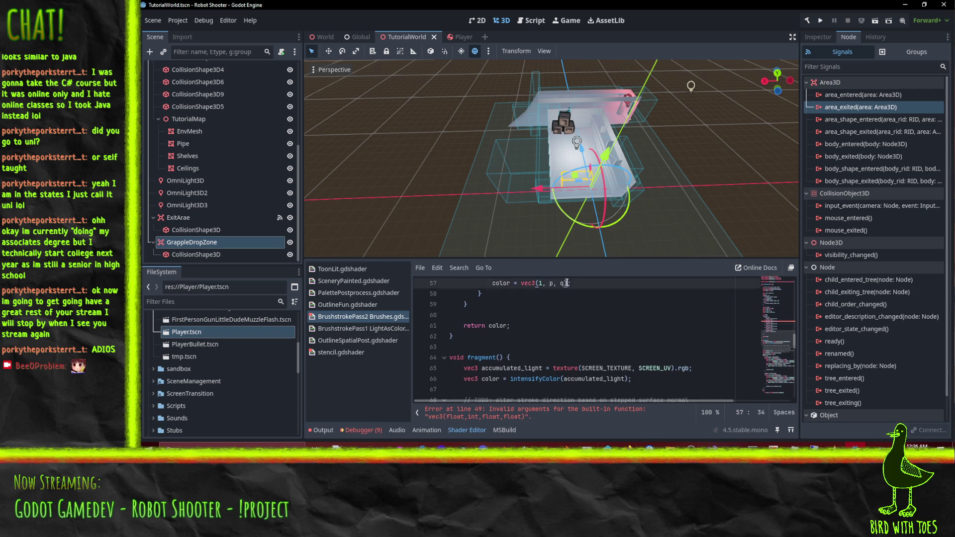
pyautogui.write(', v')
# Add an else branch after the hue cases assigning color = vec4(0,0,0,0).
pyautogui.scroll(4, 496, 344)
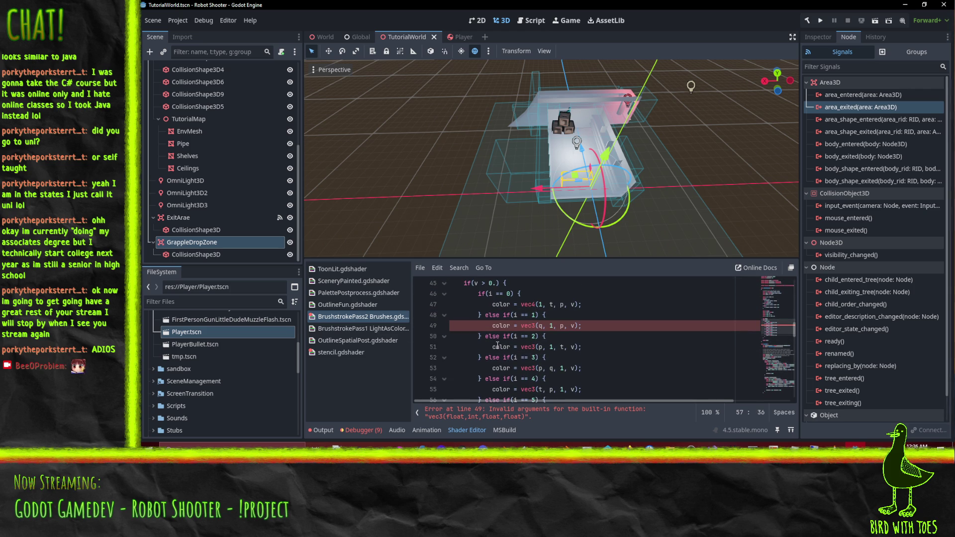
pyautogui.scroll(2, 497, 345)
pyautogui.scroll(-5, 515, 346)
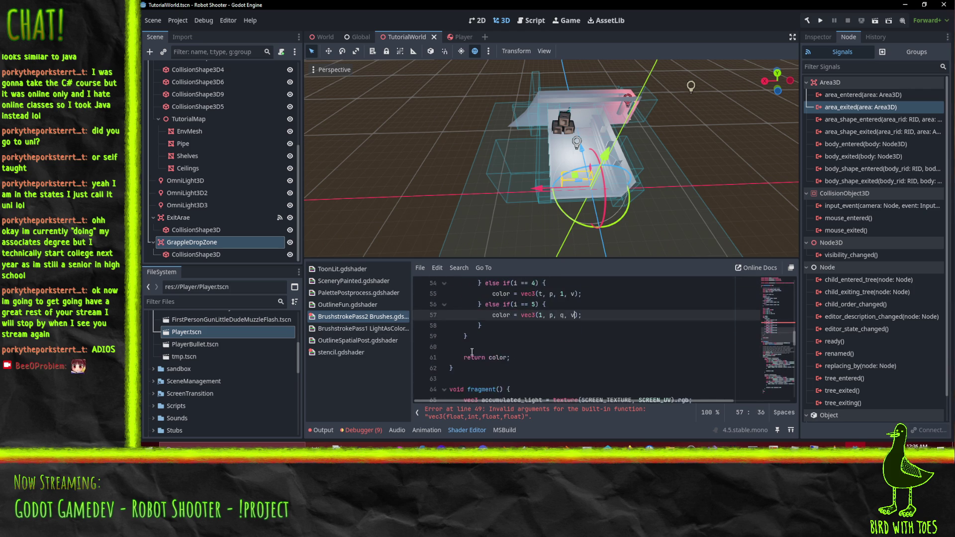
pyautogui.click(477, 336)
pyautogui.write('else {')
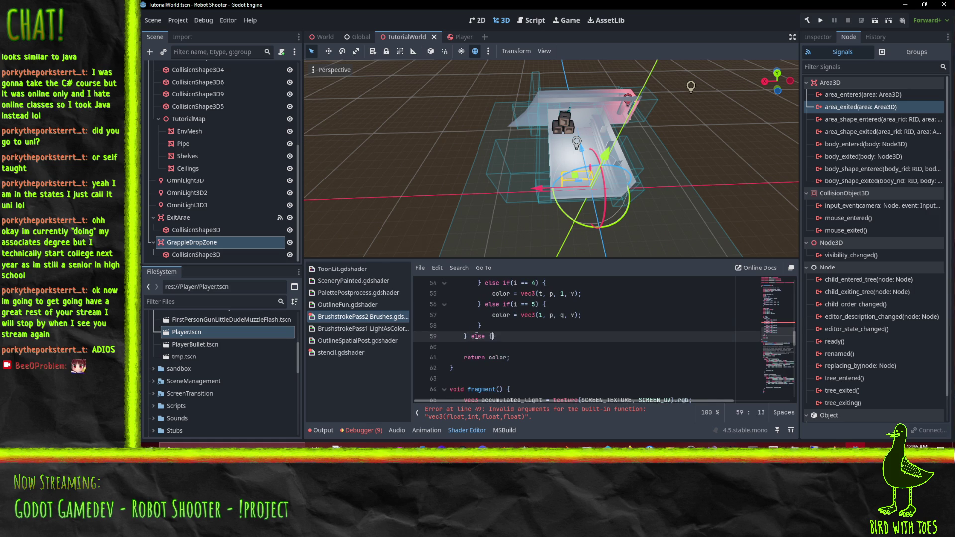
pyautogui.press('Return')
pyautogui.write('color = ')
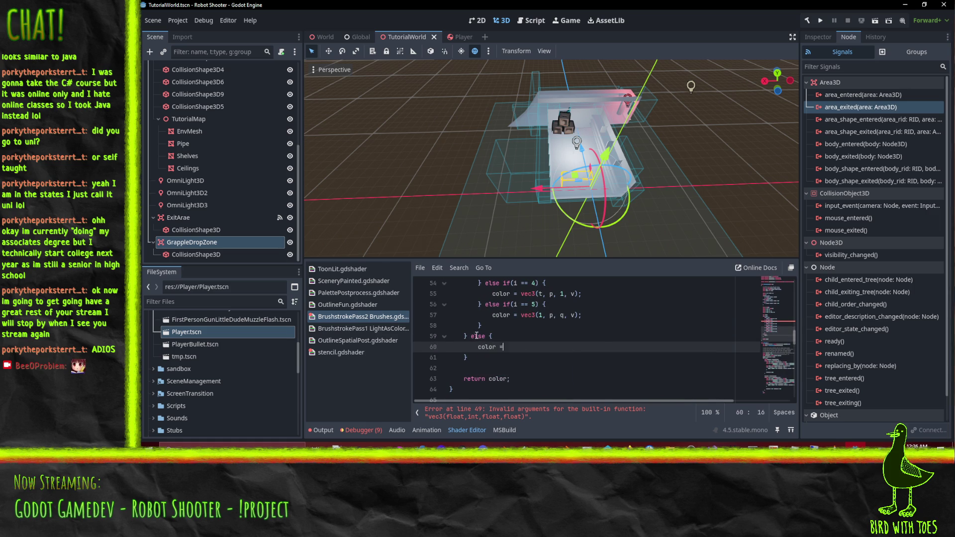
pyautogui.write('vec4')
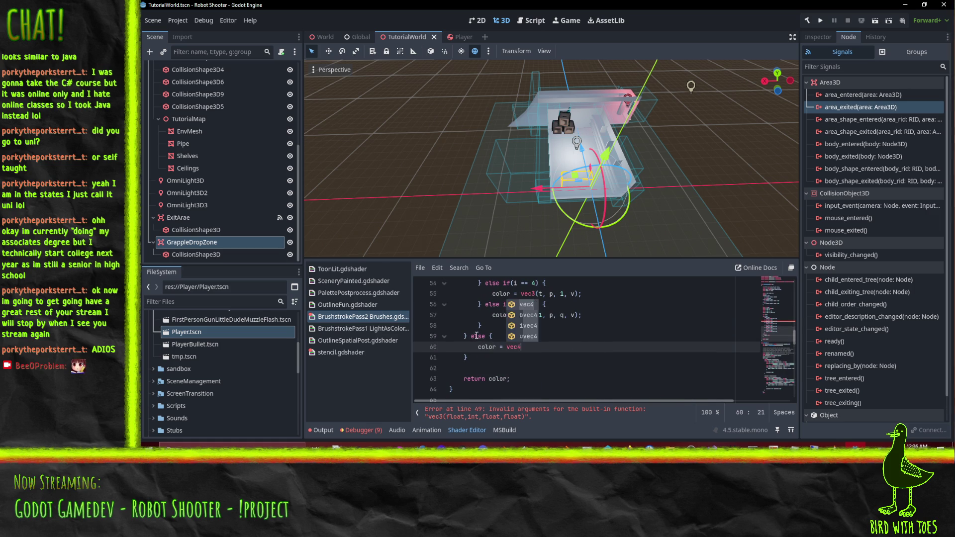
pyautogui.write('(0,0,0,0')
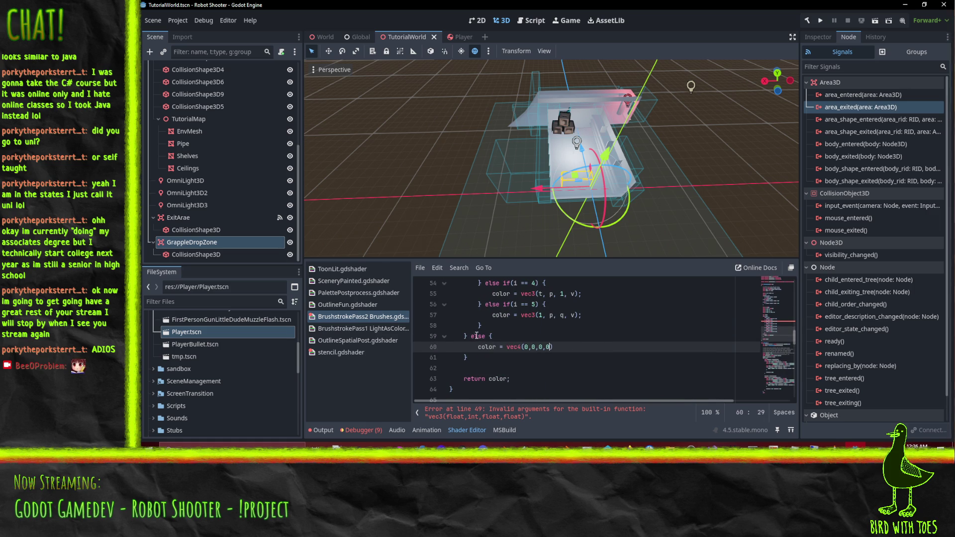
pyautogui.write(');')
# Change vec3 to vec4 in the colour assignments on lines 57 and 55.
pyautogui.press('Up')
pyautogui.press('Up')
pyautogui.press('Up')
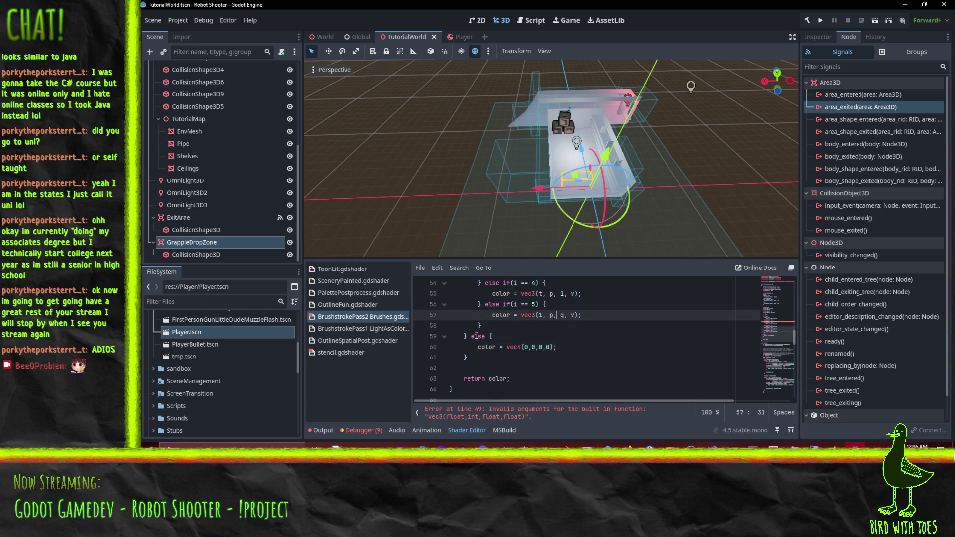
pyautogui.press('Up')
pyautogui.press('Up')
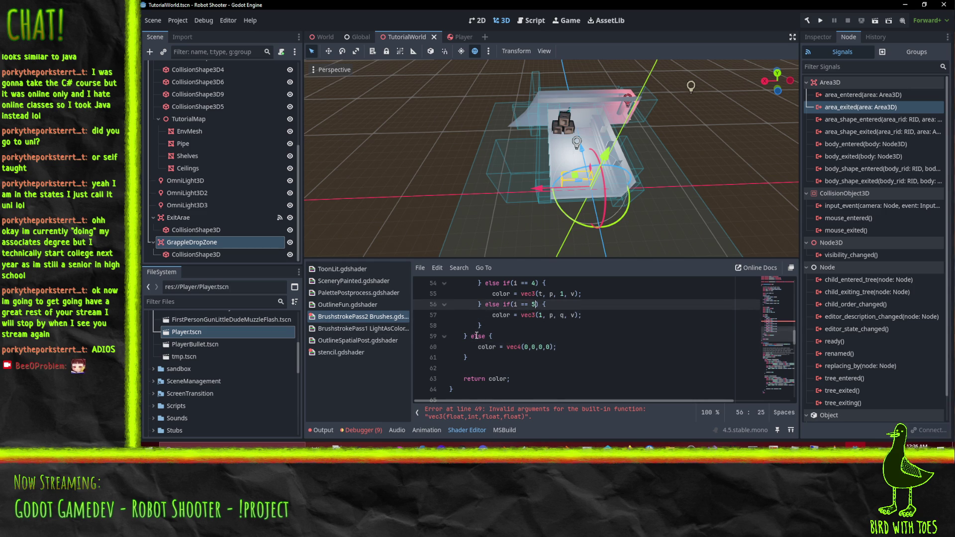
pyautogui.press('Down')
pyautogui.press('Down')
pyautogui.press('Delete')
pyautogui.write('4')
pyautogui.press('Up')
pyautogui.press('Up')
pyautogui.press('Right')
pyautogui.press('Delete')
pyautogui.write('4')
# Change vec3 to vec4 on lines 53, 51 and 49, then review lines 46–58.
pyautogui.scroll(2, 497, 336)
pyautogui.click(533, 336)
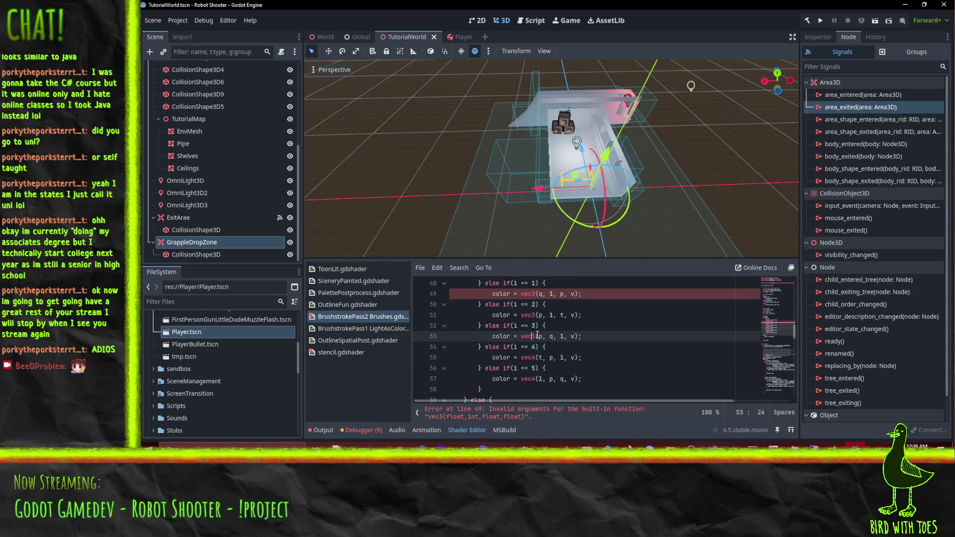
pyautogui.press('Delete')
pyautogui.write('4')
pyautogui.press('Up')
pyautogui.press('Up')
pyautogui.press('BackSpace')
pyautogui.write('4')
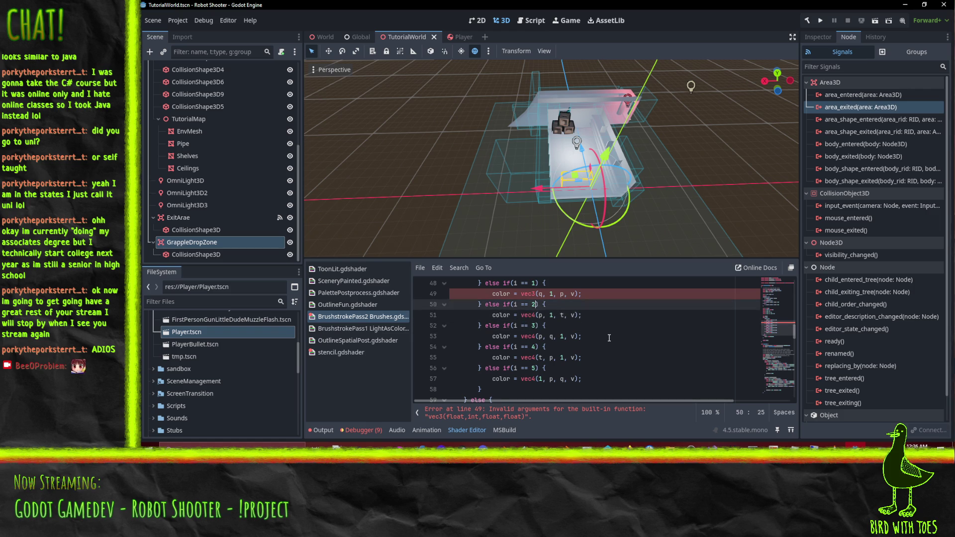
pyautogui.press('Up')
pyautogui.press('Up')
pyautogui.press('BackSpace')
pyautogui.write('4')
pyautogui.scroll(2, 577, 325)
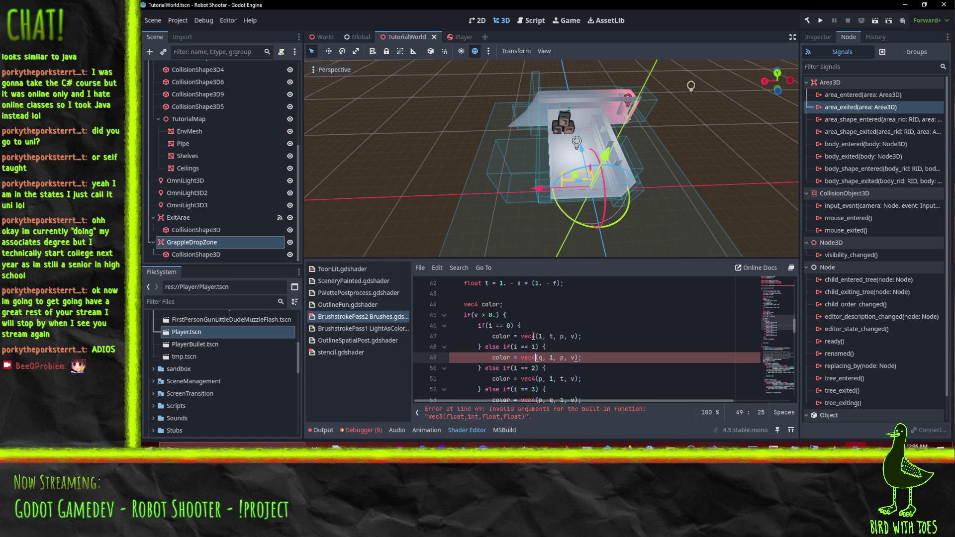
pyautogui.click(567, 330)
pyautogui.scroll(-4, 589, 314)
pyautogui.click(589, 326)
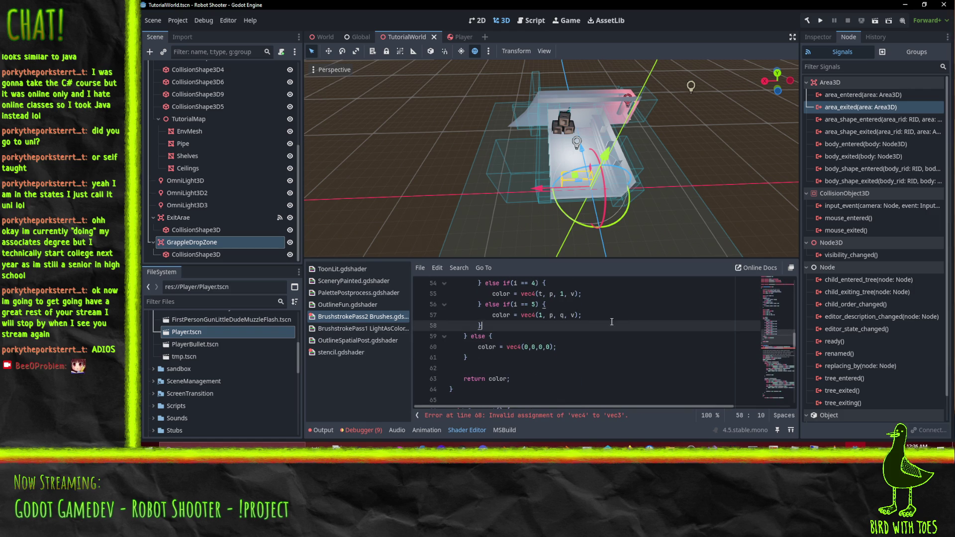
# Rename line 68's intensifyColor result from color to colorV and open a new line below.
pyautogui.scroll(-3, 557, 347)
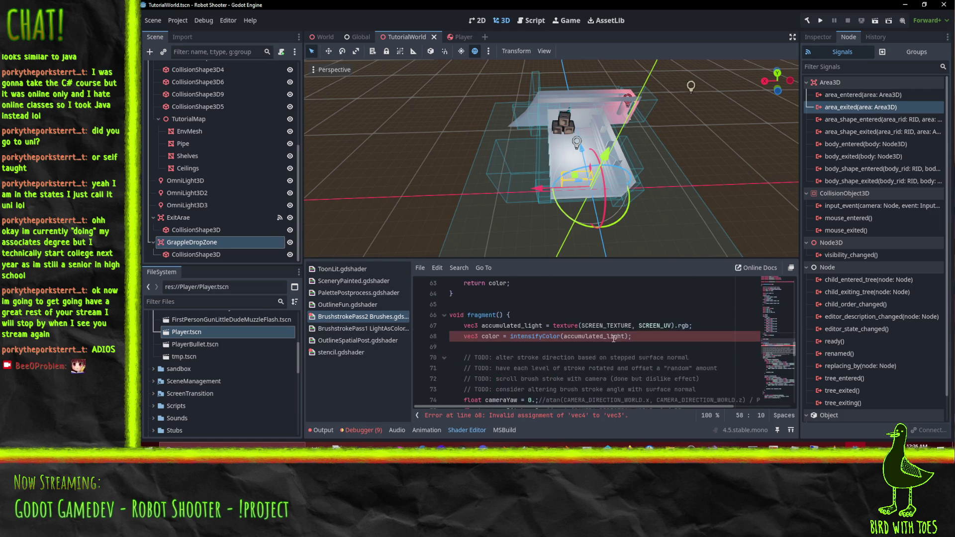
pyautogui.click(479, 337)
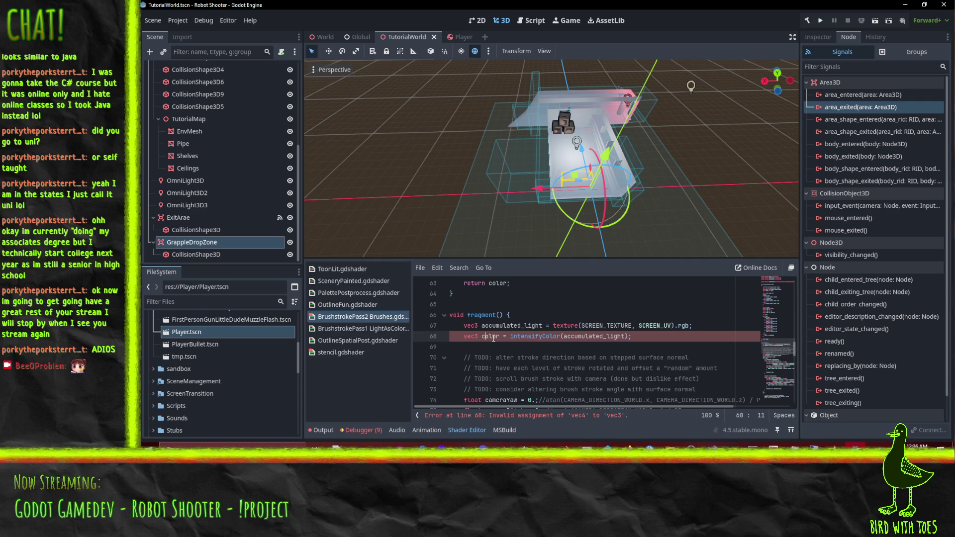
pyautogui.scroll(3, 493, 339)
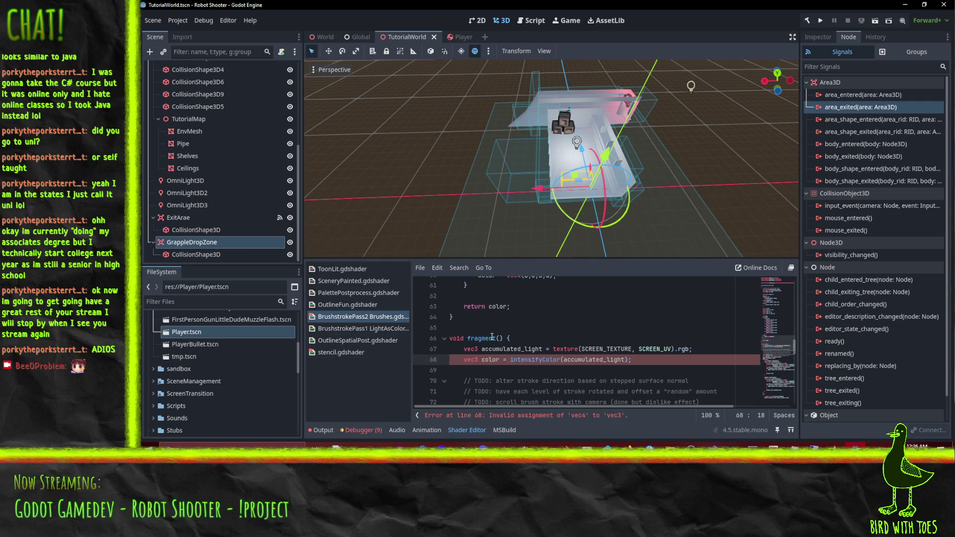
pyautogui.scroll(-3, 485, 336)
pyautogui.click(480, 337)
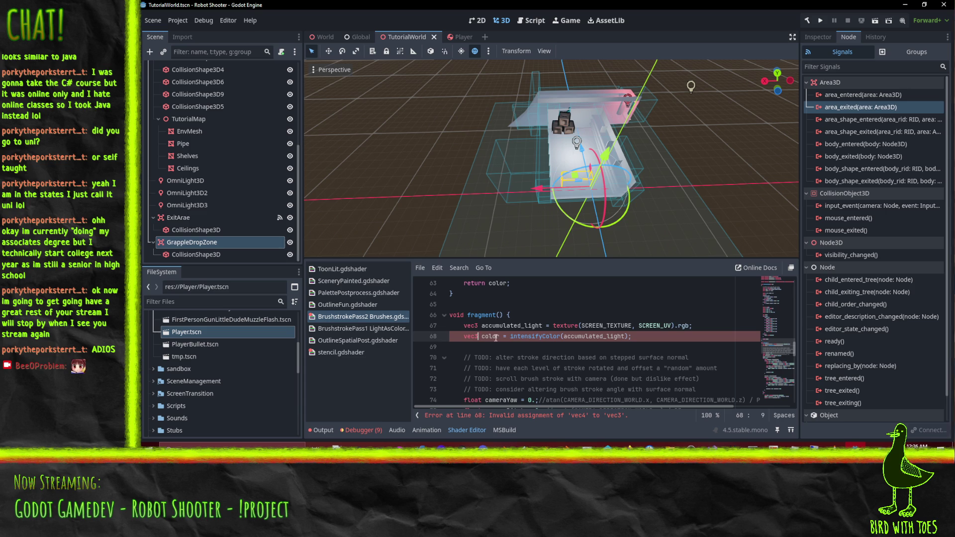
pyautogui.press('Right')
pyautogui.press('Right')
pyautogui.press('Right')
pyautogui.write('V')
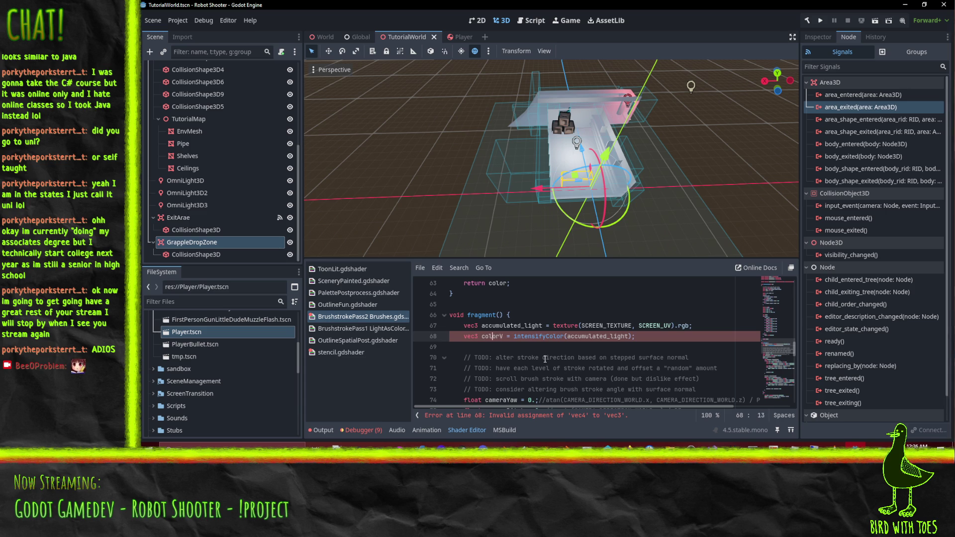
pyautogui.press('End')
pyautogui.press('Return')
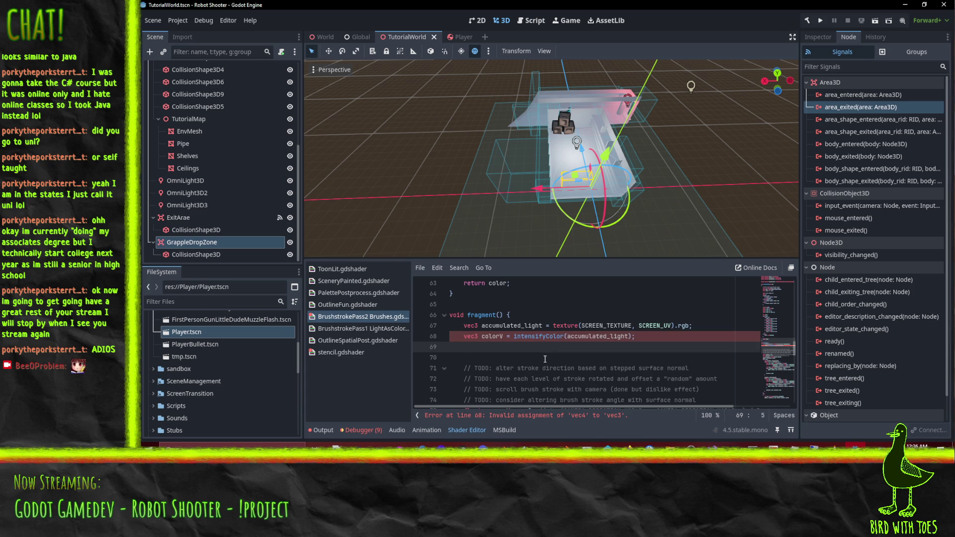
# Make line 68 a vec4 and add 'float v = color.a;' and 'vec3 color = color.rgb;' below.
pyautogui.click(478, 336)
pyautogui.press('BackSpace')
pyautogui.write('4')
pyautogui.press('Down')
pyautogui.write('float v = color.a;')
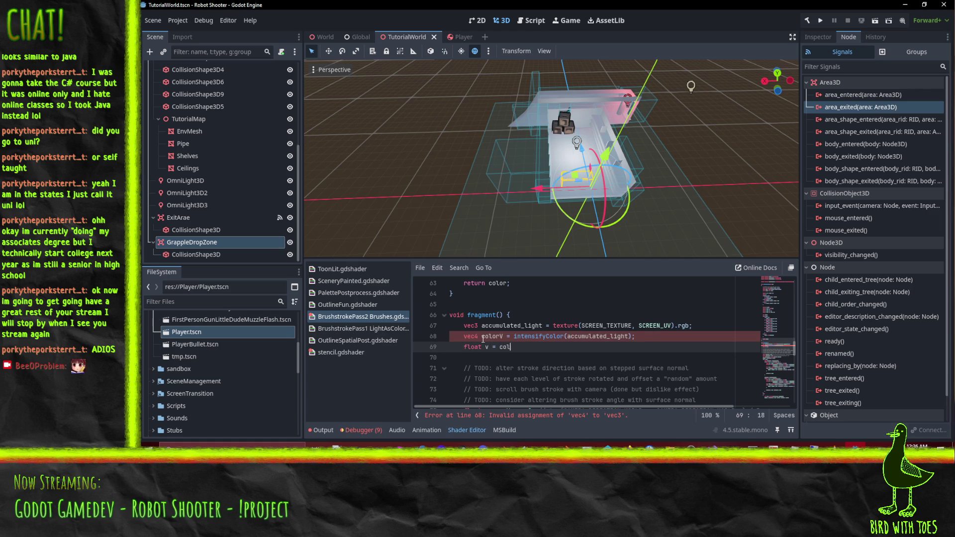
pyautogui.press('Return')
pyautogui.write('vec3 color = color.rgb;')
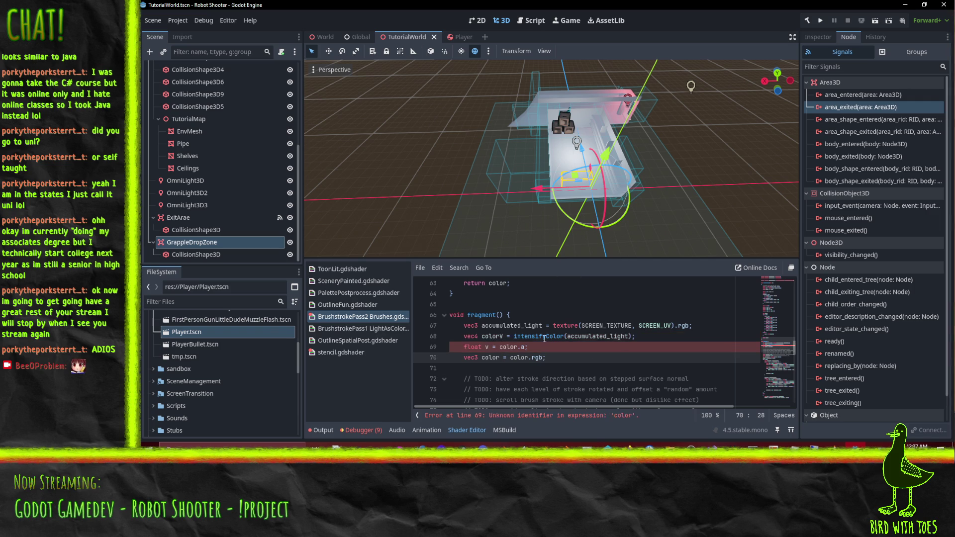
# Point the new lines at colorV so they read colorV.a and colorV.rgb.
pyautogui.press('Up')
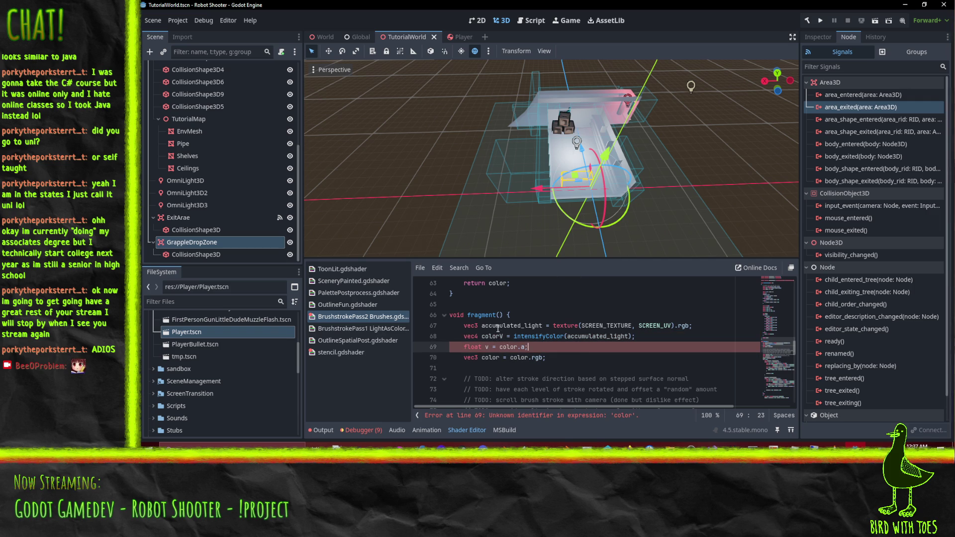
pyautogui.doubleClick(492, 336)
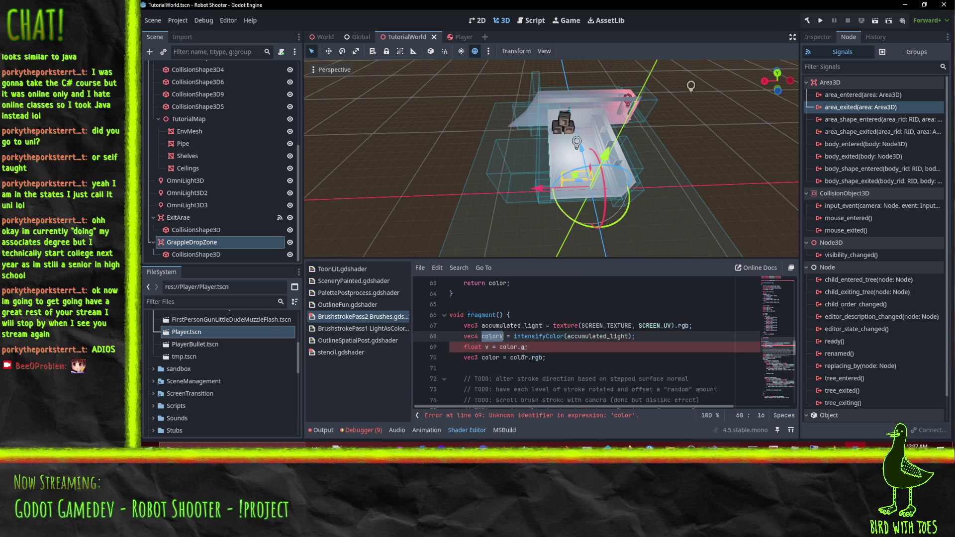
pyautogui.click(520, 346)
pyautogui.write('V')
pyautogui.click(527, 358)
pyautogui.write('V')
pyautogui.click(589, 356)
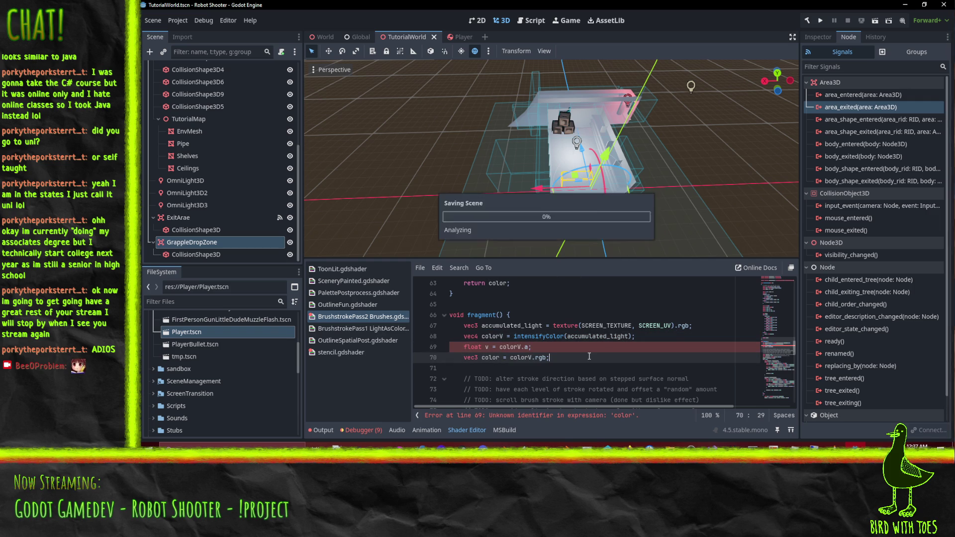
pyautogui.click(557, 336)
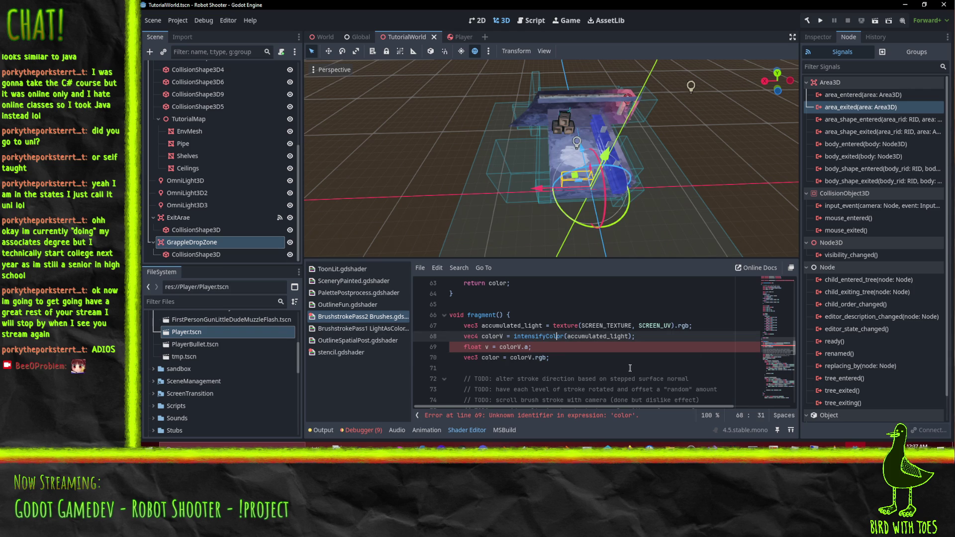
pyautogui.click(603, 328)
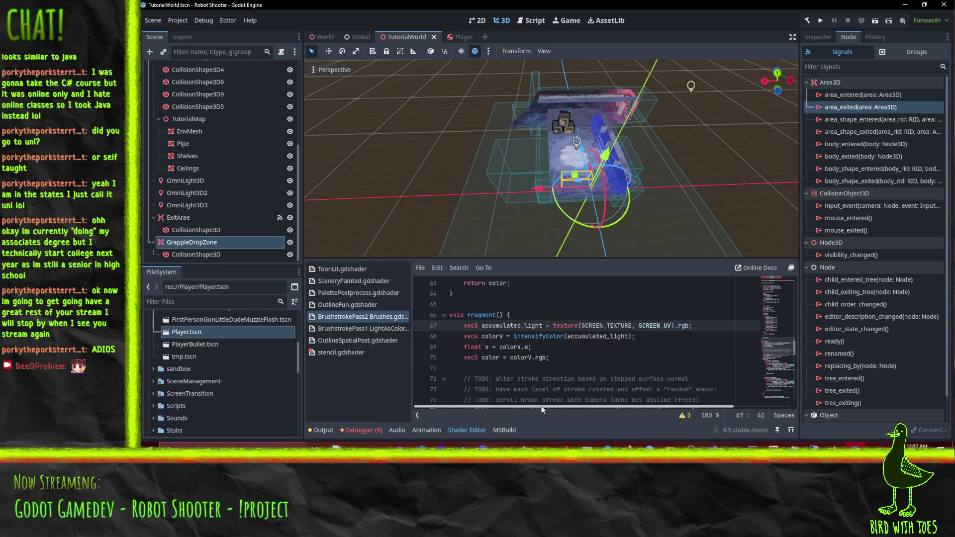
pyautogui.moveTo(598, 243)
pyautogui.mouseDown()
pyautogui.moveTo(534, 207)
pyautogui.moveTo(603, 174)
pyautogui.mouseUp()
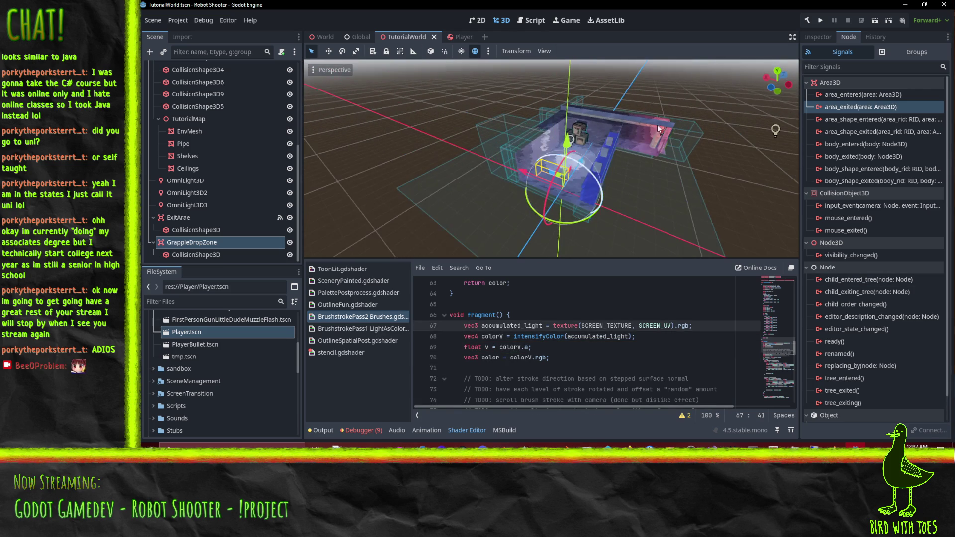
pyautogui.press('F5')
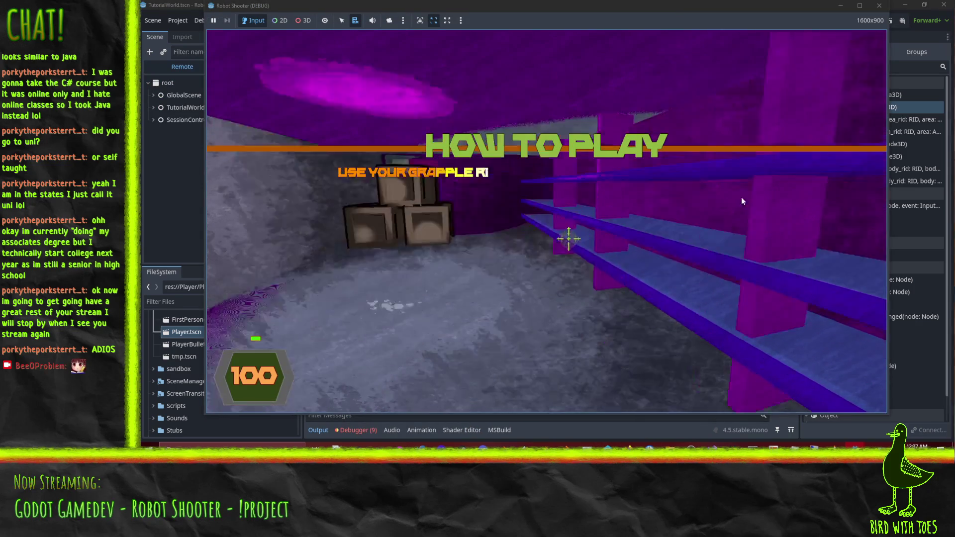
pyautogui.press('w')
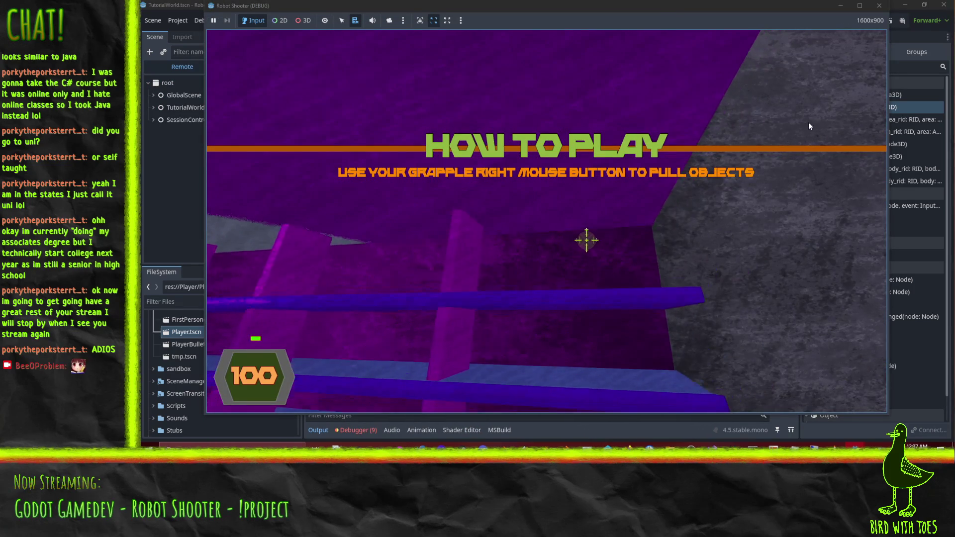
pyautogui.click(879, 6)
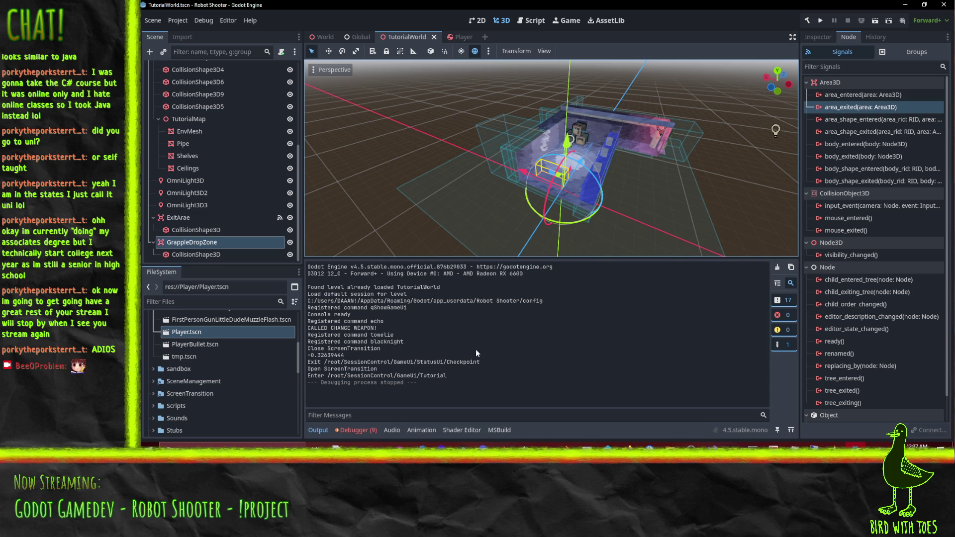
pyautogui.moveTo(624, 161)
pyautogui.mouseDown()
pyautogui.moveTo(540, 132)
pyautogui.moveTo(511, 137)
pyautogui.moveTo(607, 163)
pyautogui.moveTo(536, 141)
pyautogui.moveTo(594, 159)
pyautogui.moveTo(557, 219)
pyautogui.mouseUp()
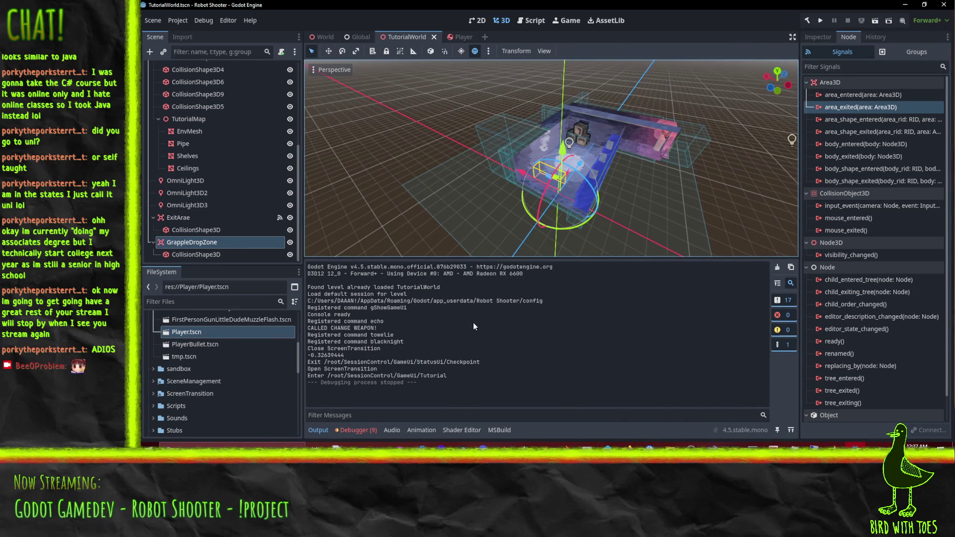
pyautogui.moveTo(500, 177)
pyautogui.mouseDown()
pyautogui.moveTo(592, 183)
pyautogui.moveTo(545, 220)
pyautogui.mouseUp()
pyautogui.click(453, 430)
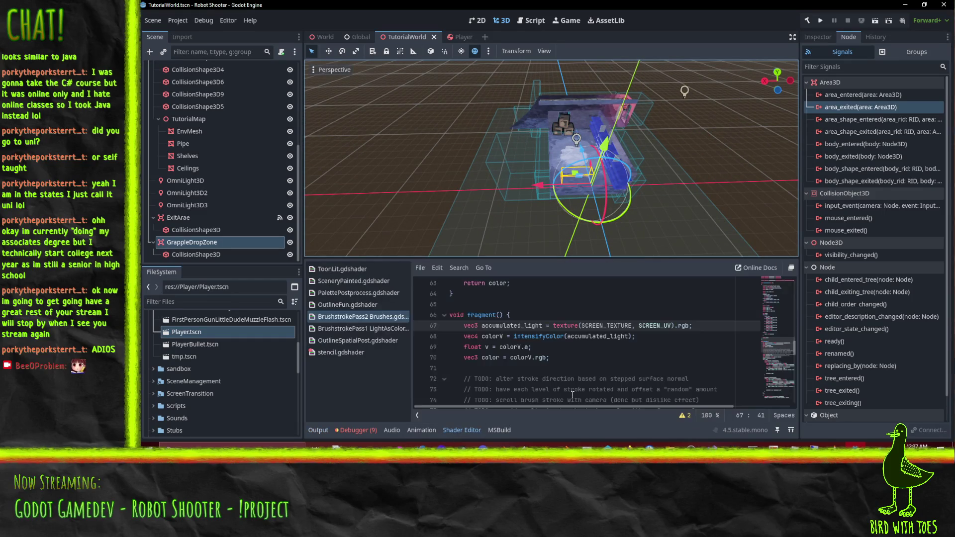
# Review lines 33–38 and the line that computes the saturation s.
pyautogui.scroll(2, 545, 367)
pyautogui.scroll(7, 545, 367)
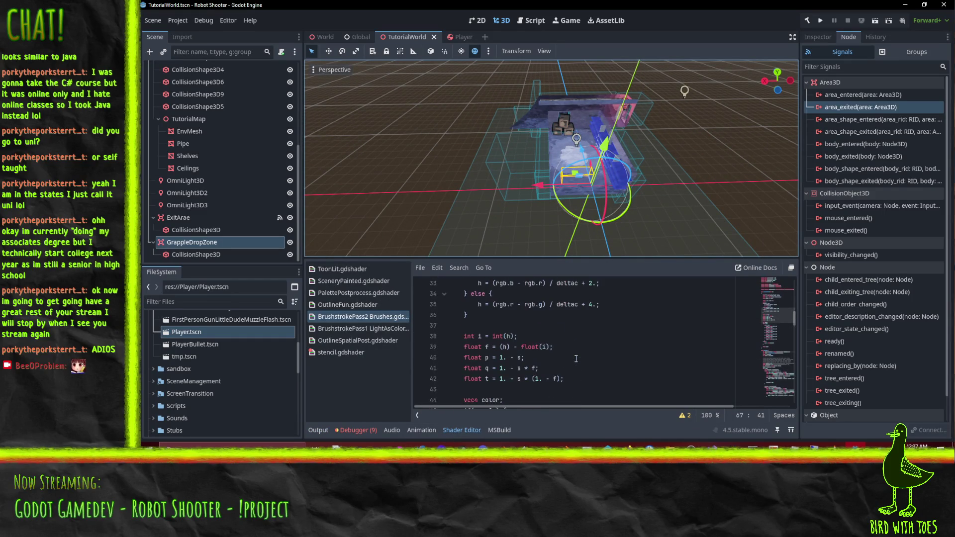
pyautogui.scroll(-1, 587, 335)
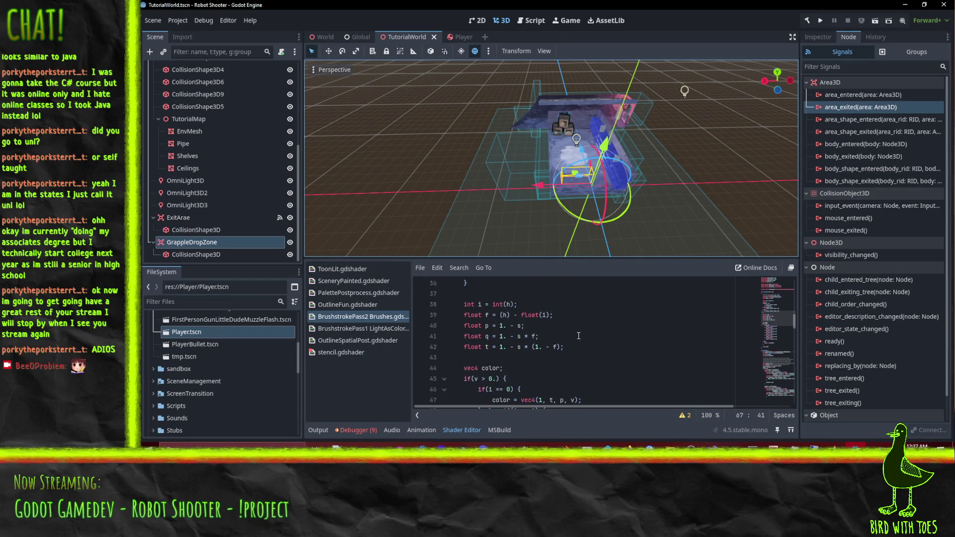
pyautogui.click(549, 302)
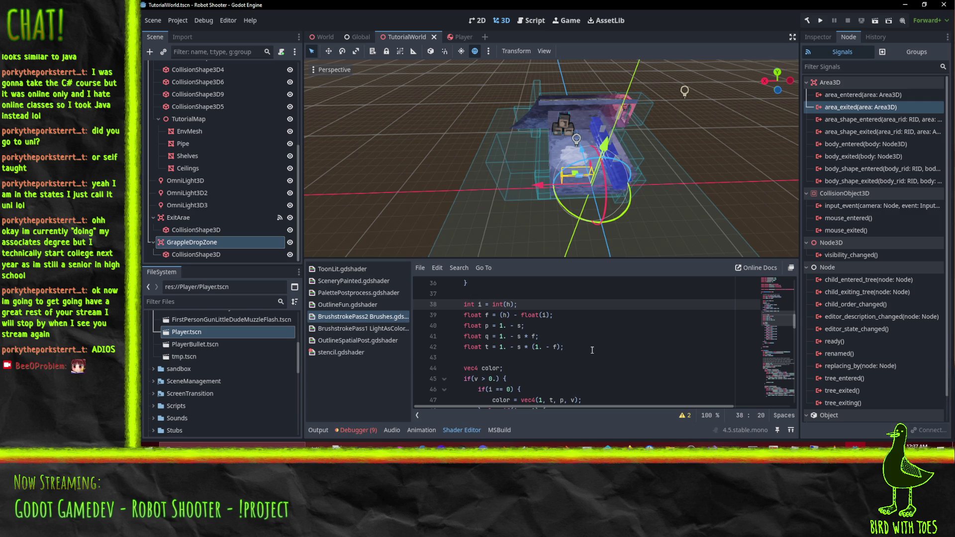
pyautogui.scroll(1, 595, 343)
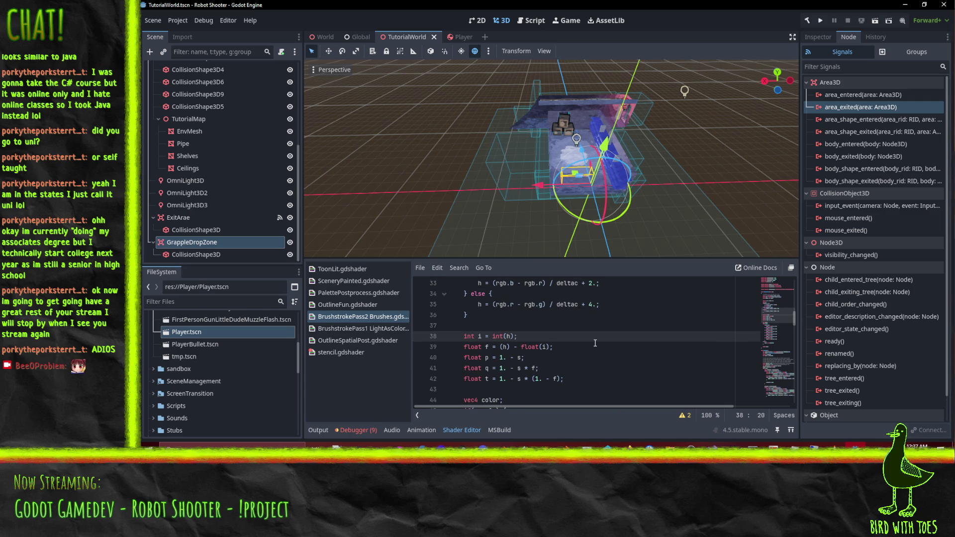
pyautogui.scroll(2, 594, 343)
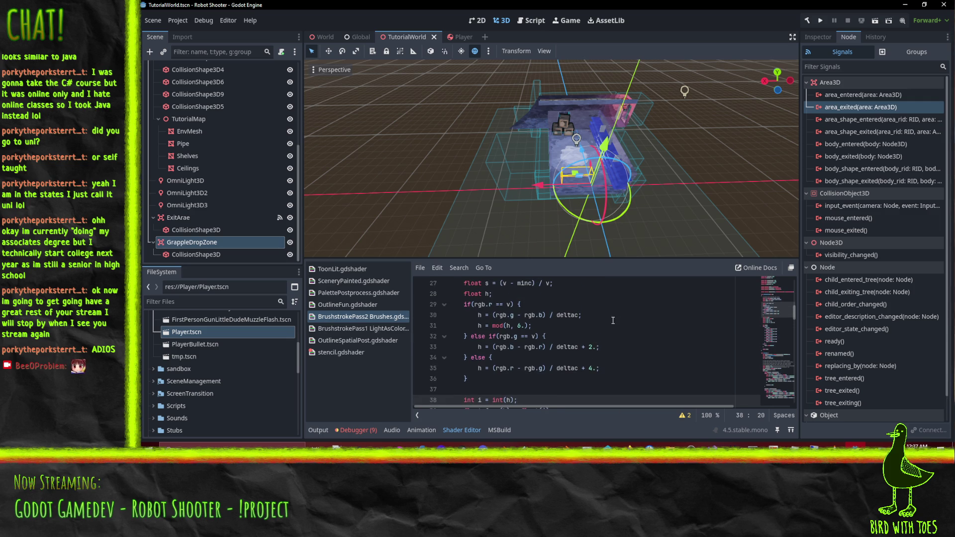
pyautogui.scroll(-1, 612, 320)
pyautogui.click(461, 315)
pyautogui.scroll(-1, 521, 325)
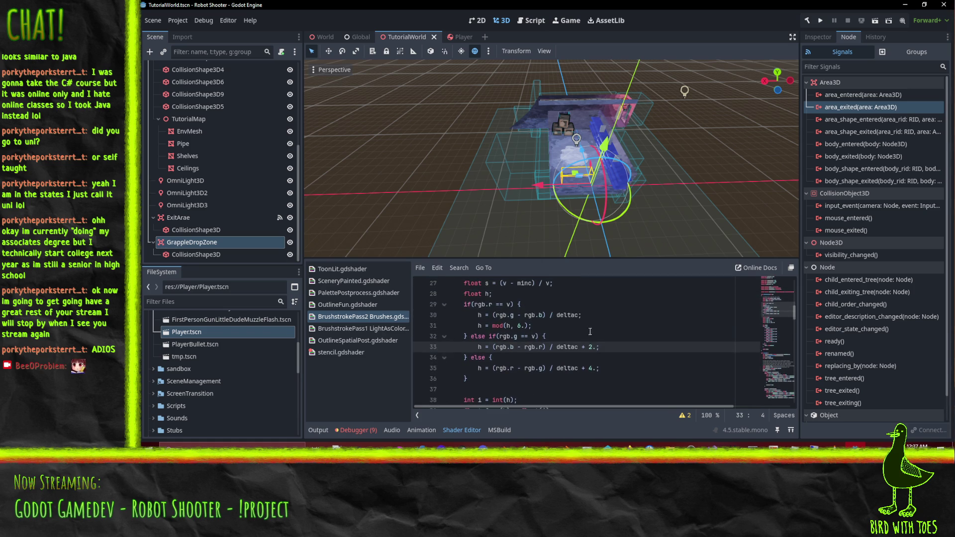
pyautogui.scroll(3, 620, 326)
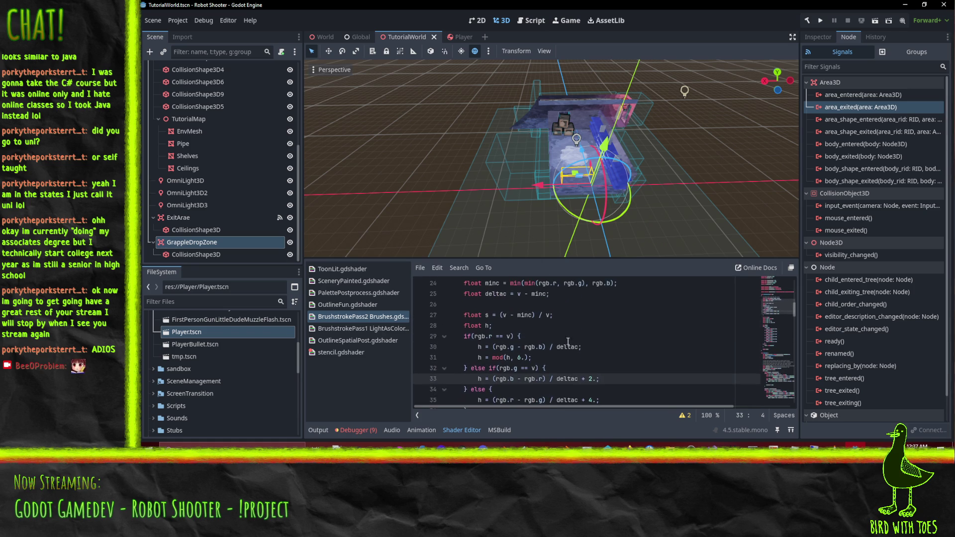
pyautogui.click(487, 317)
pyautogui.scroll(-3, 586, 326)
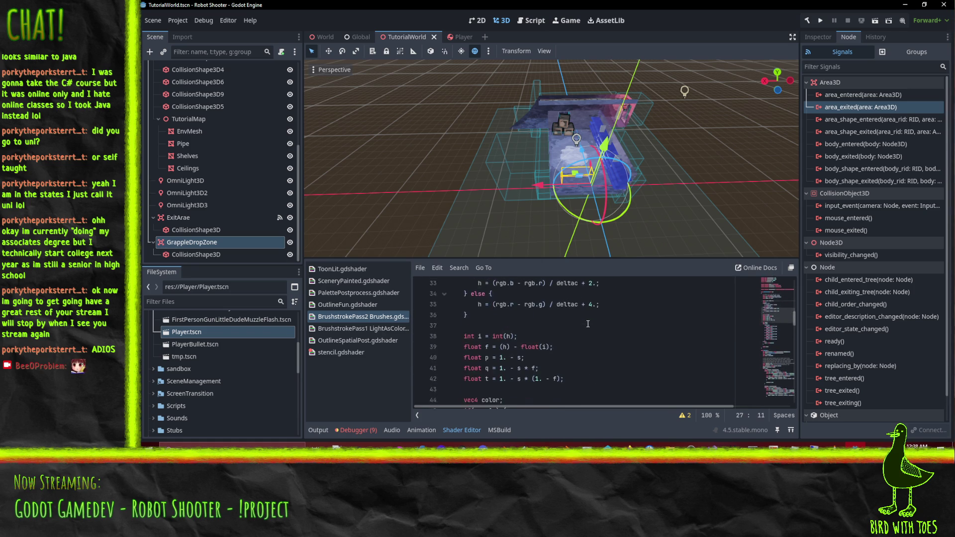
pyautogui.scroll(3, 587, 328)
pyautogui.scroll(1, 587, 328)
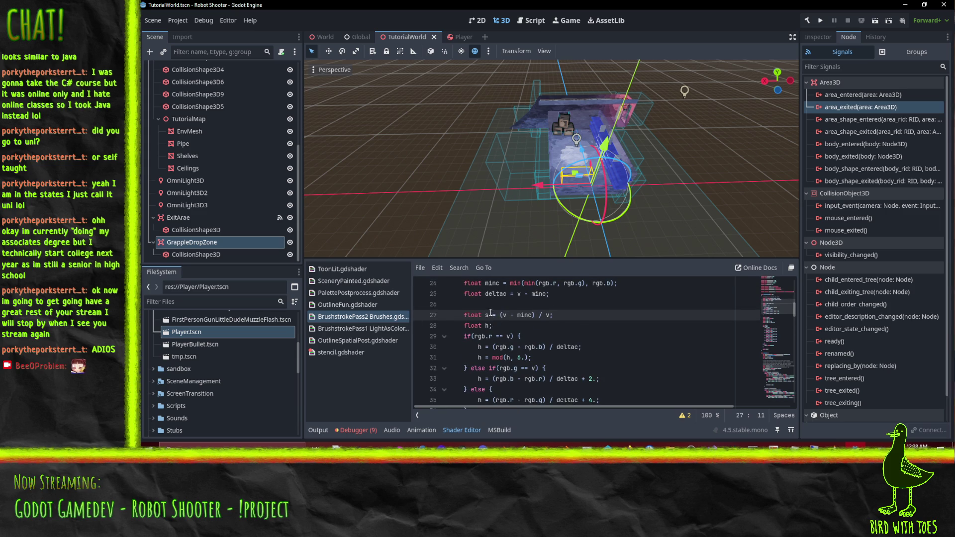
# Select s on line 27 and use Ctrl+F to highlight every match.
pyautogui.moveTo(485, 315); pyautogui.dragTo(494, 315)
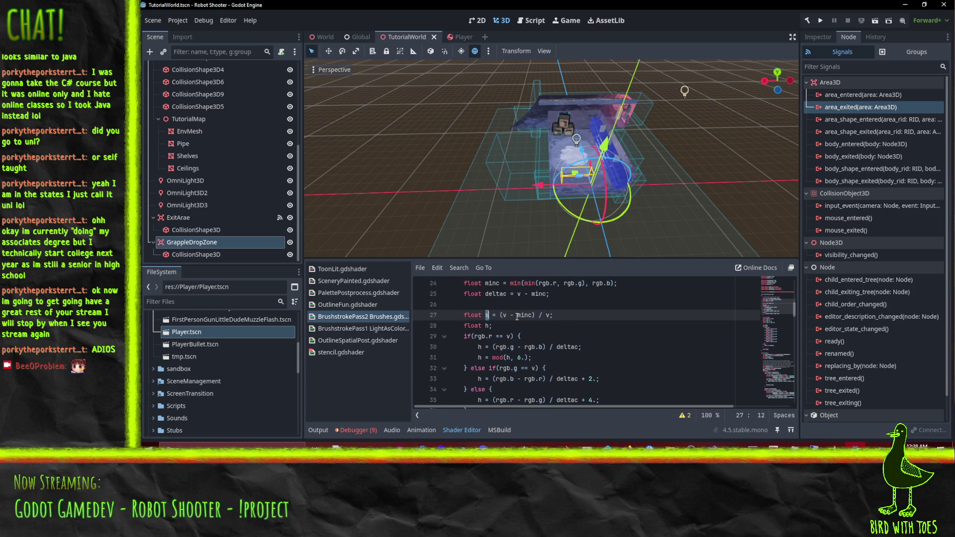
pyautogui.scroll(-1, 714, 309)
pyautogui.hotkey('ctrl', 'f')
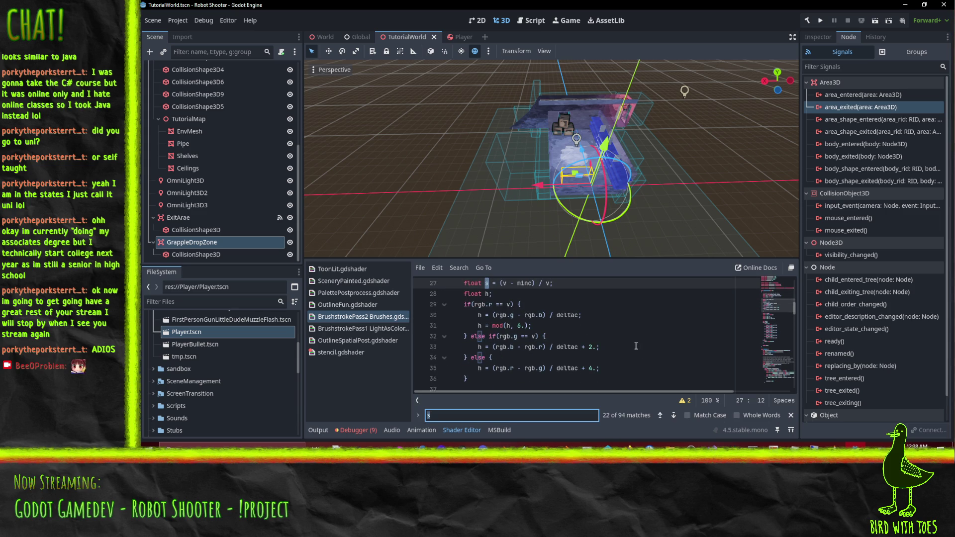
pyautogui.scroll(-2, 616, 337)
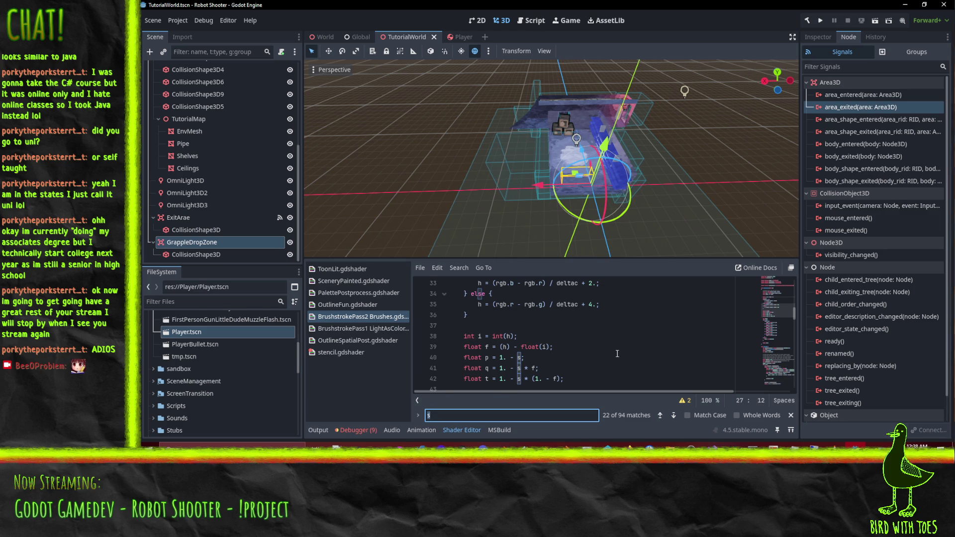
pyautogui.scroll(2, 602, 344)
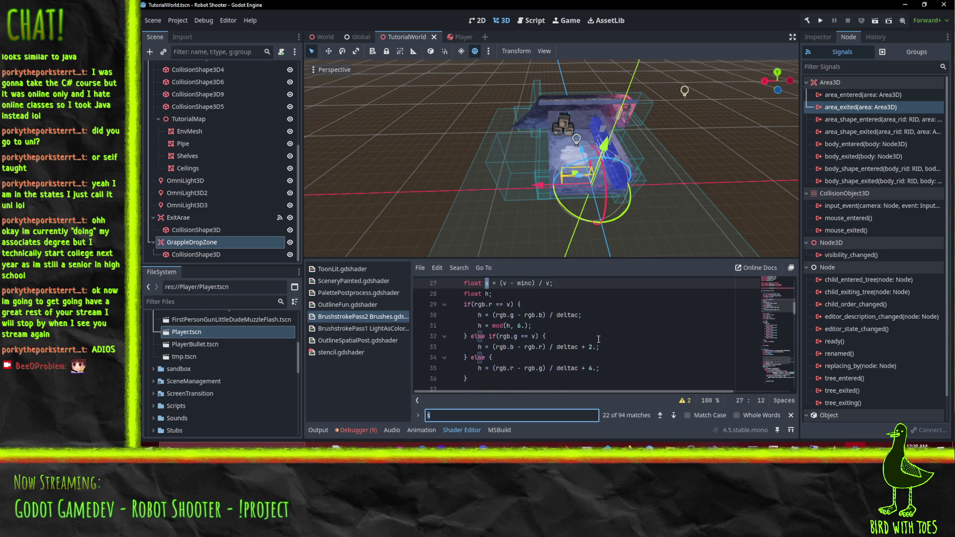
pyautogui.scroll(-6, 599, 332)
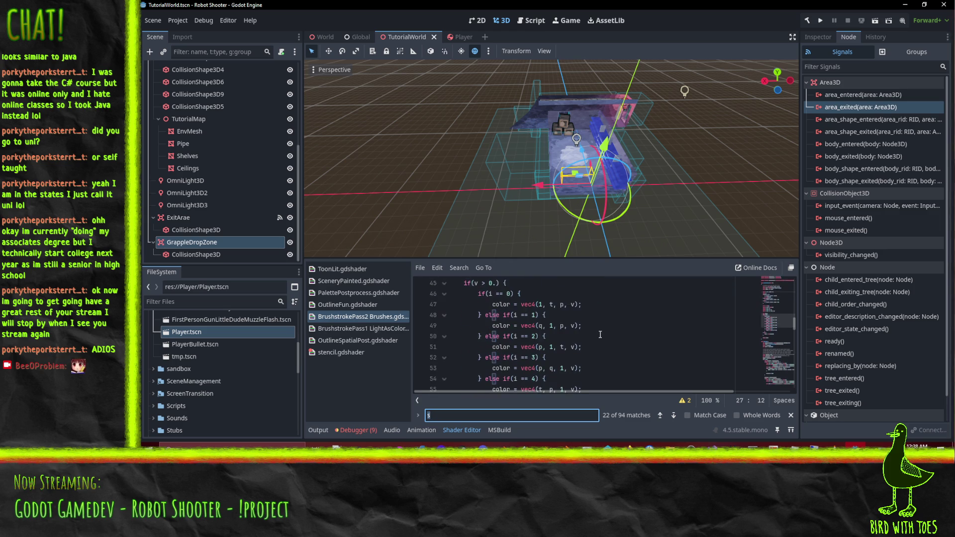
pyautogui.scroll(1, 607, 328)
pyautogui.scroll(1, 535, 308)
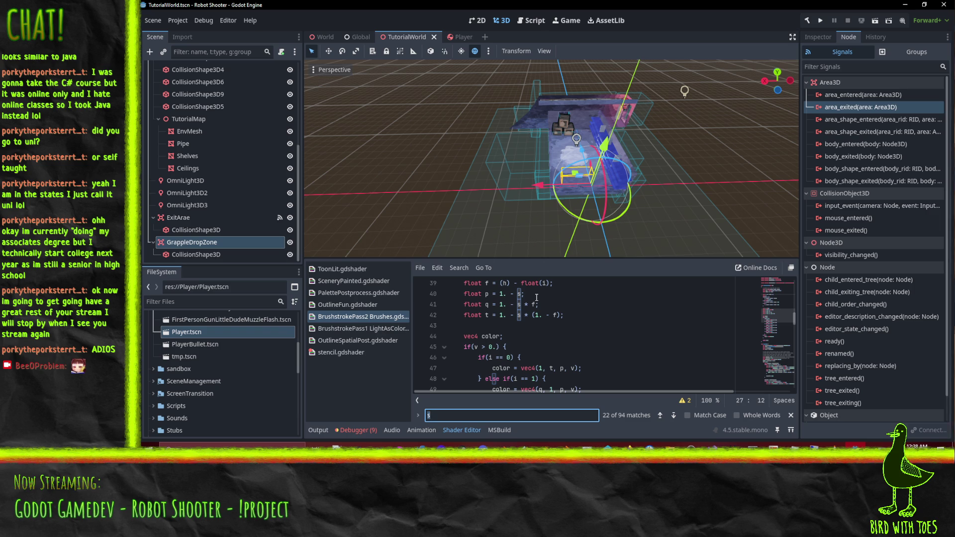
# Check the highlighted s matches through lines 40–42 and the if(v > 0.) condition.
pyautogui.click(575, 318)
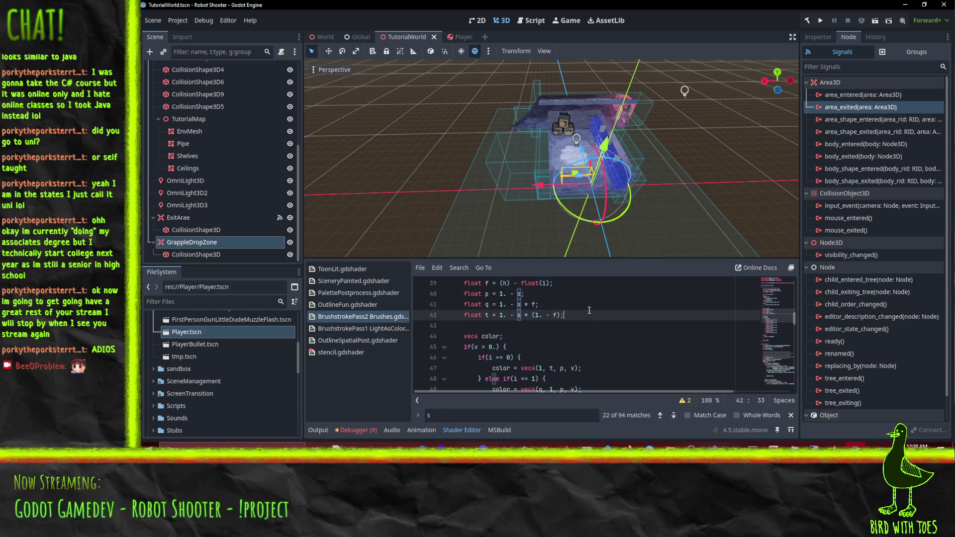
pyautogui.scroll(-2, 589, 310)
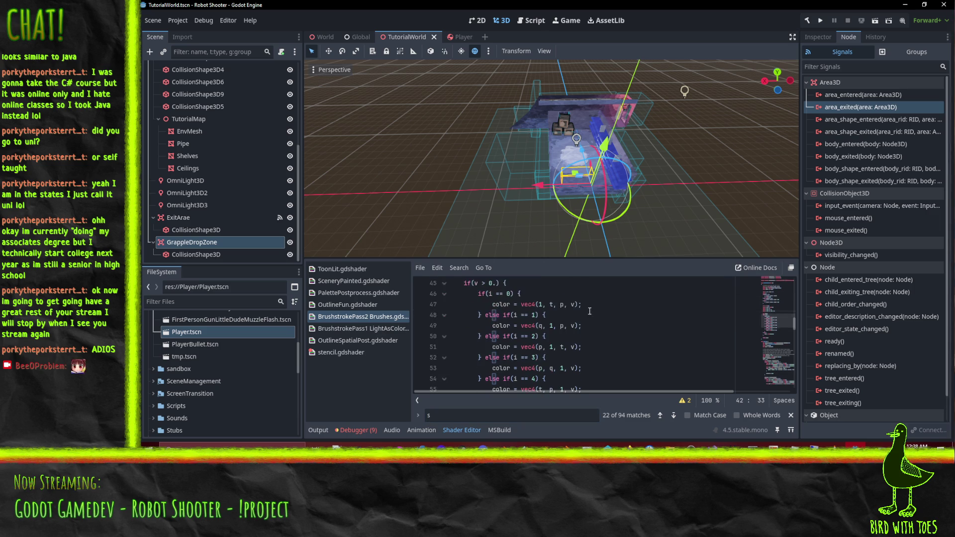
pyautogui.scroll(-3, 596, 317)
pyautogui.scroll(3, 624, 317)
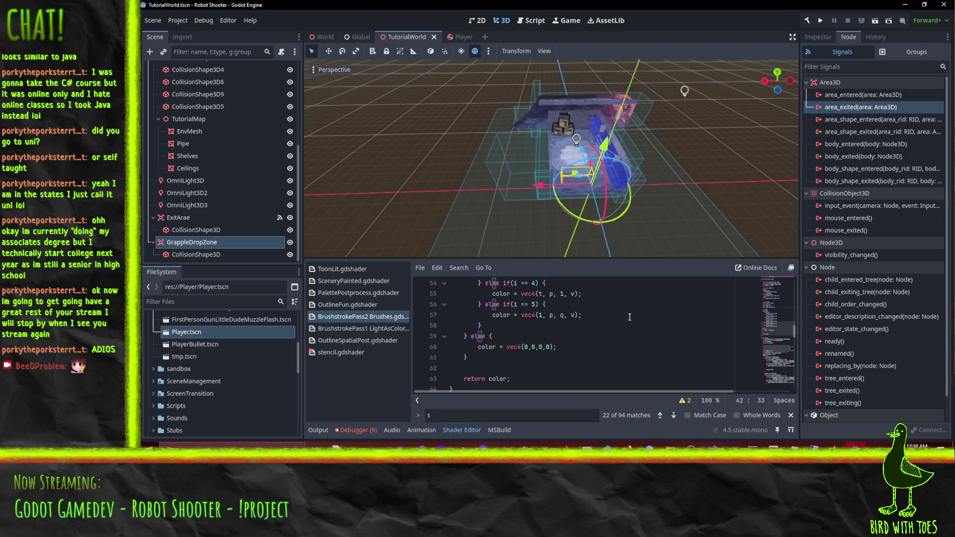
pyautogui.scroll(-2, 629, 317)
pyautogui.scroll(4, 641, 330)
pyautogui.scroll(-2, 641, 329)
pyautogui.scroll(2, 642, 327)
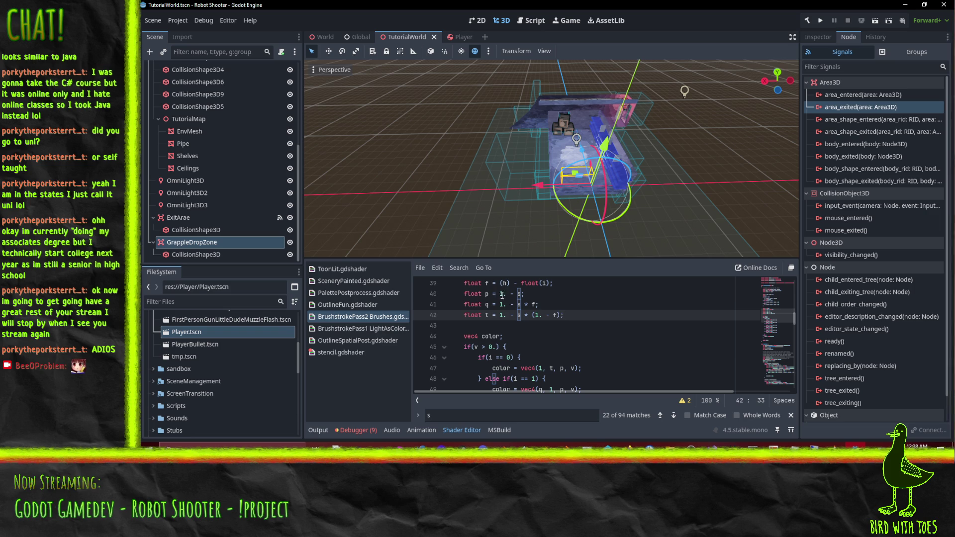
pyautogui.click(519, 294)
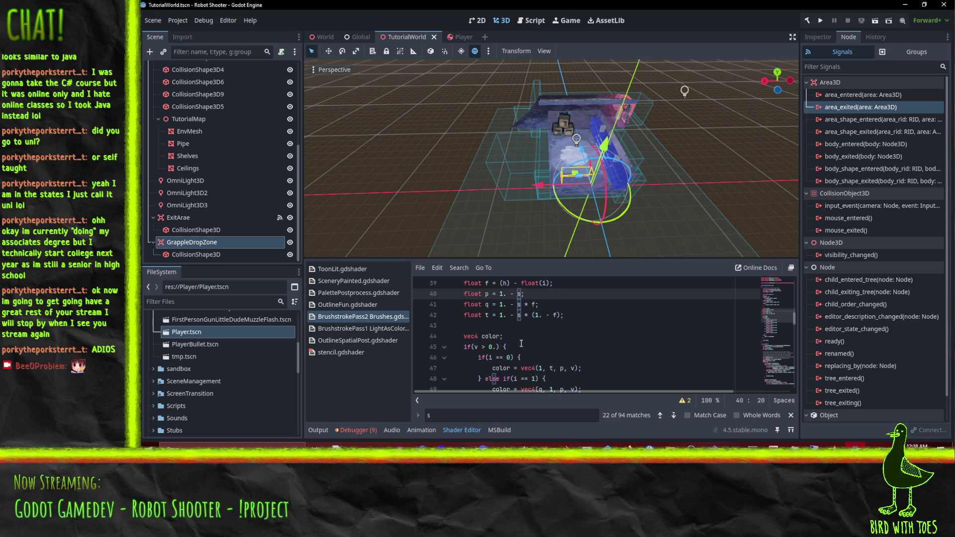
pyautogui.click(495, 346)
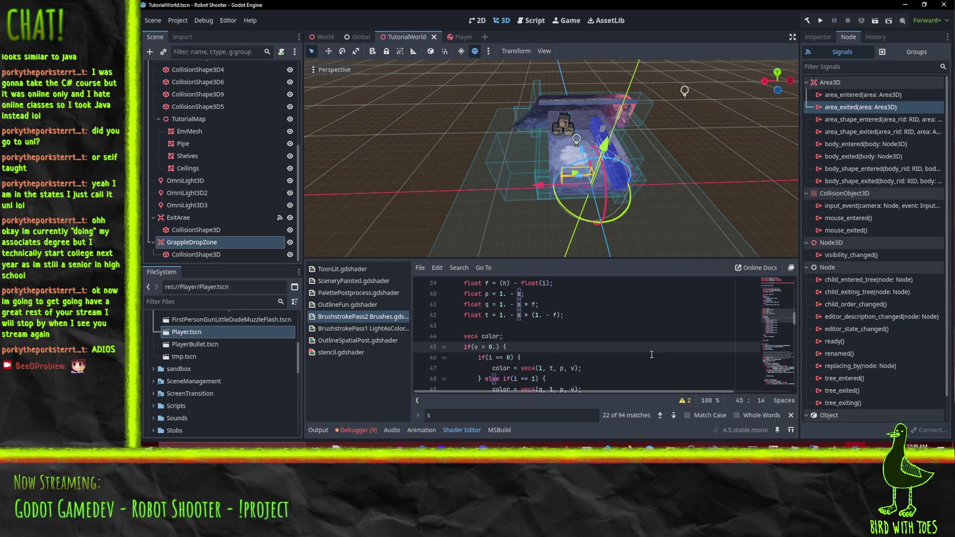
pyautogui.scroll(-3, 651, 355)
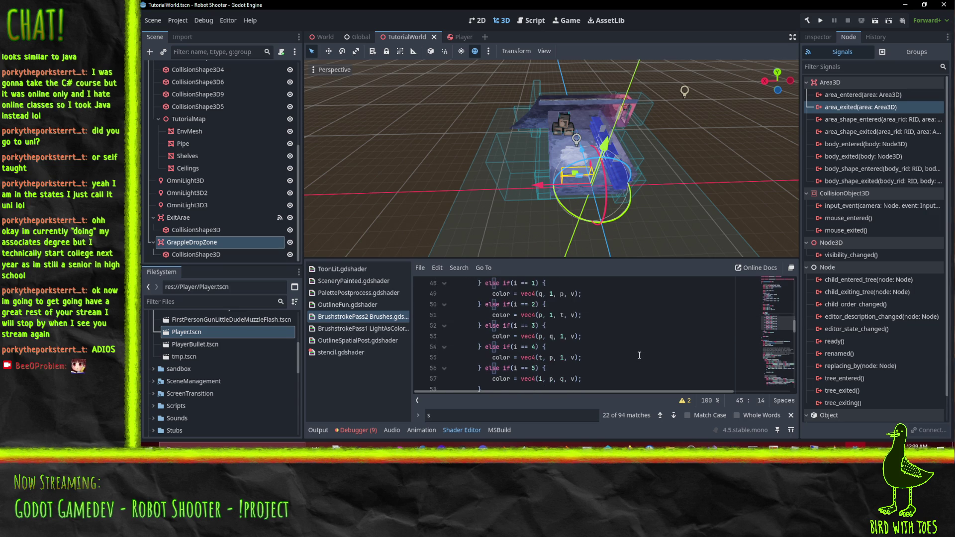
pyautogui.scroll(-5, 547, 337)
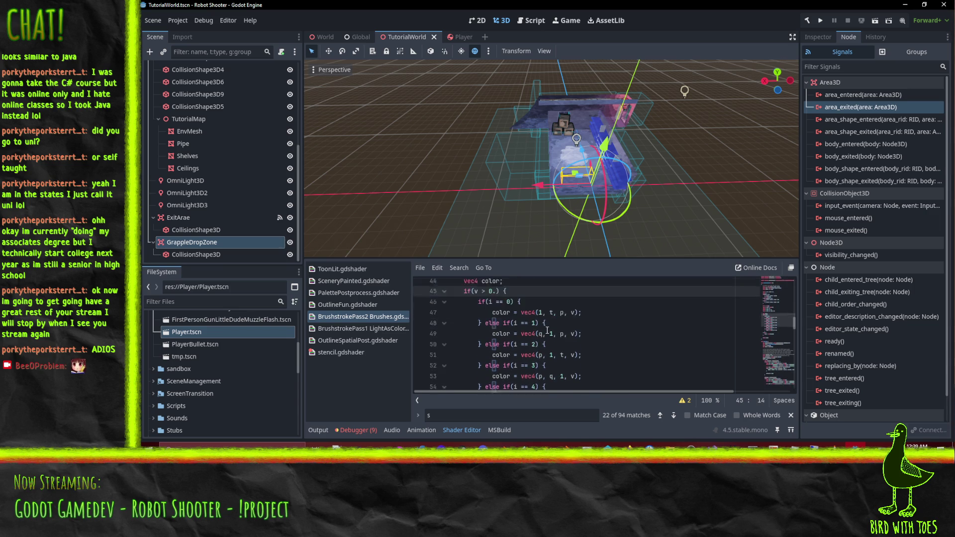
pyautogui.scroll(6, 547, 336)
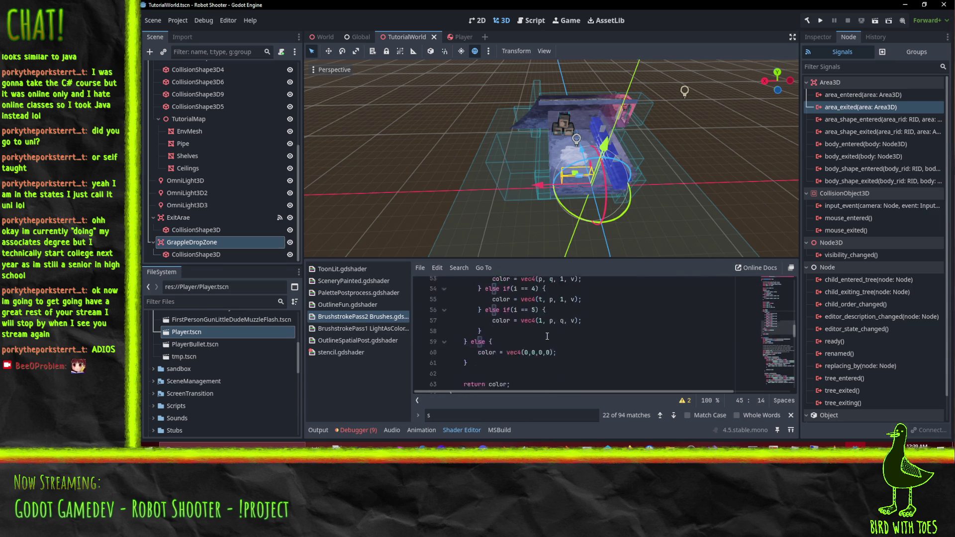
pyautogui.scroll(2, 567, 333)
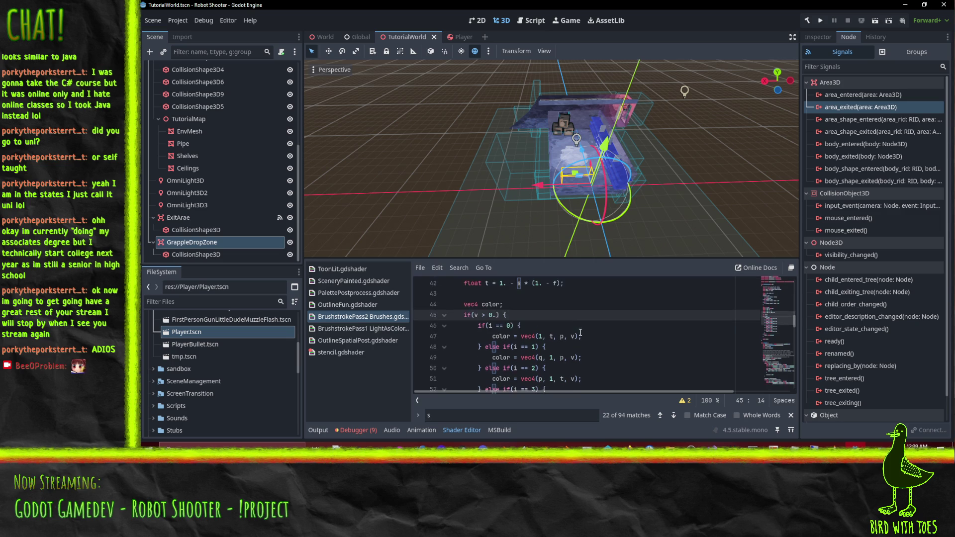
pyautogui.scroll(-4, 585, 335)
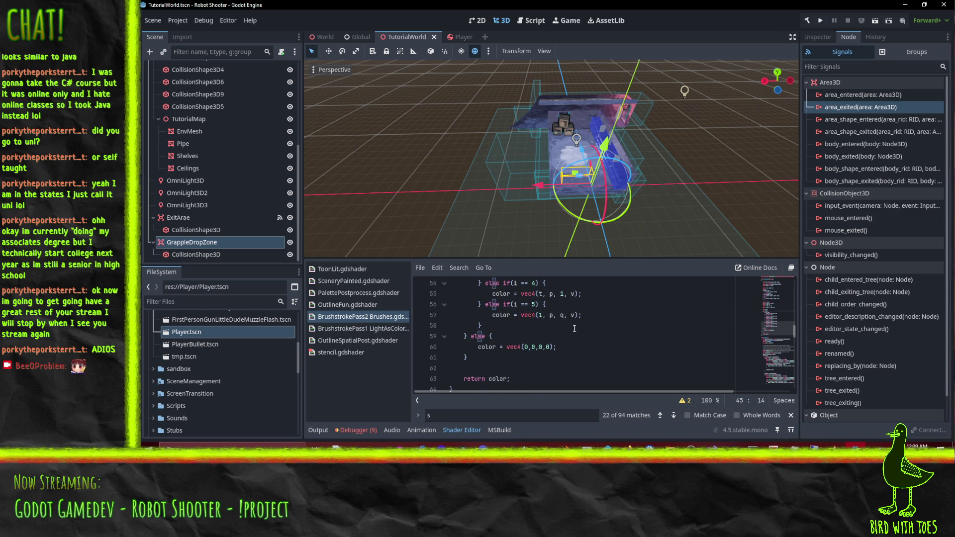
# Add an if(s == 0) branch to intensifyColor and join the else if onto its closing brace.
pyautogui.write('if(s == 0) {')
pyautogui.press('Return')
pyautogui.press('Up')
pyautogui.press('Right')
pyautogui.press('Down')
pyautogui.press('Down')
pyautogui.press('Down')
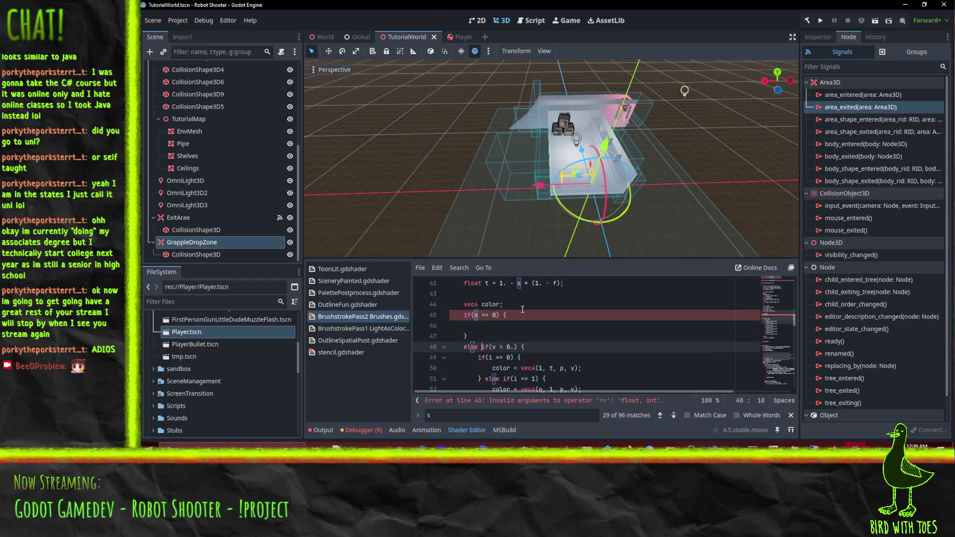
pyautogui.scroll(-1, 516, 302)
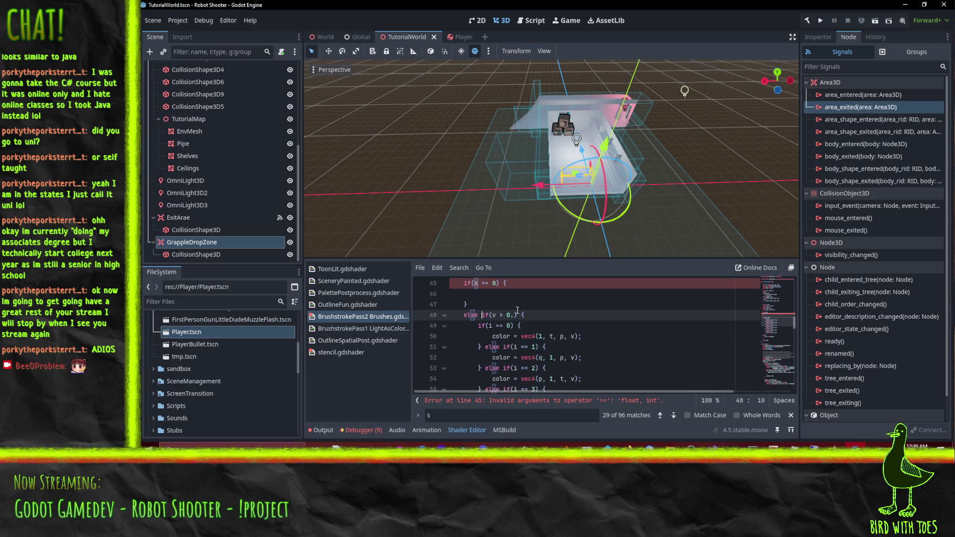
pyautogui.click(515, 315)
pyautogui.press('BackSpace')
pyautogui.press('BackSpace')
pyautogui.press('End')
pyautogui.scroll(1, 552, 319)
pyautogui.click(552, 319)
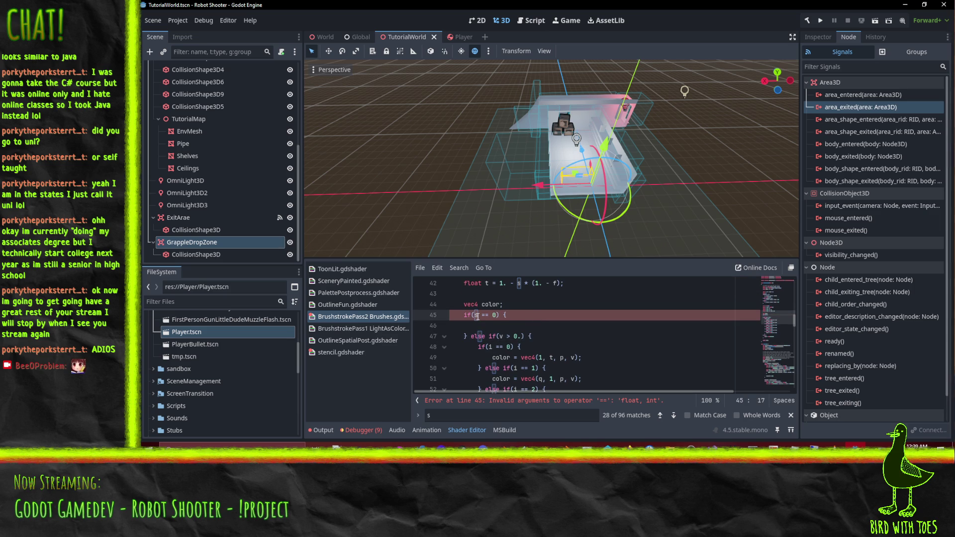
# Make the zero comparison a float and set color = vec4(v, v, v, v) inside the branch.
pyautogui.scroll(1, 545, 315)
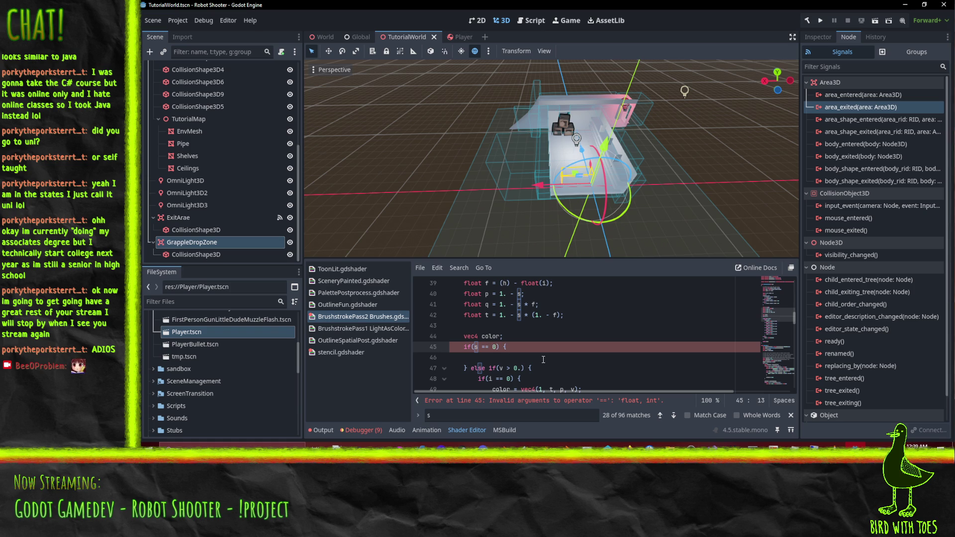
pyautogui.press('Right')
pyautogui.press('Right')
pyautogui.press('Right')
pyautogui.write('.')
pyautogui.press('Down')
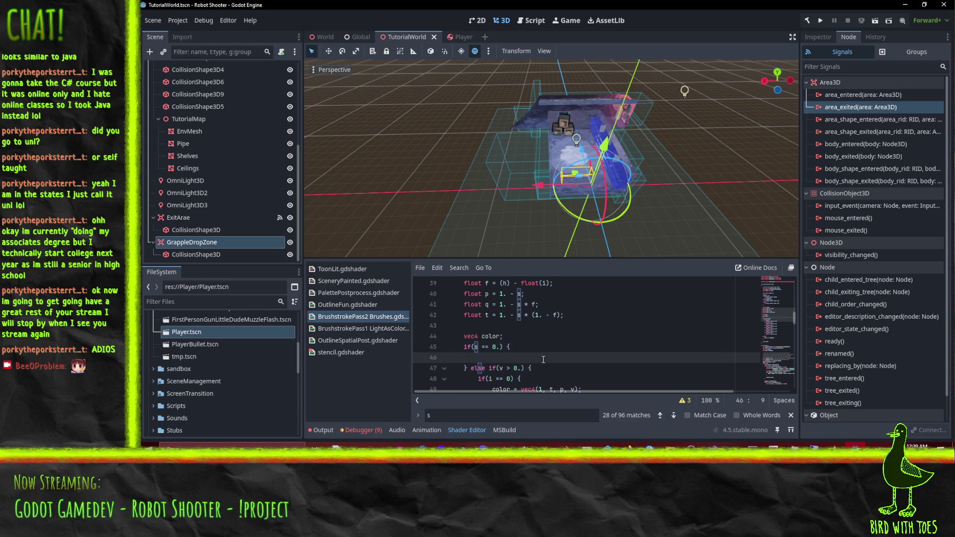
pyautogui.write('color = vec4')
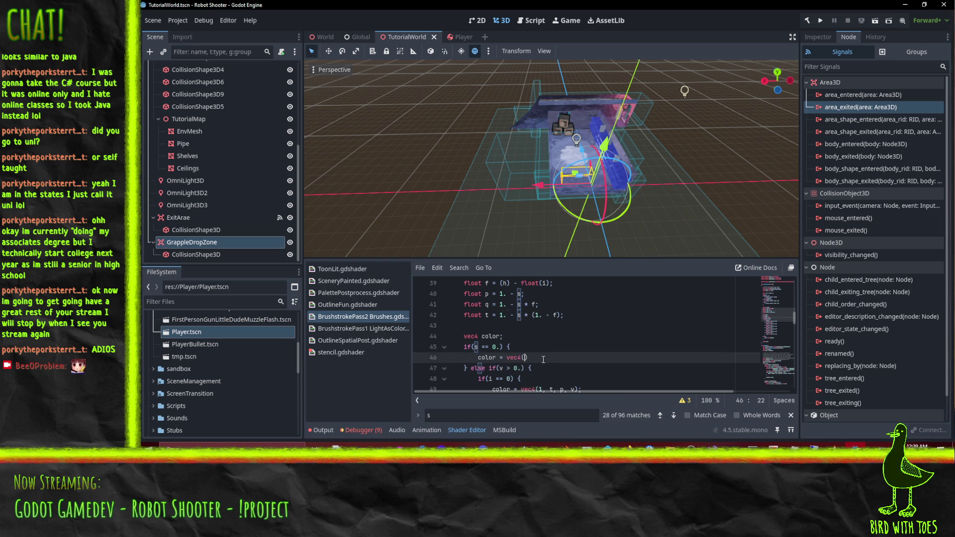
pyautogui.write('(')
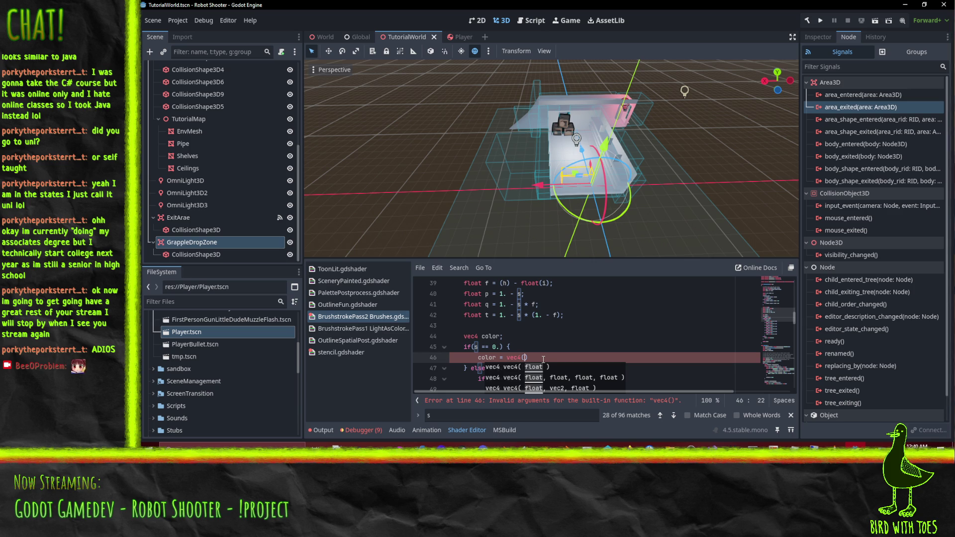
pyautogui.write('v, v, v,')
pyautogui.write('v);')
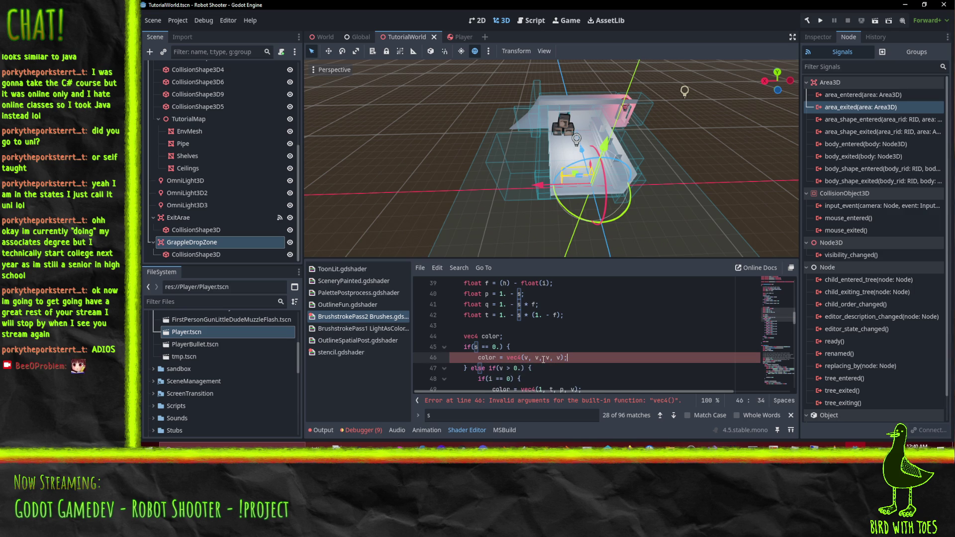
pyautogui.scroll(-2, 577, 339)
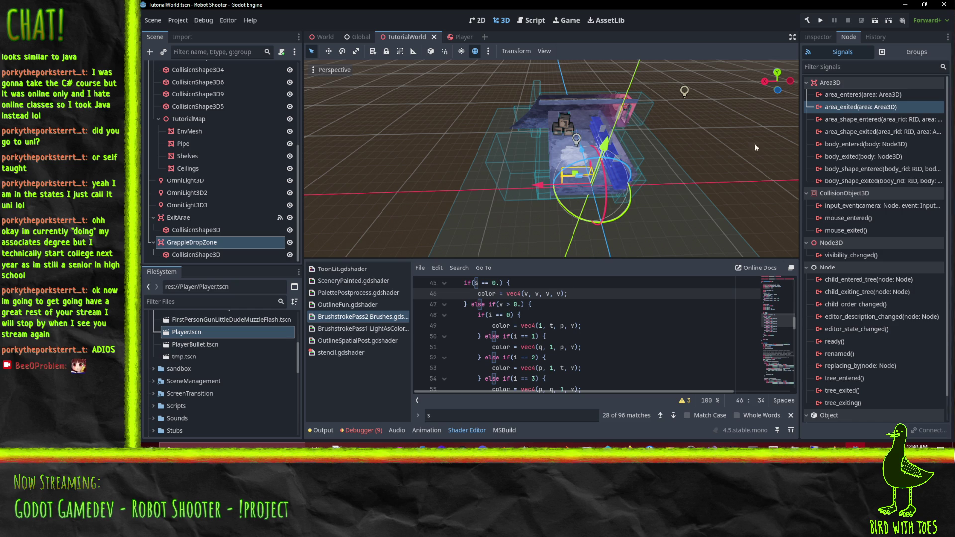
# Build the .NET project and playtest grappling a crate and pulling the gun off the robot.
pyautogui.click(875, 22)
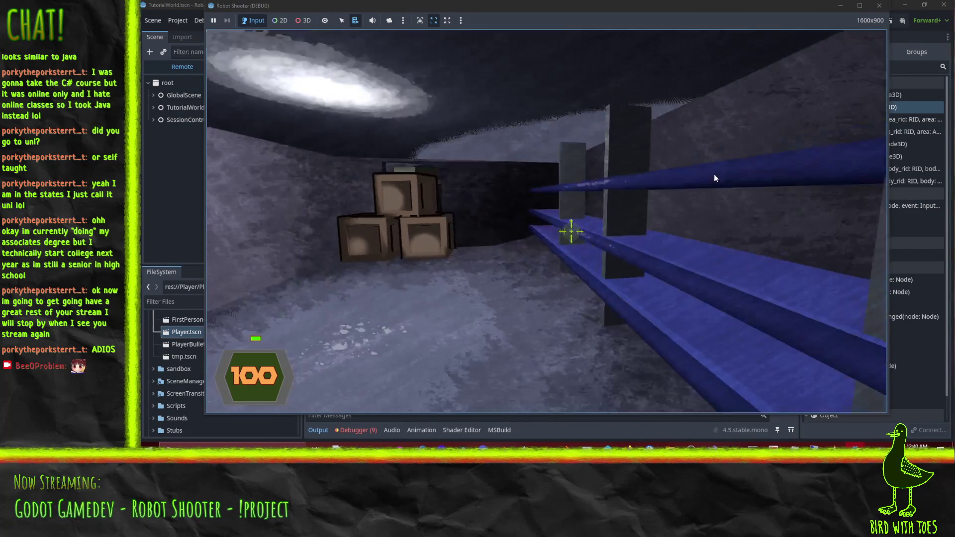
pyautogui.press('w')
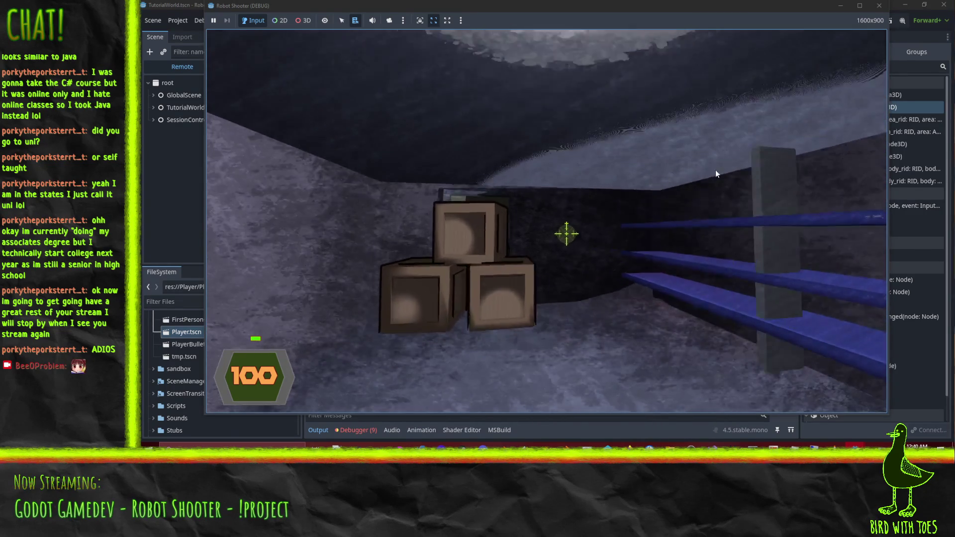
pyautogui.press('s')
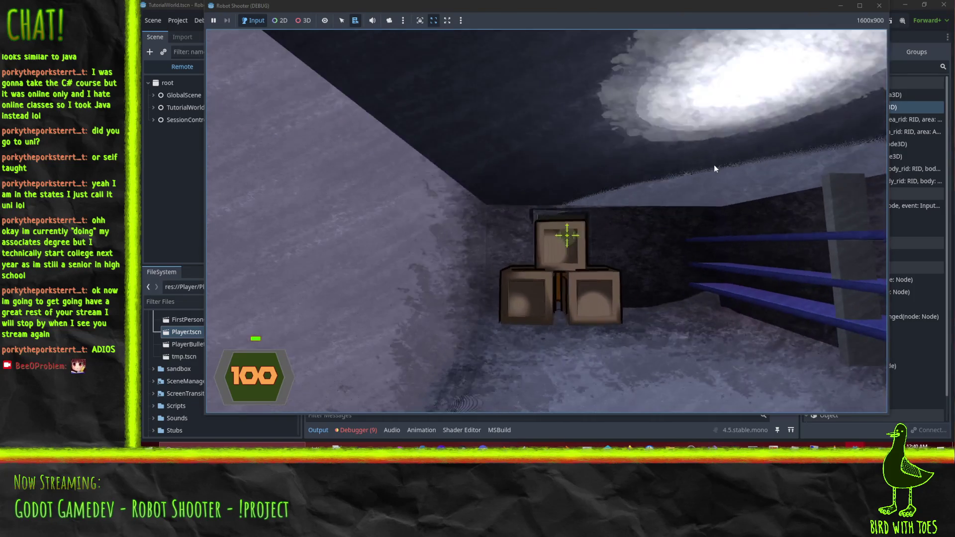
pyautogui.press('e')
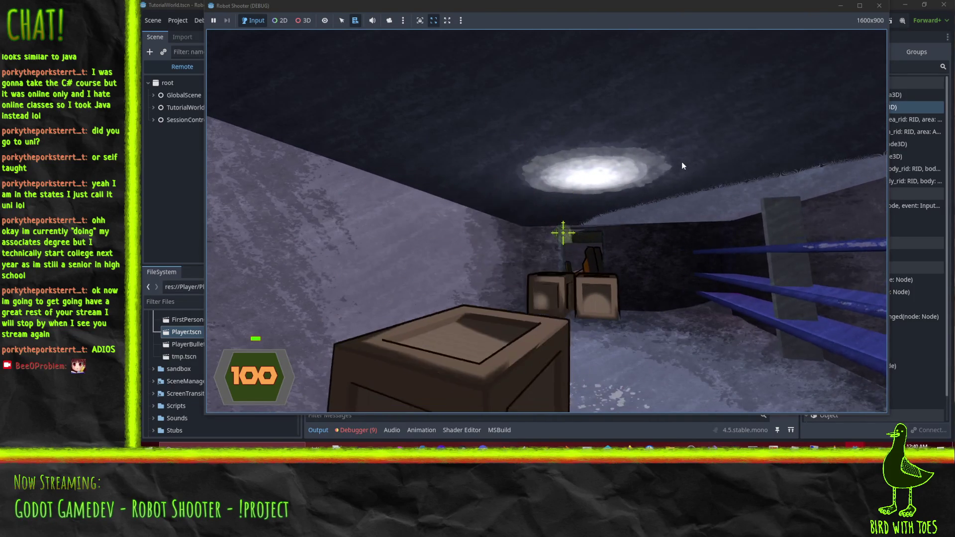
pyautogui.click(676, 163)
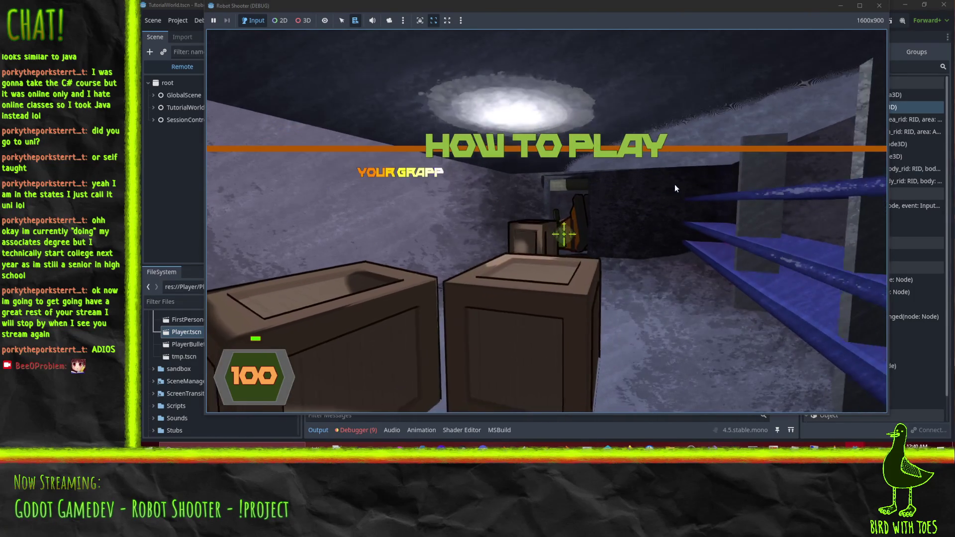
pyautogui.press('e')
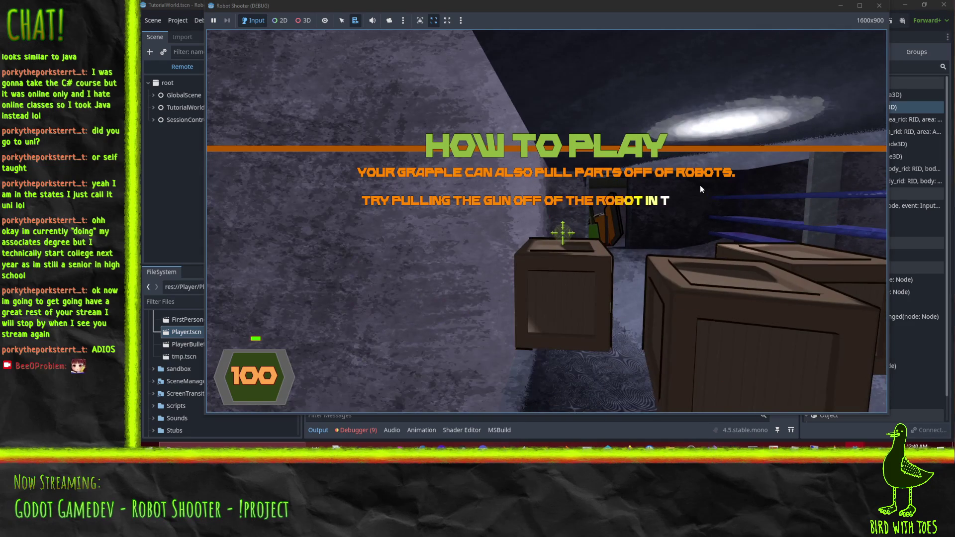
pyautogui.click(695, 184)
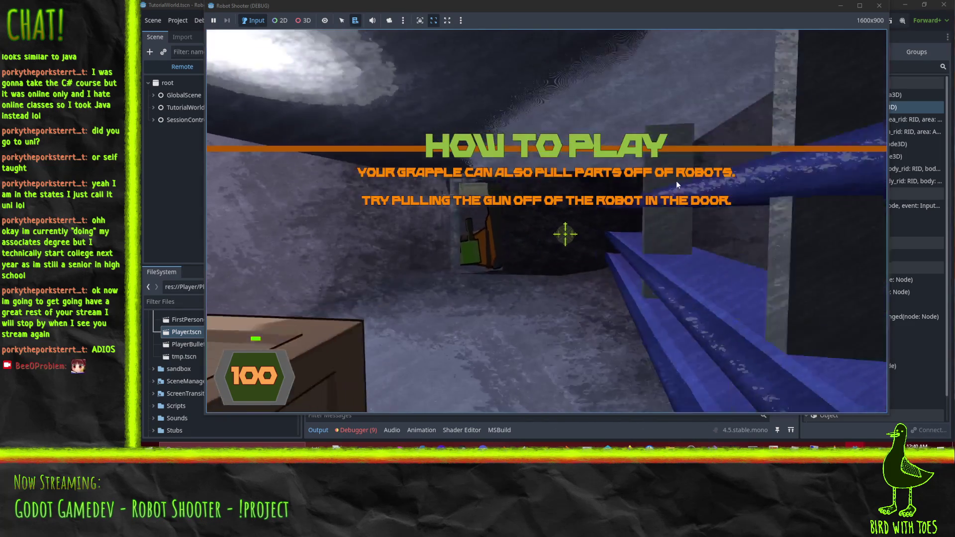
pyautogui.click(649, 184)
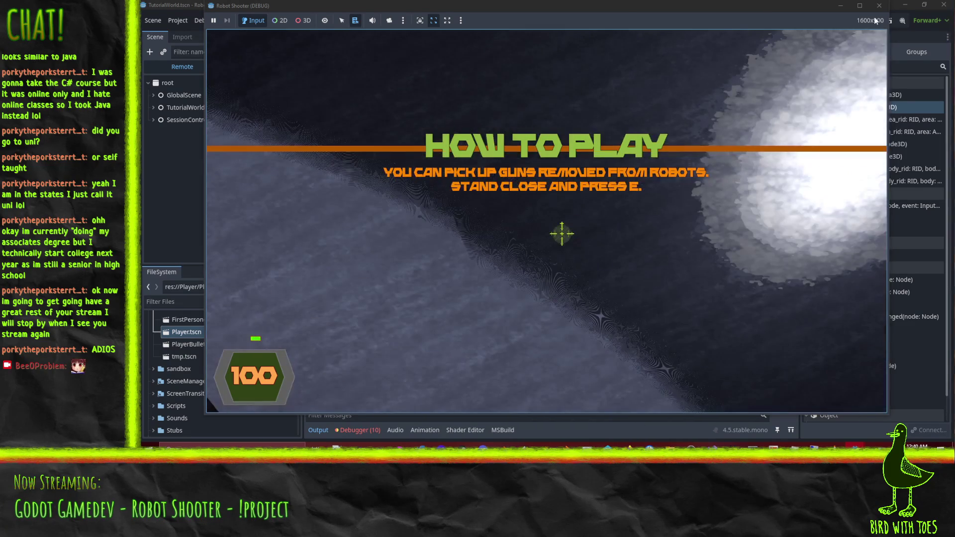
# Stop the game, clear the Output log and switch to Perforce P4V.
pyautogui.click(878, 6)
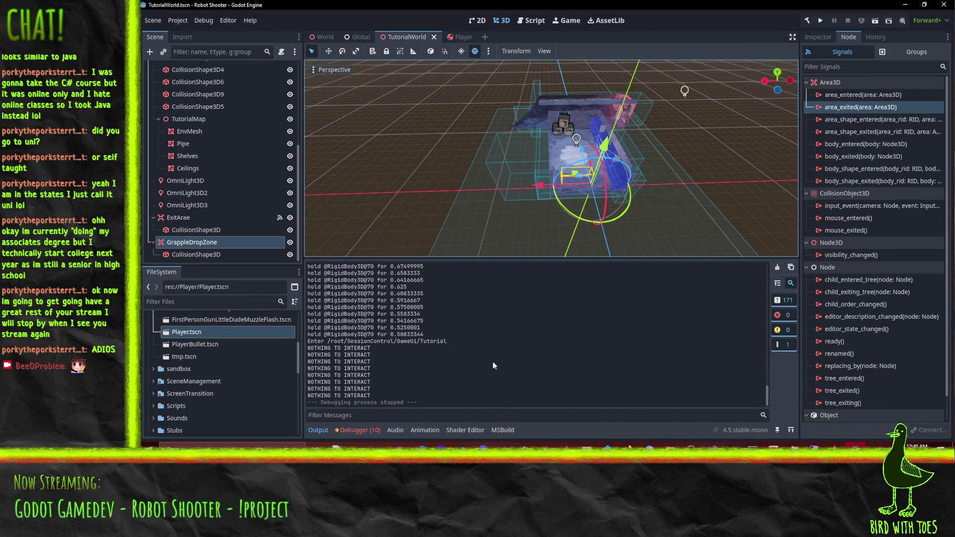
pyautogui.click(780, 267)
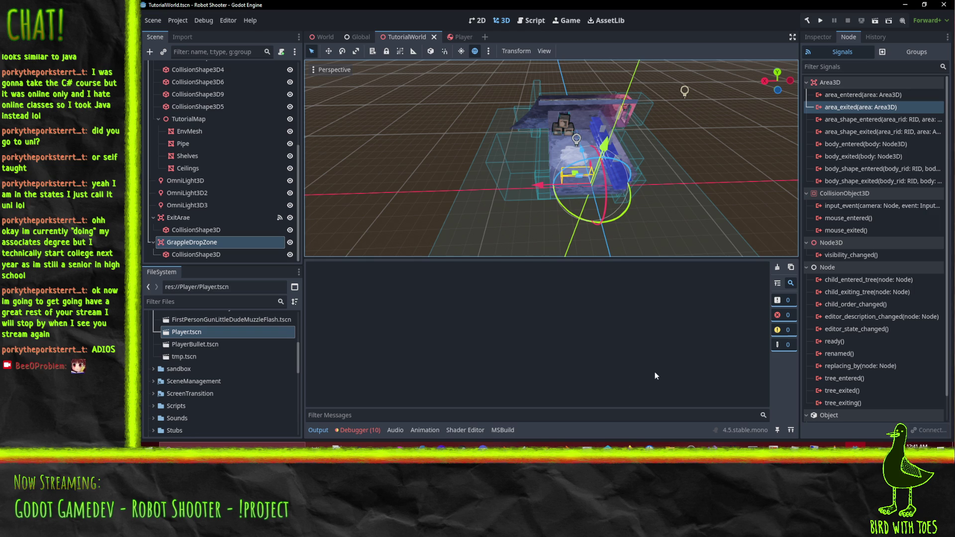
pyautogui.click(608, 444)
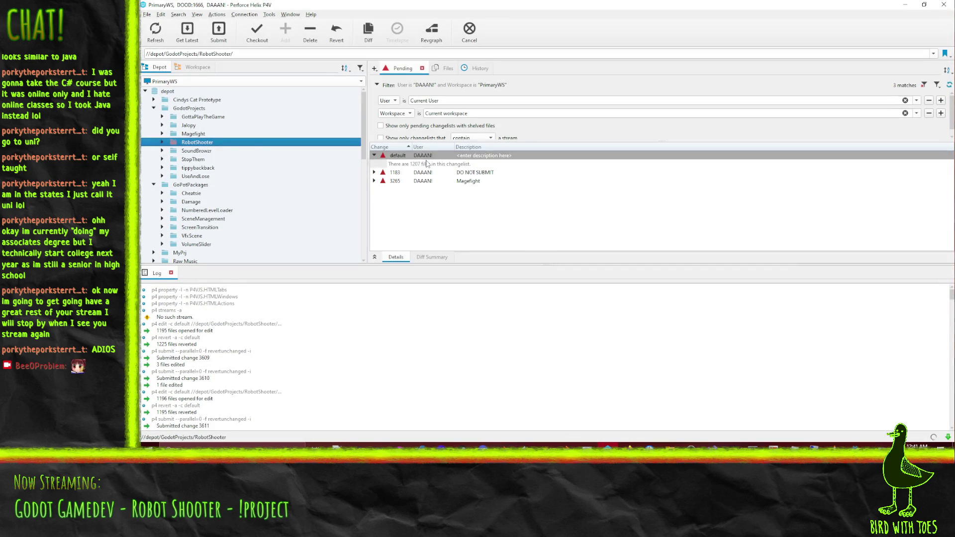
# Revert unchanged files in the default changelist and start submitting BrushstrokePass2 Brushes.gdshader.
pyautogui.rightClick(421, 158)
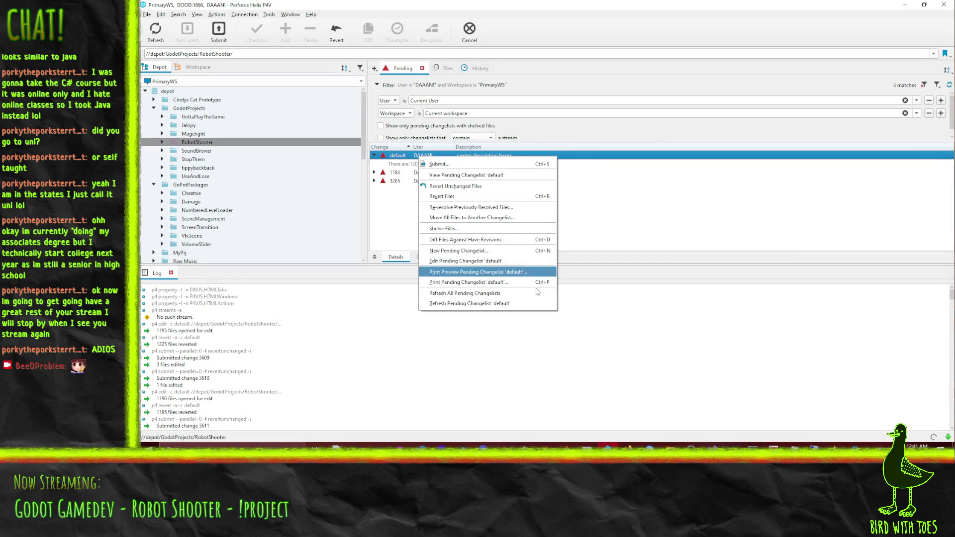
pyautogui.click(476, 188)
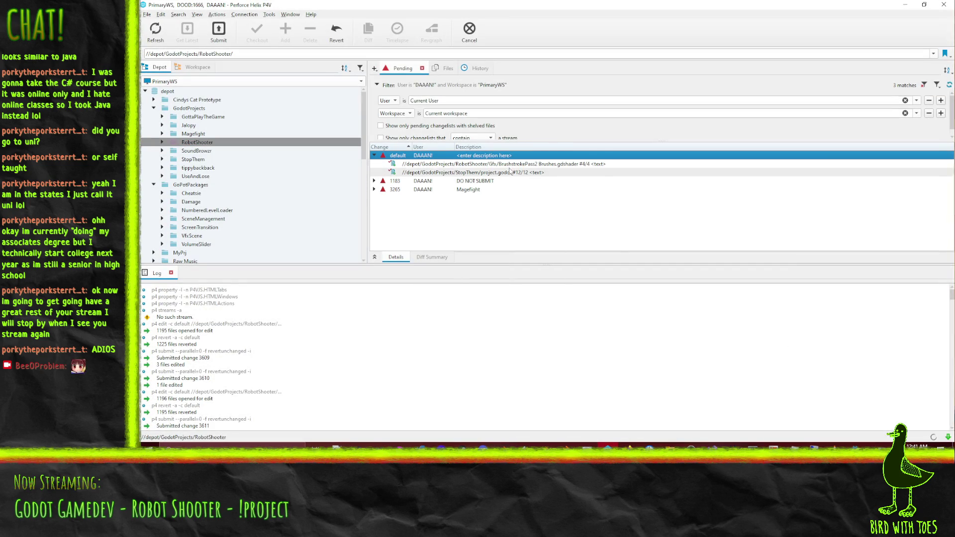
pyautogui.rightClick(508, 165)
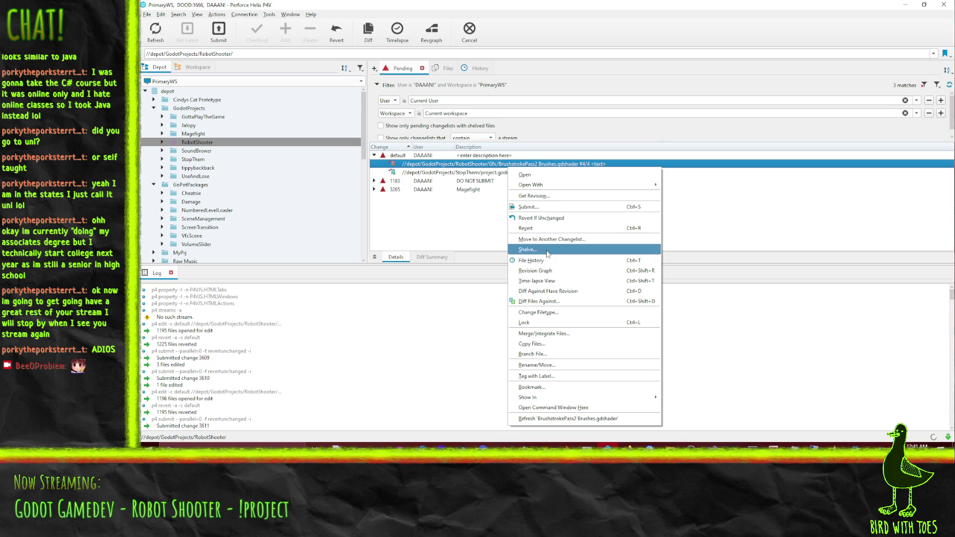
pyautogui.click(530, 207)
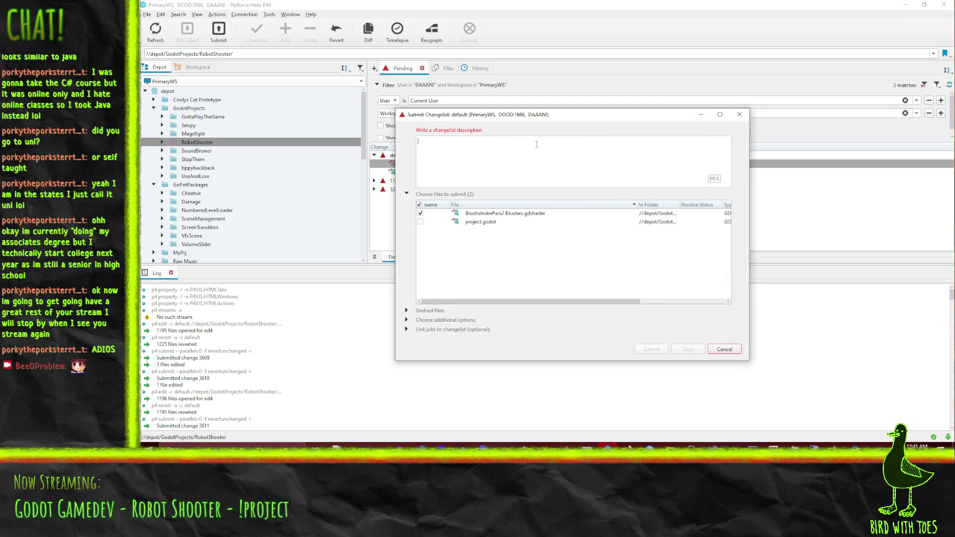
# Describe the change as moving color intensify into a function and submit it.
pyautogui.write('Robot Shooter')
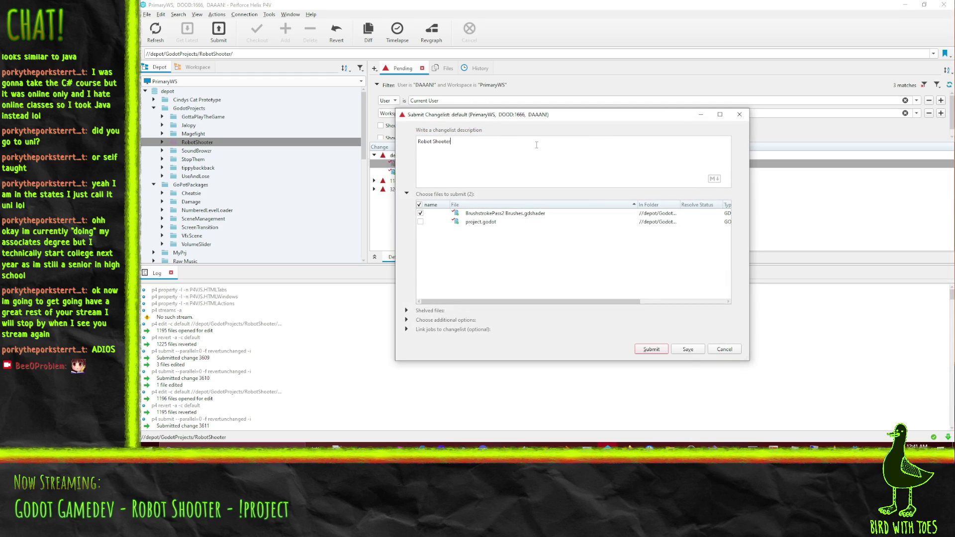
pyautogui.write(' - Fi')
pyautogui.press('BackSpace')
pyautogui.write('Mo')
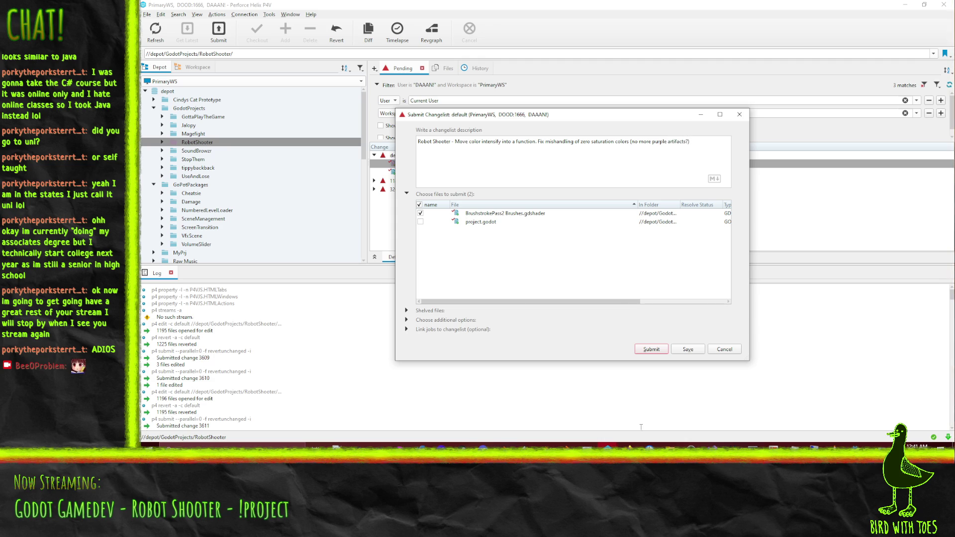
pyautogui.click(651, 349)
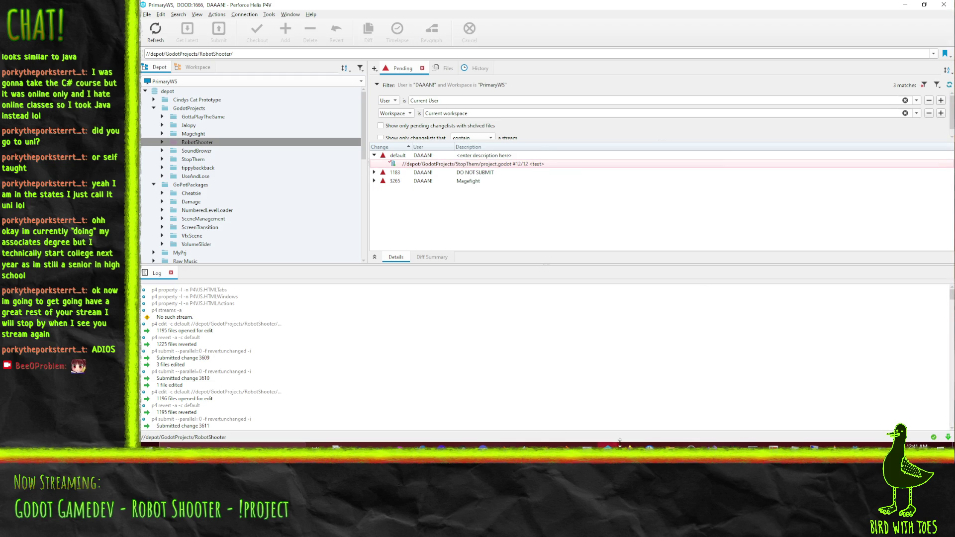
# Read the parking-garage paint shader ticket on the Robot Shooter todo board, then return to Godot.
pyautogui.moveTo(628, 446)
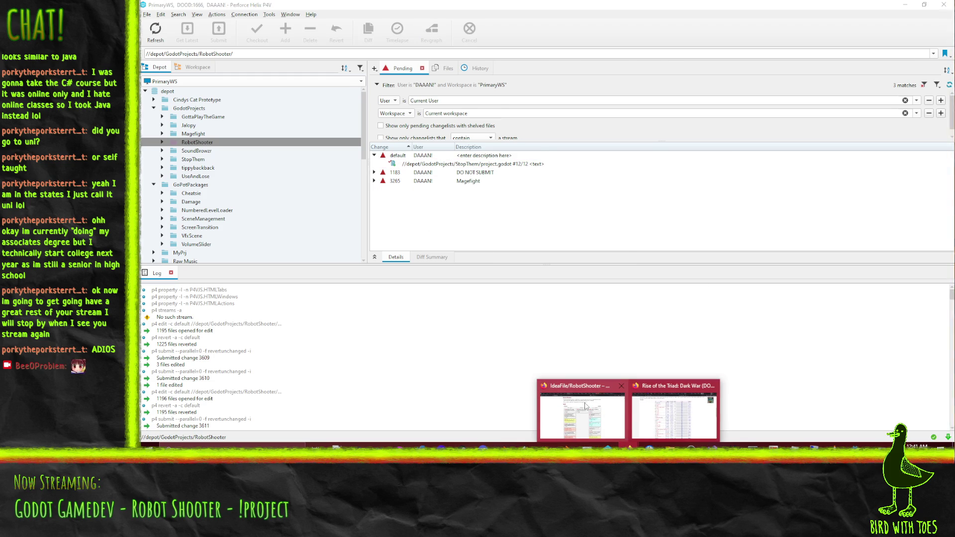
pyautogui.click(582, 404)
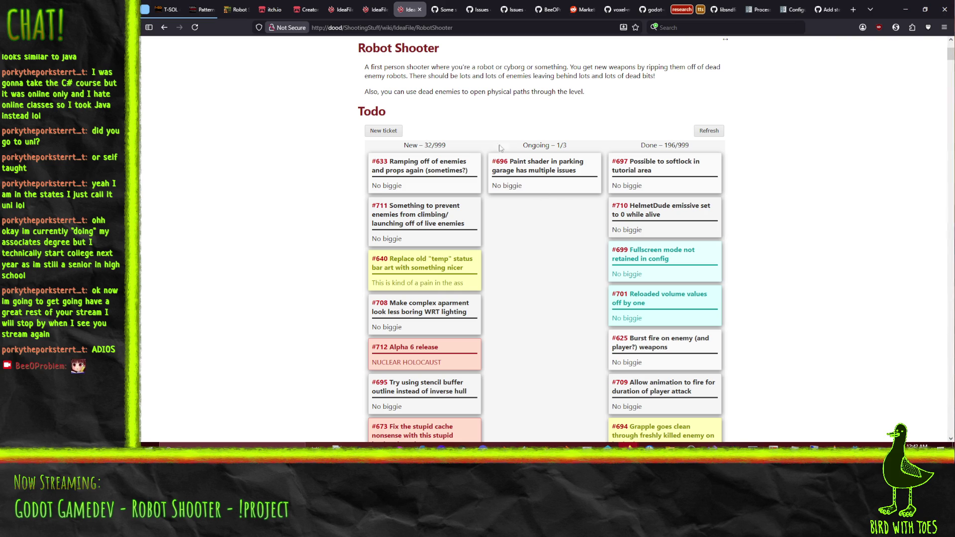
pyautogui.hotkey('alt', 'Tab')
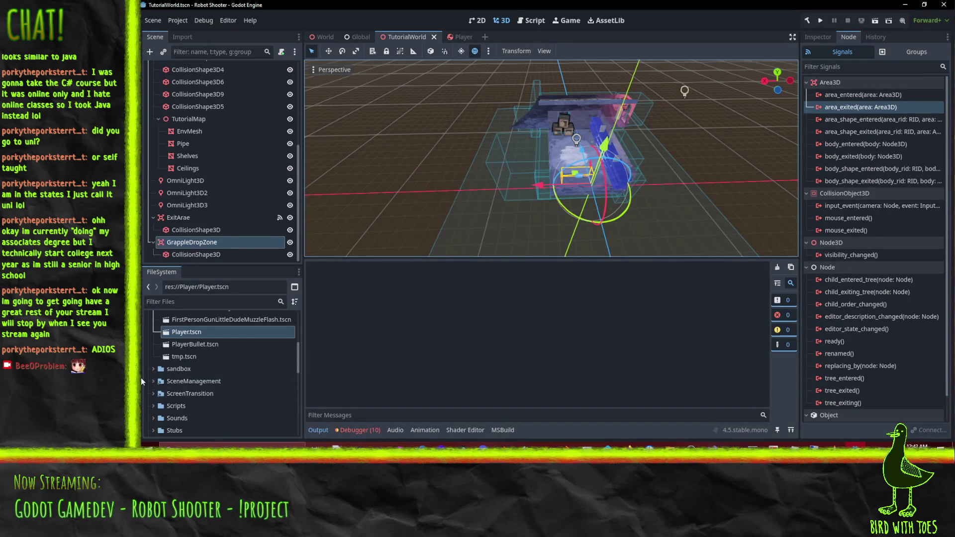
# Select the ParkingGarage in the World scene, open WorldParkingGarage, and show MidTiers2's properties.
pyautogui.scroll(10, 204, 353)
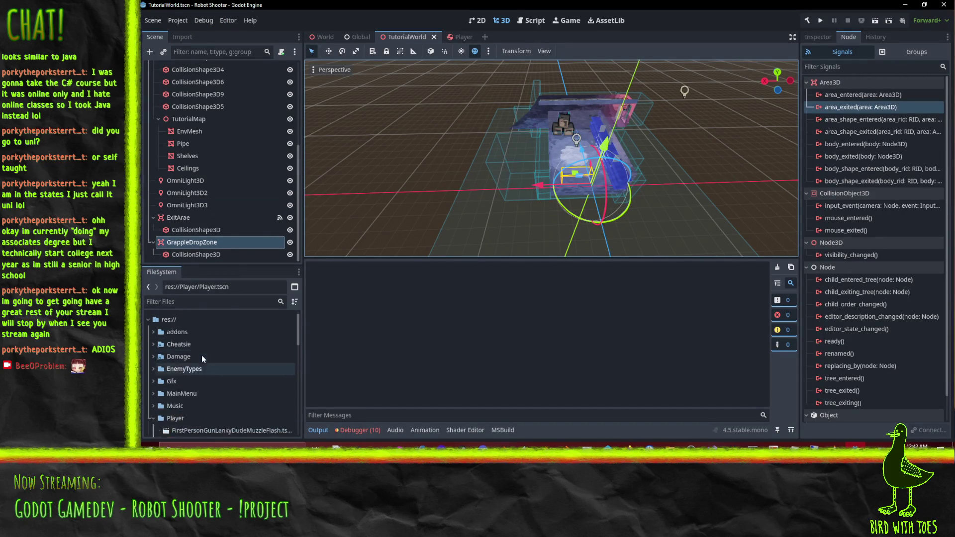
pyautogui.click(357, 37)
pyautogui.moveTo(322, 37)
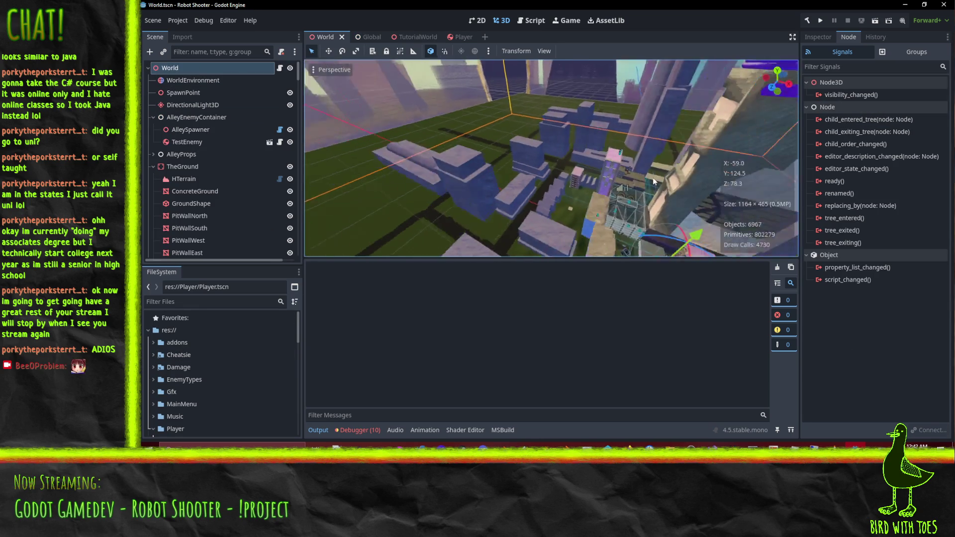
pyautogui.moveTo(714, 167)
pyautogui.mouseDown()
pyautogui.moveTo(748, 161)
pyautogui.moveTo(718, 154)
pyautogui.moveTo(684, 172)
pyautogui.moveTo(642, 165)
pyautogui.moveTo(656, 180)
pyautogui.moveTo(625, 193)
pyautogui.moveTo(516, 138)
pyautogui.moveTo(580, 180)
pyautogui.moveTo(562, 159)
pyautogui.moveTo(596, 139)
pyautogui.moveTo(557, 160)
pyautogui.moveTo(584, 152)
pyautogui.moveTo(482, 133)
pyautogui.mouseUp()
pyautogui.scroll(3, 552, 141)
pyautogui.scroll(4, 553, 144)
pyautogui.click(482, 133)
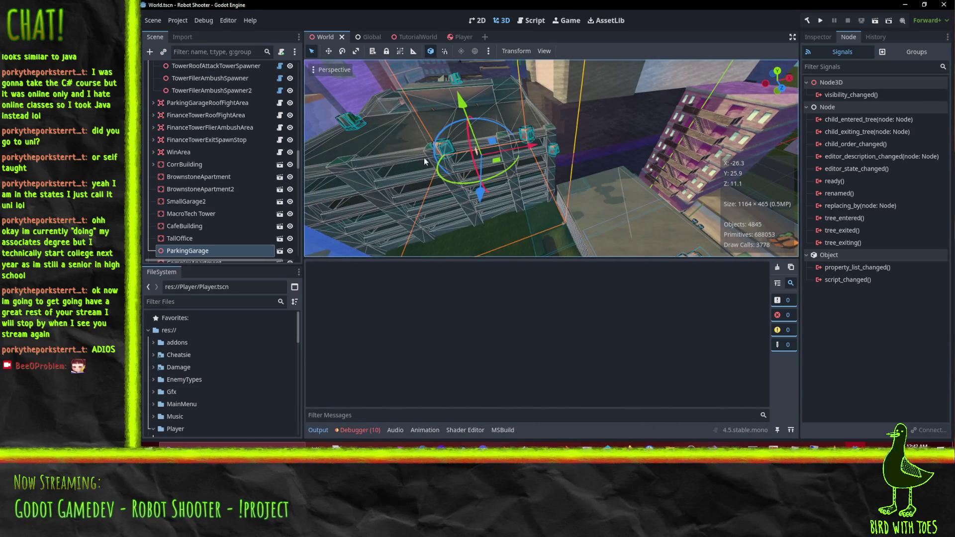
pyautogui.click(279, 250)
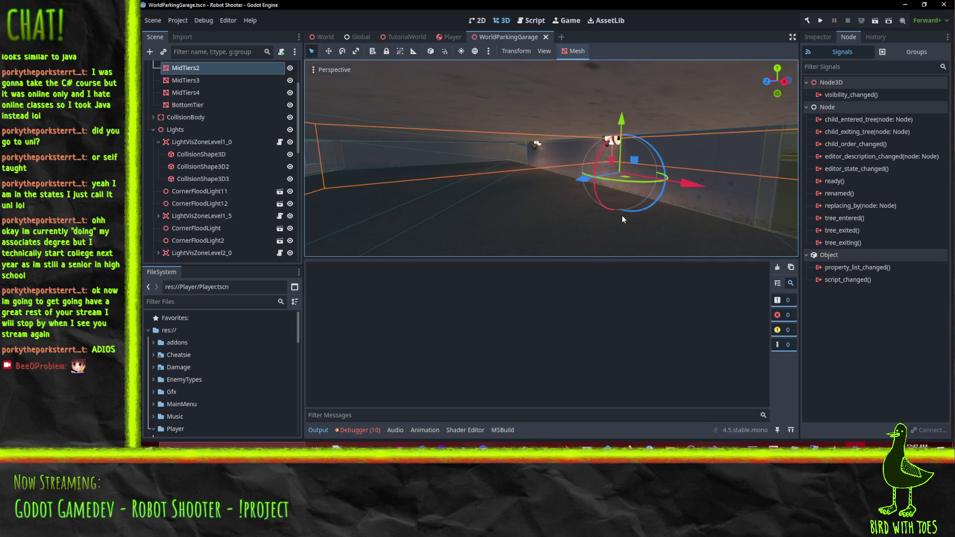
pyautogui.click(818, 37)
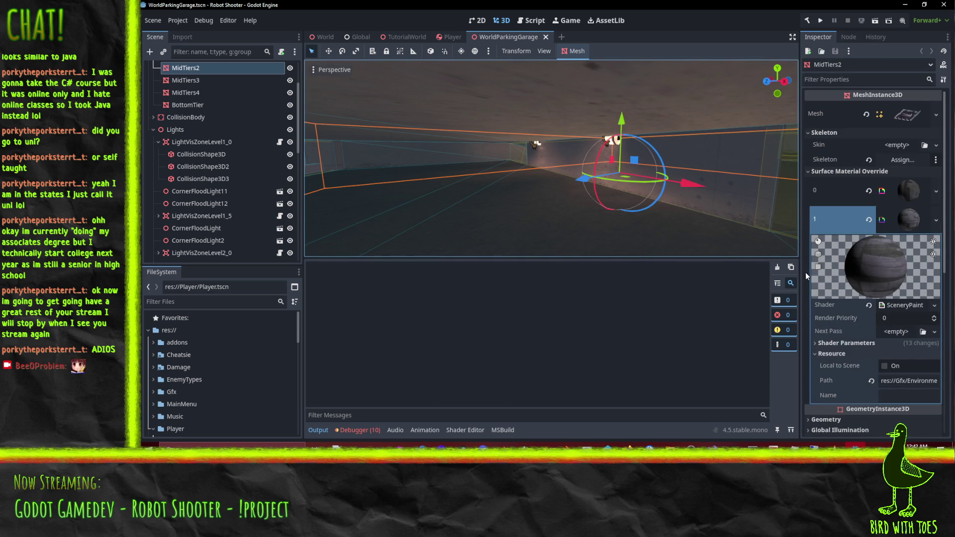
# Open SceneryPainted.gdshader from MidTiers2's material and bring up its Shader property options.
pyautogui.moveTo(798, 266); pyautogui.dragTo(708, 262)
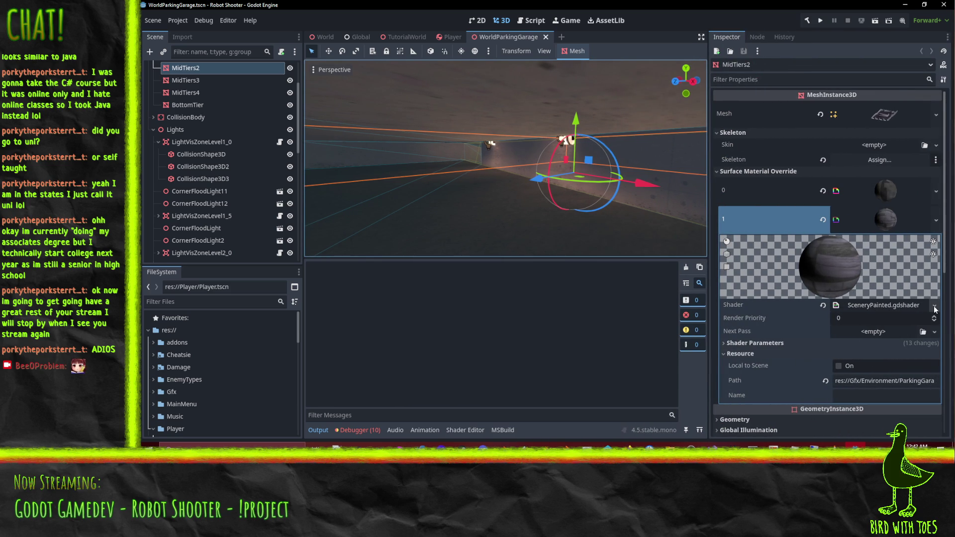
pyautogui.scroll(-5, 920, 298)
pyautogui.click(884, 175)
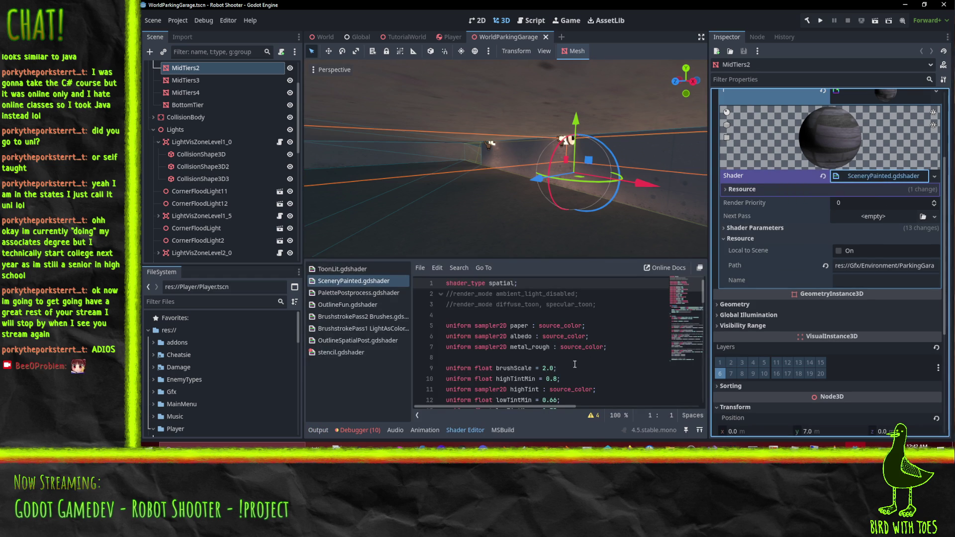
pyautogui.scroll(-12, 468, 357)
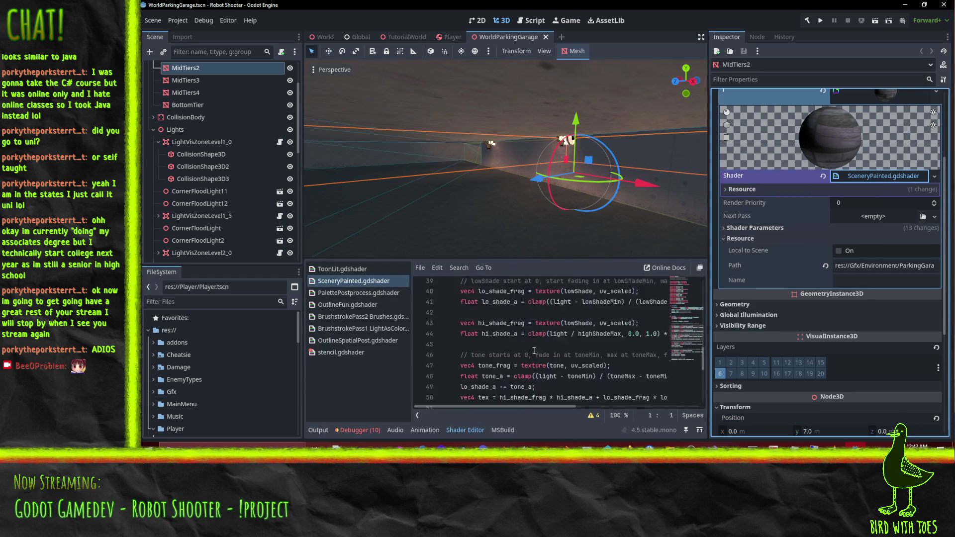
pyautogui.scroll(12, 535, 351)
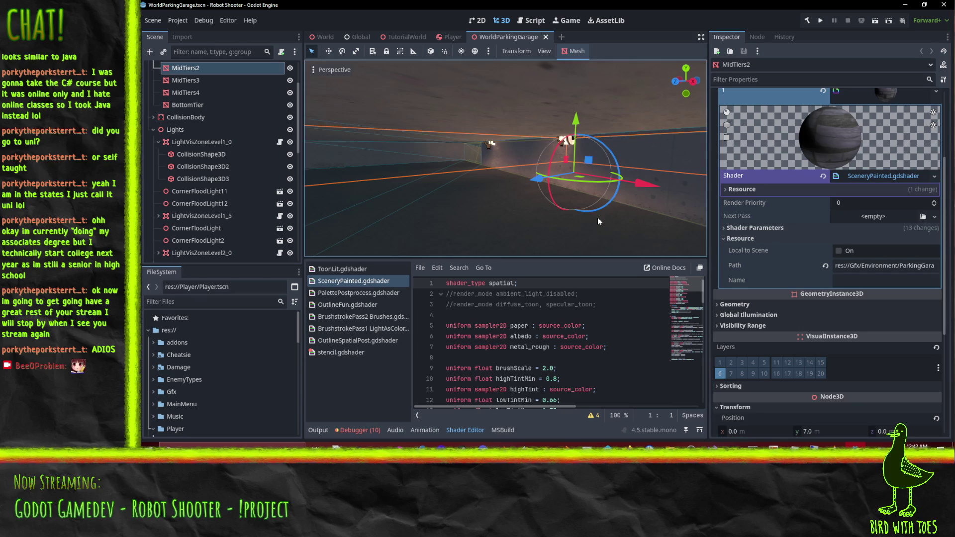
pyautogui.moveTo(593, 205)
pyautogui.mouseDown()
pyautogui.moveTo(580, 202)
pyautogui.moveTo(613, 202)
pyautogui.moveTo(586, 201)
pyautogui.mouseUp()
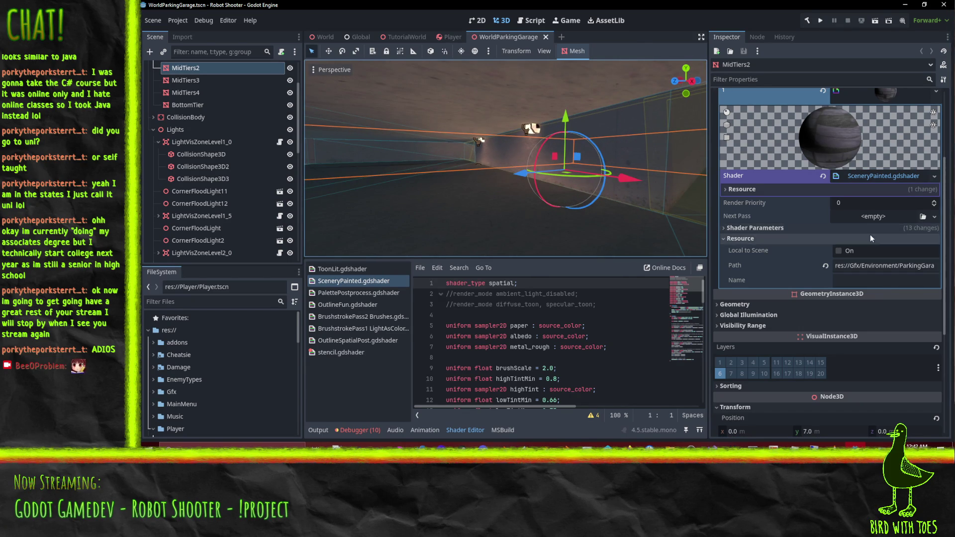
pyautogui.scroll(3, 856, 259)
pyautogui.scroll(-2, 855, 259)
pyautogui.click(935, 219)
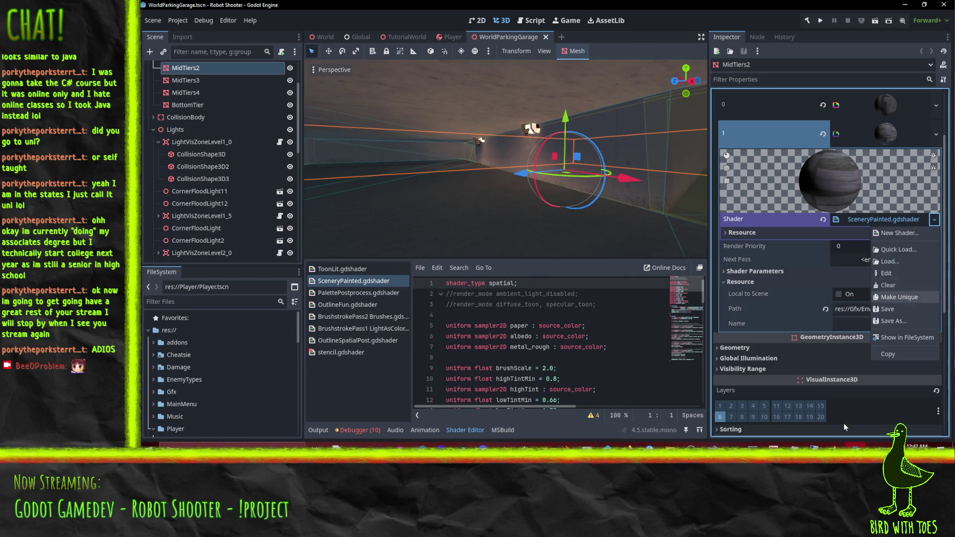
# Use BrushstrokePass1 LightAsColor as the shader, with a new ShaderMaterial next pass using BrushstrokePass2 Brushes.
pyautogui.click(898, 250)
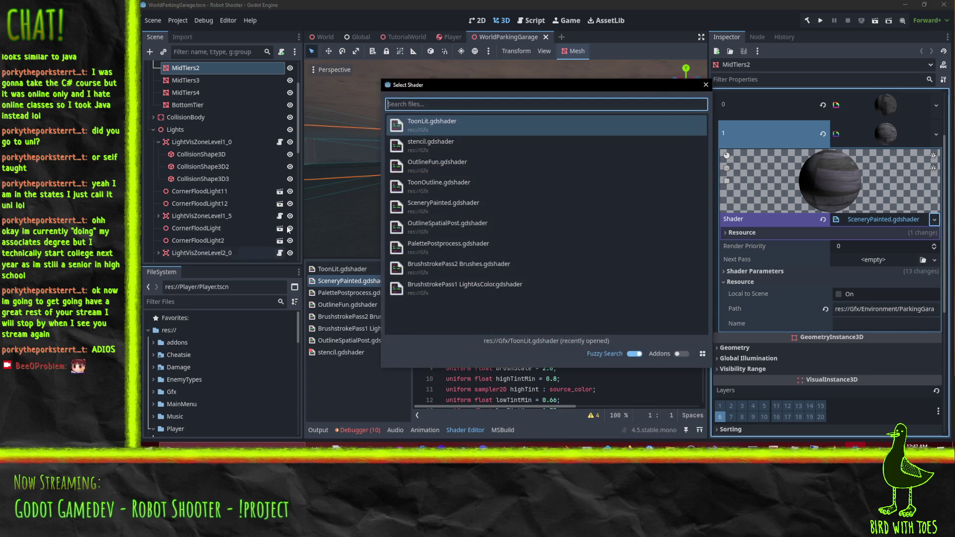
pyautogui.click(452, 283)
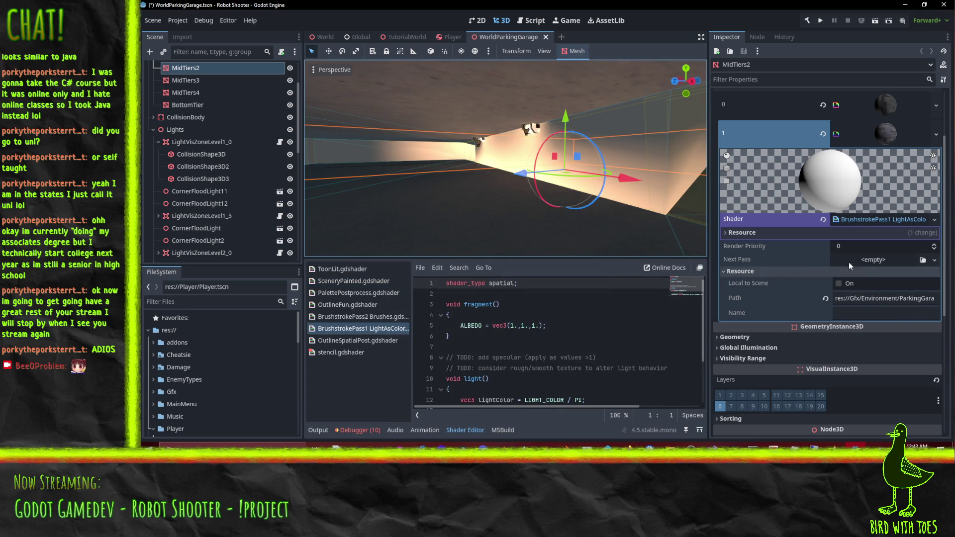
pyautogui.click(934, 259)
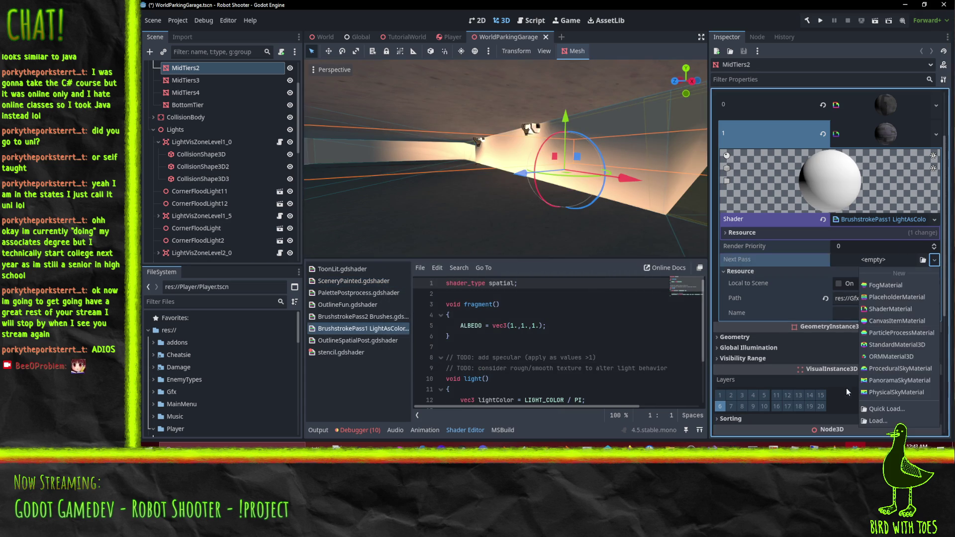
pyautogui.click(891, 413)
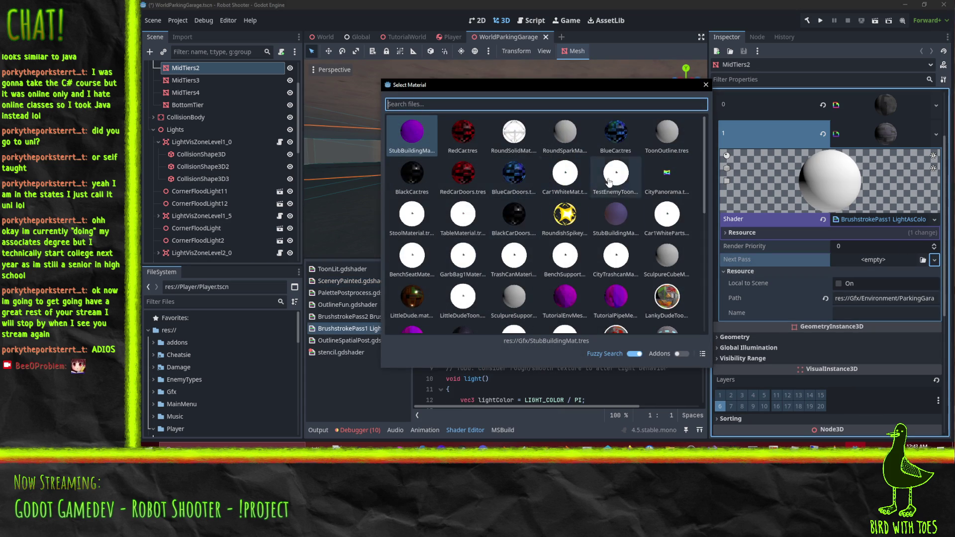
pyautogui.click(706, 84)
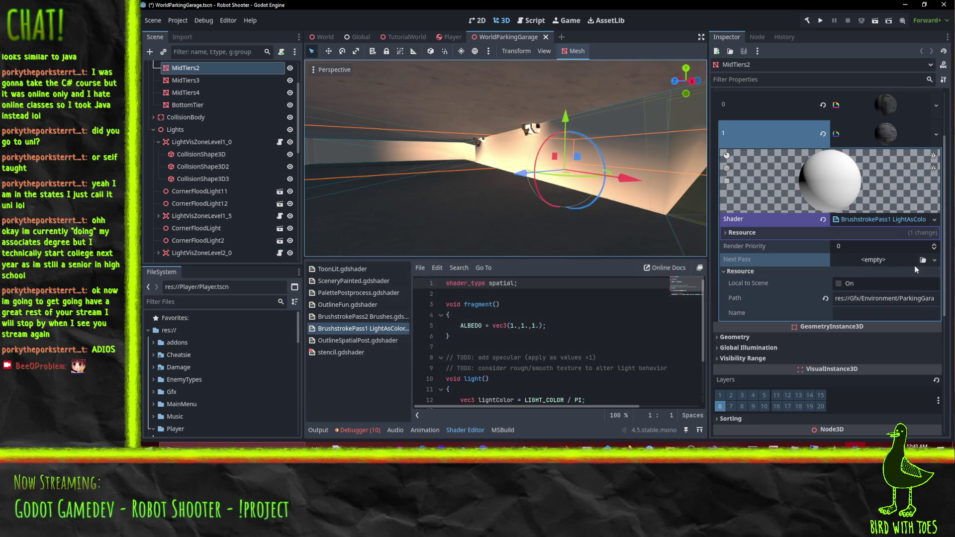
pyautogui.click(934, 260)
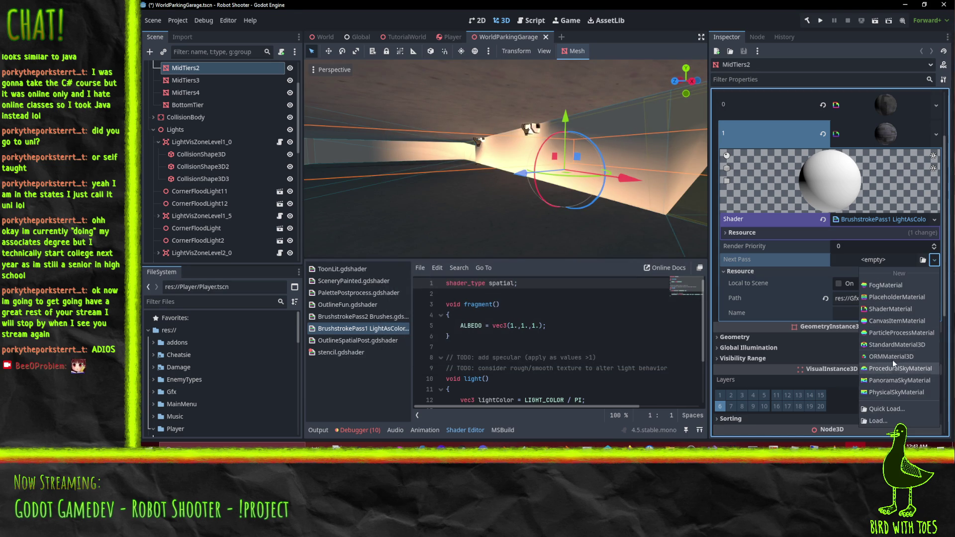
pyautogui.click(893, 309)
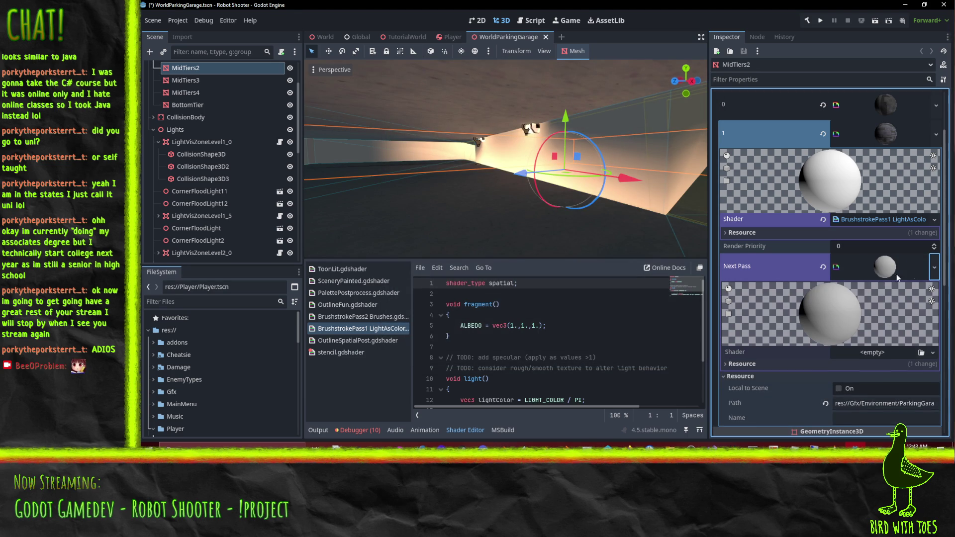
pyautogui.click(922, 353)
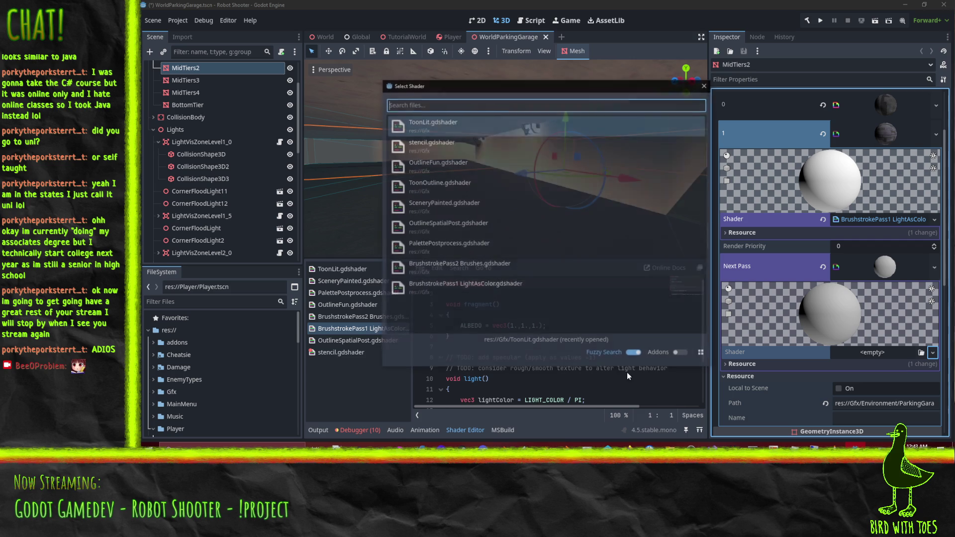
pyautogui.doubleClick(461, 269)
# Give the second pass a ParkingGarage material as its next pass and expand its shader parameters.
pyautogui.scroll(-4, 888, 270)
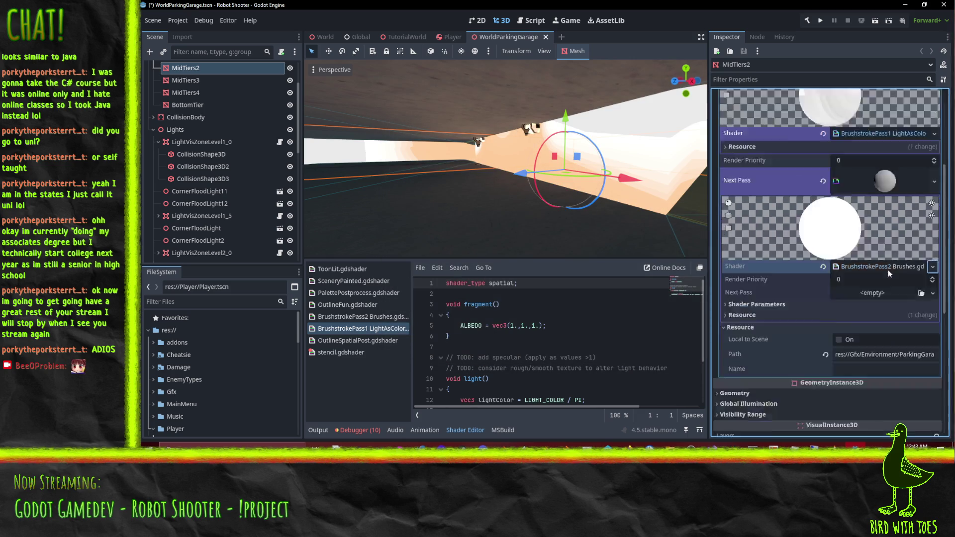
pyautogui.scroll(5, 874, 290)
pyautogui.scroll(2, 874, 273)
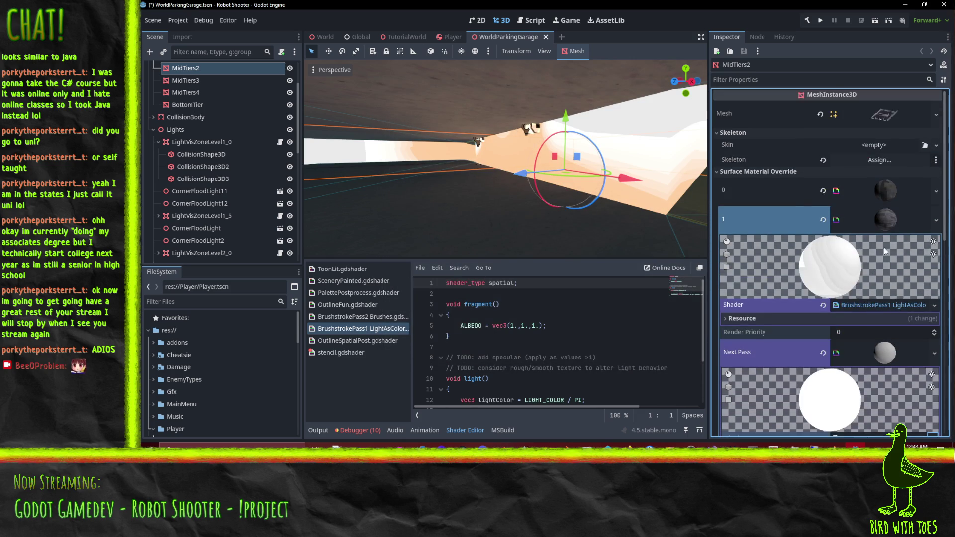
pyautogui.scroll(-8, 891, 238)
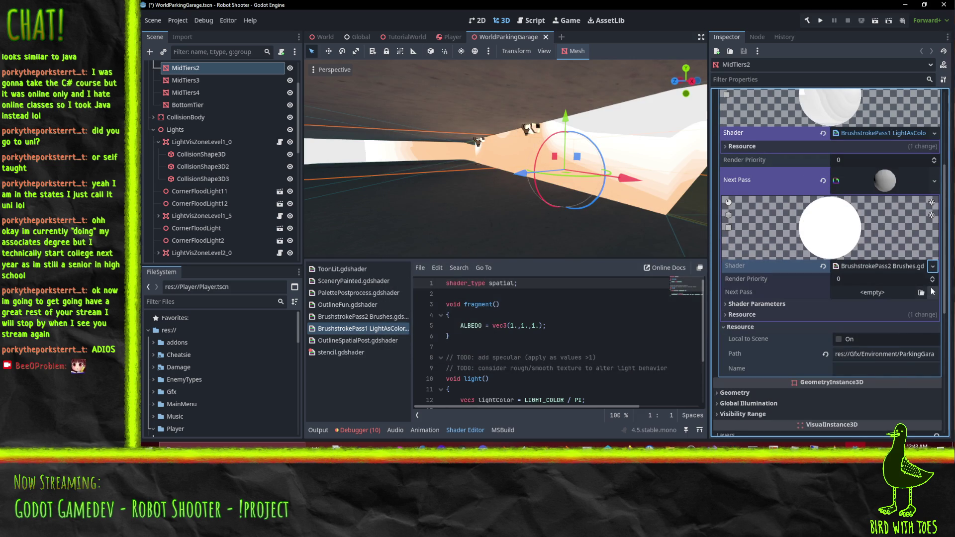
pyautogui.click(882, 292)
pyautogui.click(887, 423)
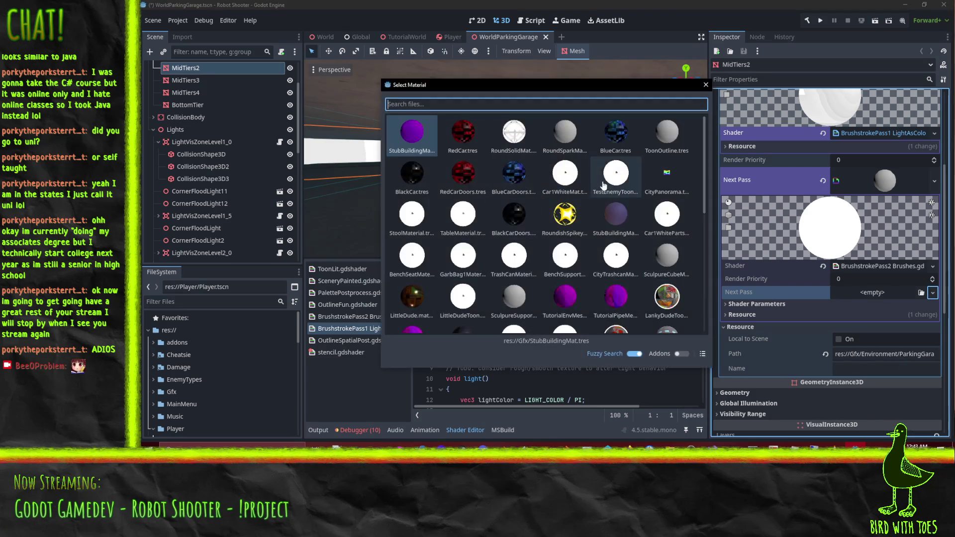
pyautogui.write('parking')
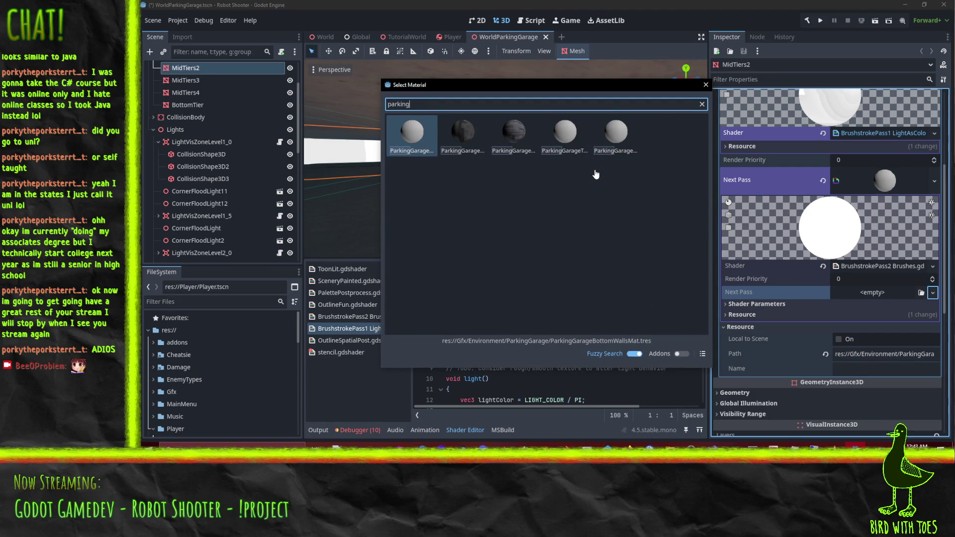
pyautogui.doubleClick(503, 137)
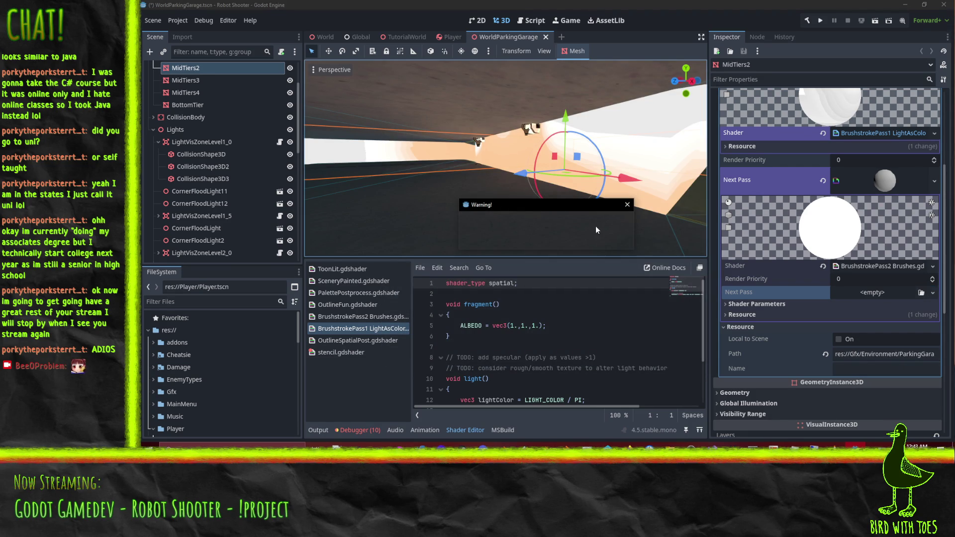
pyautogui.click(623, 206)
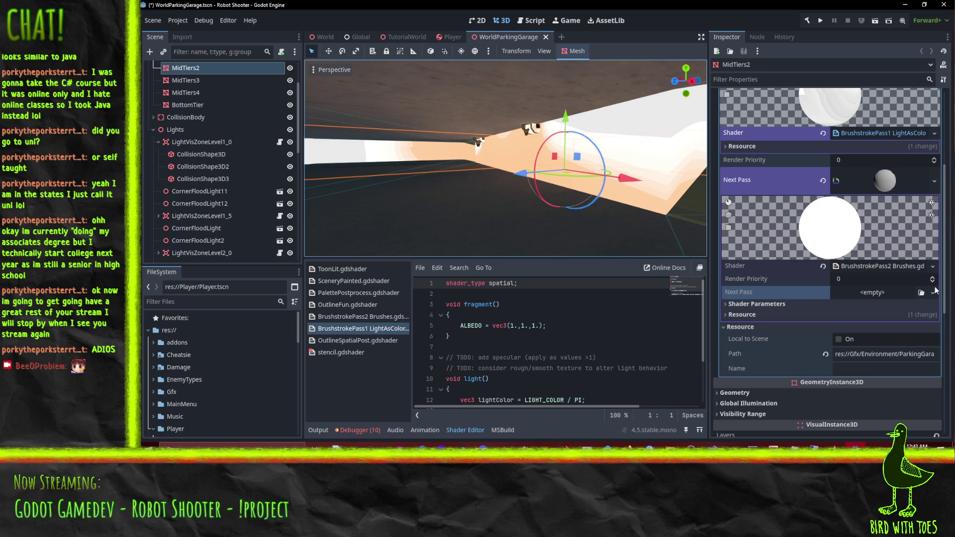
pyautogui.click(748, 305)
pyautogui.scroll(-3, 835, 245)
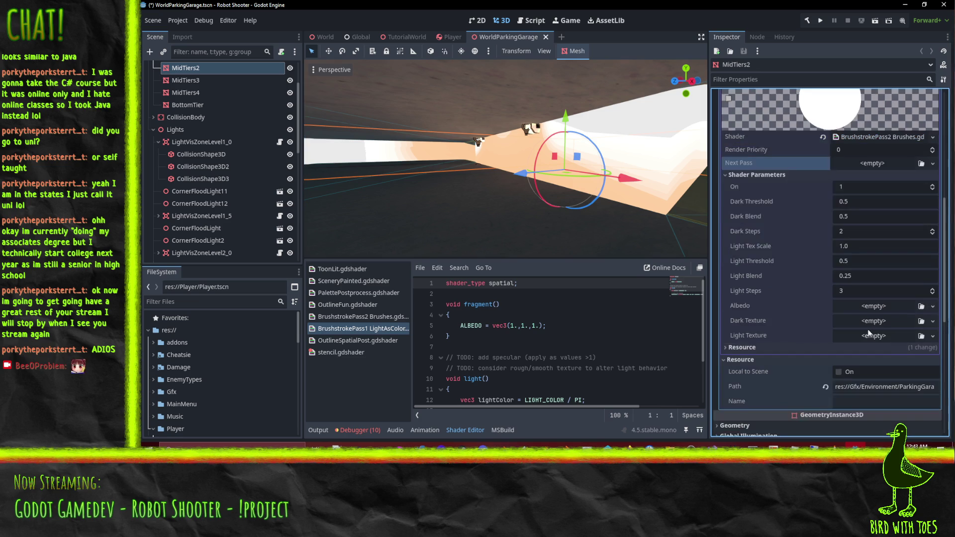
# Set the brushstroke pass's Albedo to a ParkingGarage texture and Dark Texture to ShadeStroke.
pyautogui.click(933, 305)
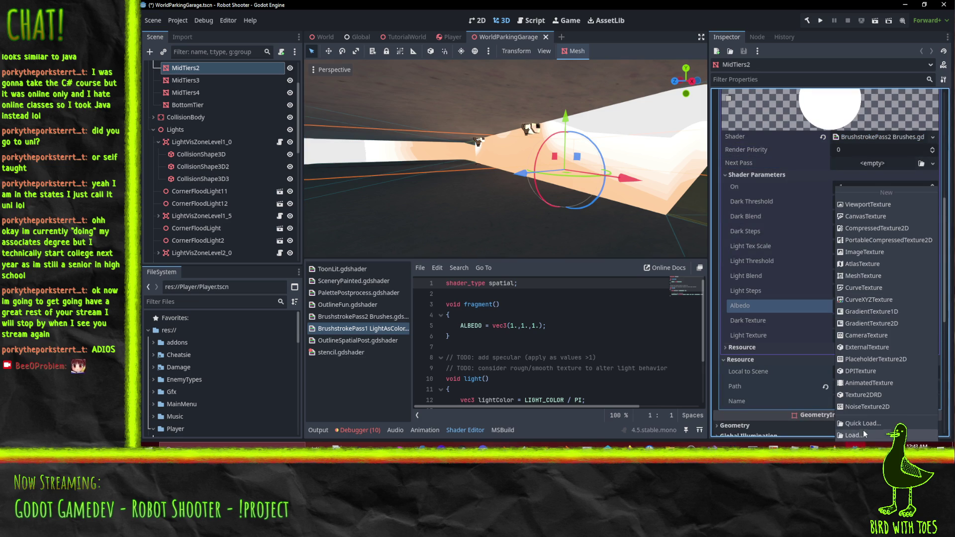
pyautogui.click(864, 423)
pyautogui.write('parking')
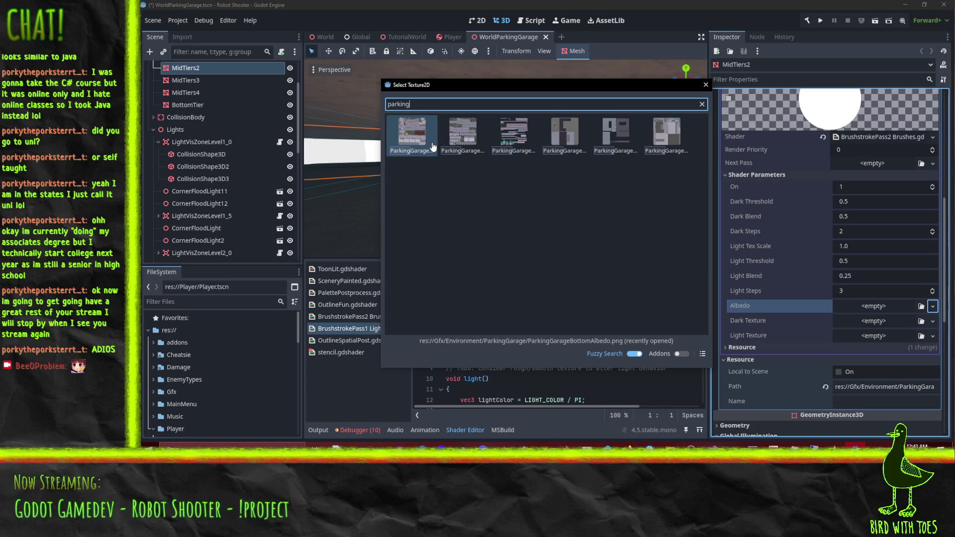
pyautogui.doubleClick(407, 138)
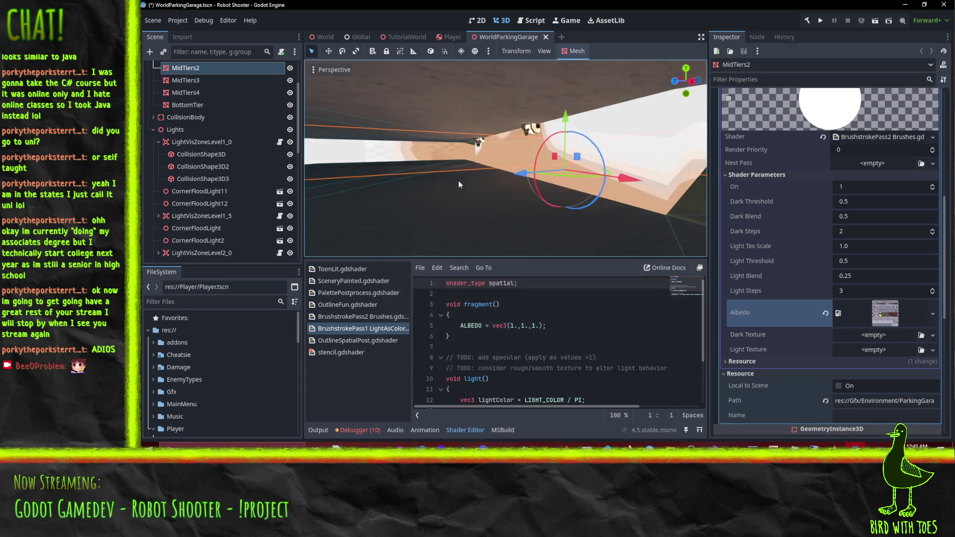
pyautogui.click(933, 335)
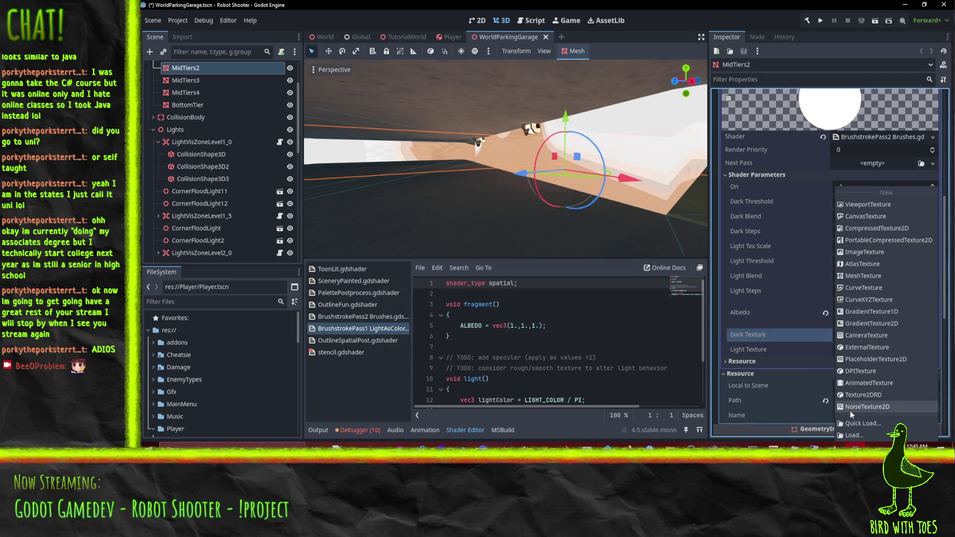
pyautogui.click(866, 424)
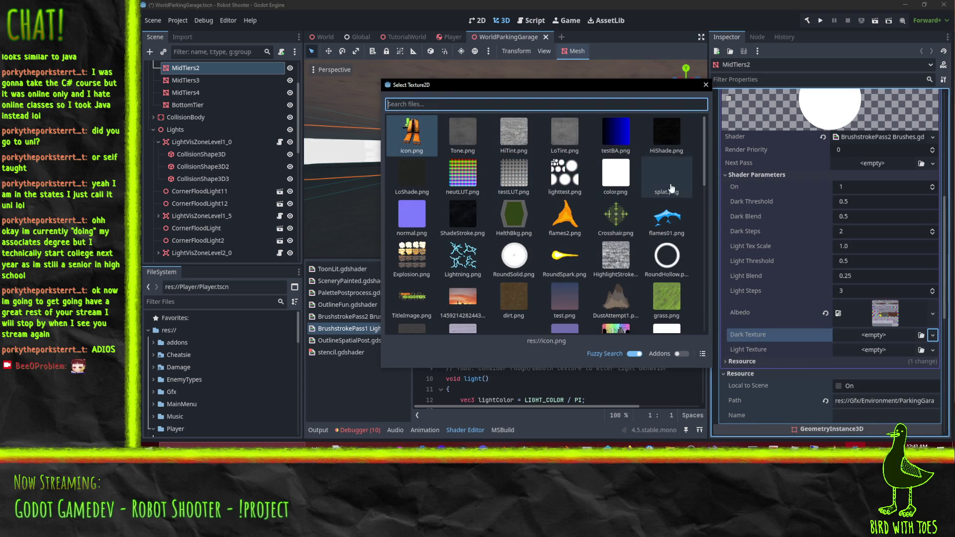
pyautogui.doubleClick(463, 215)
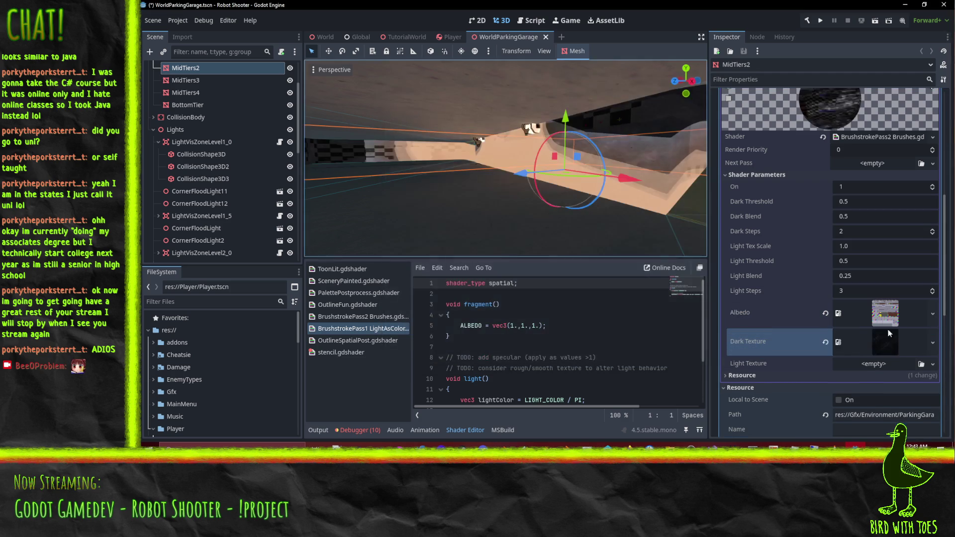
# Set the Light Texture to the HighlightStroke image found by searching 'str'.
pyautogui.click(933, 365)
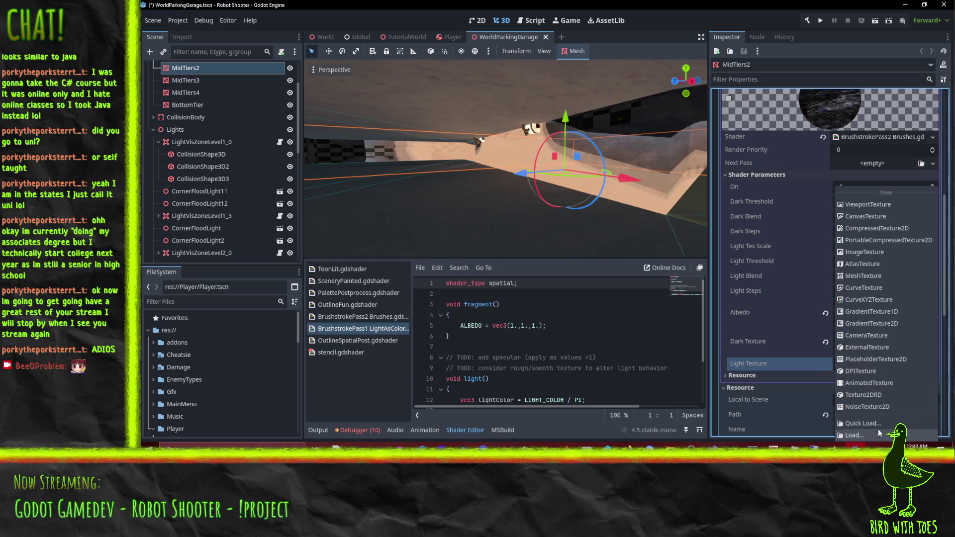
pyautogui.click(868, 424)
pyautogui.scroll(-2, 616, 209)
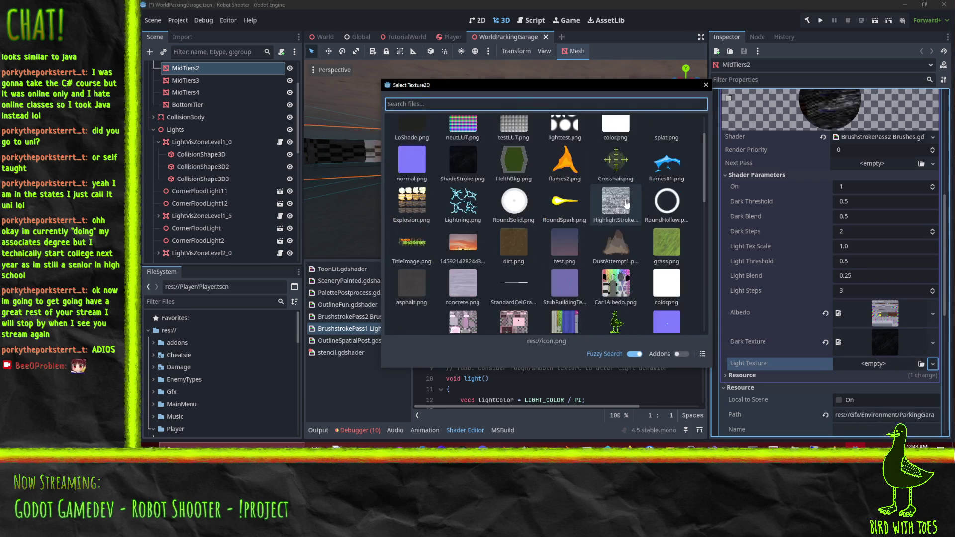
pyautogui.scroll(2, 617, 248)
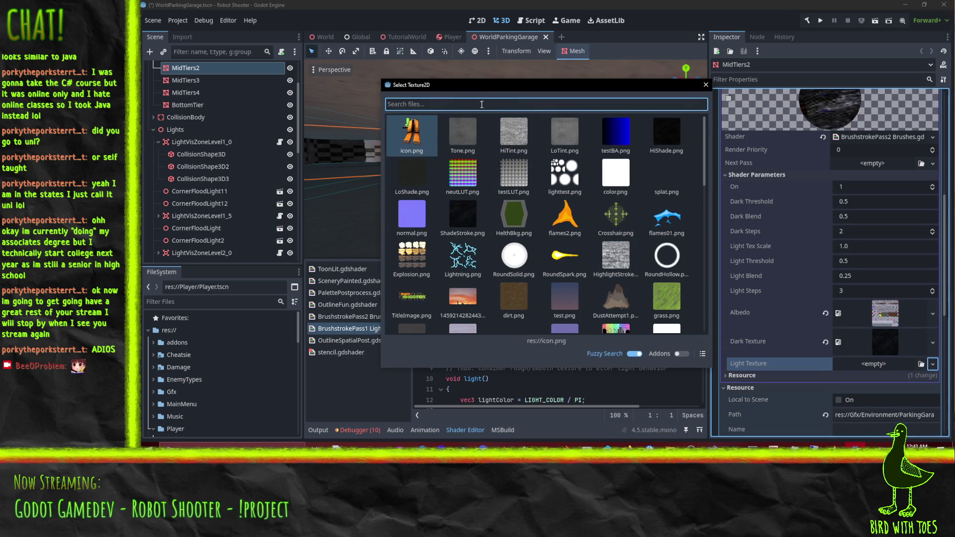
pyautogui.write('str')
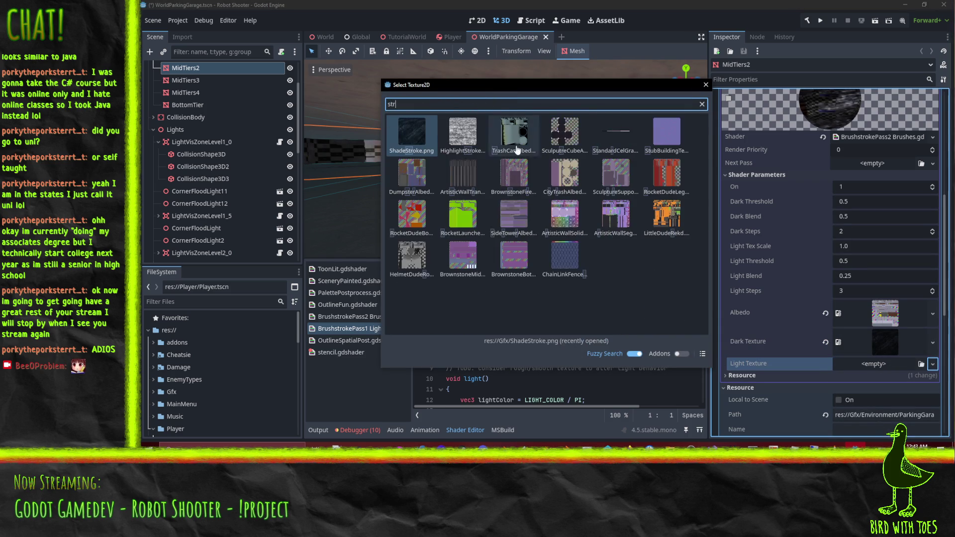
pyautogui.doubleClick(467, 154)
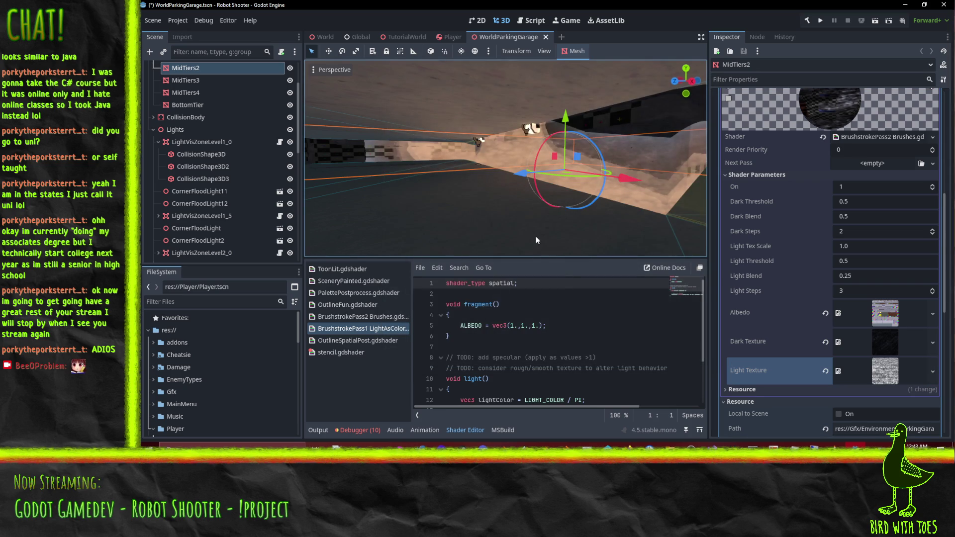
# Try the striped and two other ParkingGarage textures as the pass's Albedo.
pyautogui.click(934, 317)
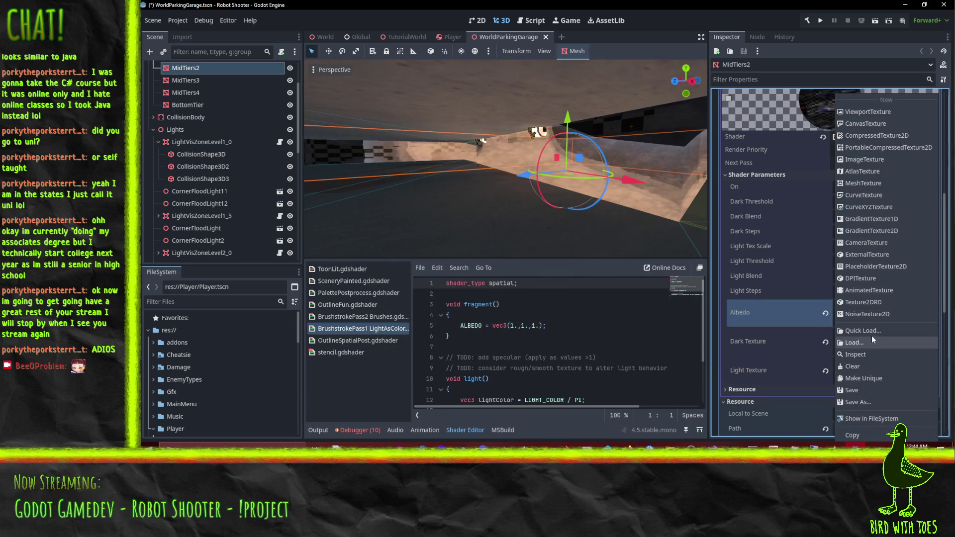
pyautogui.click(870, 331)
pyautogui.write('park')
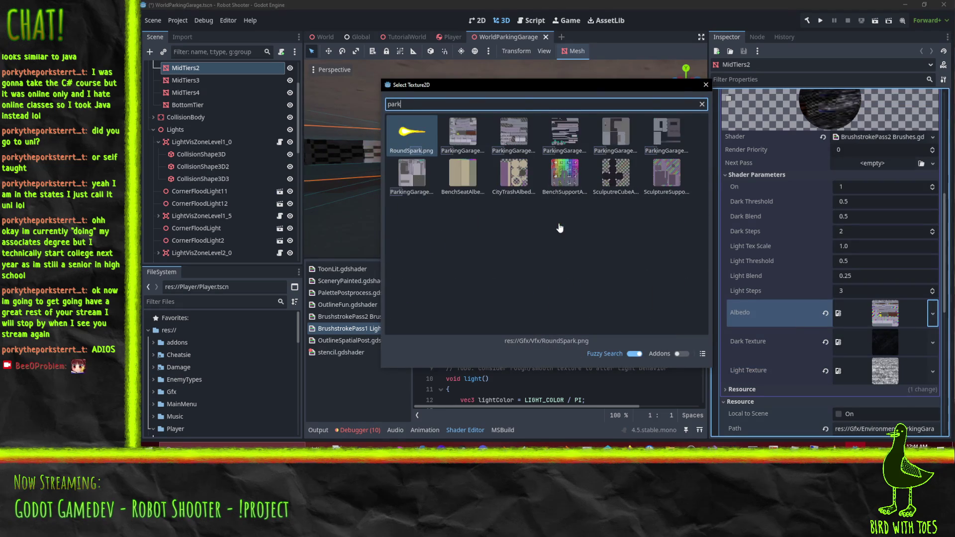
pyautogui.doubleClick(579, 140)
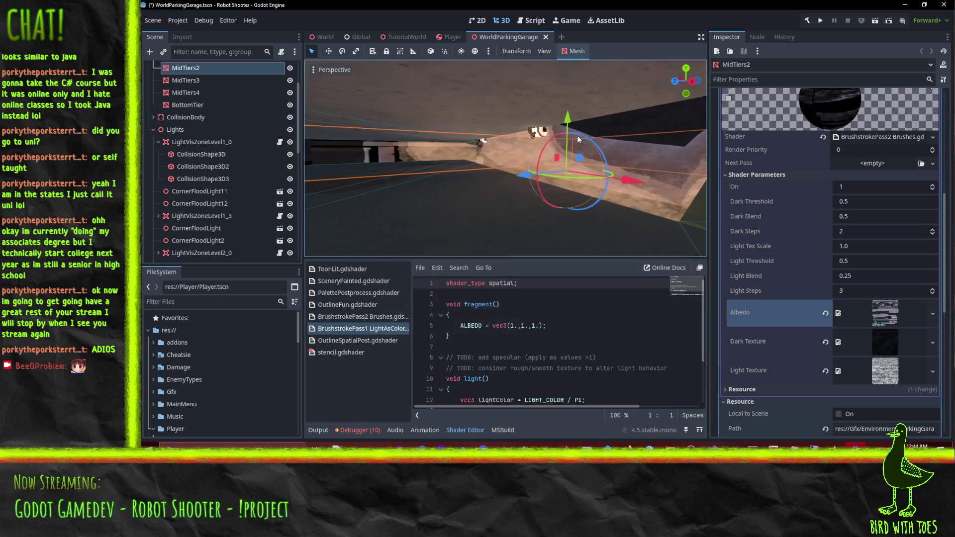
pyautogui.click(933, 314)
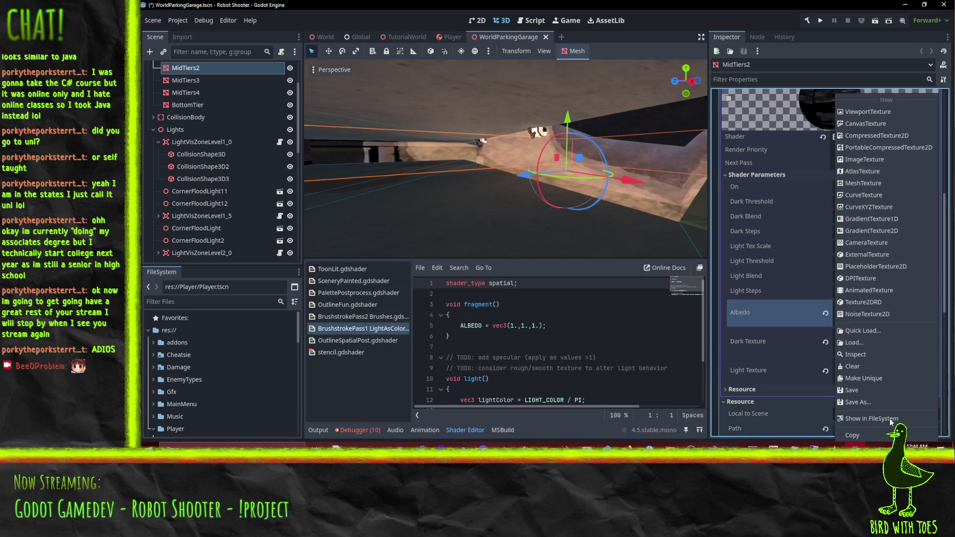
pyautogui.click(857, 331)
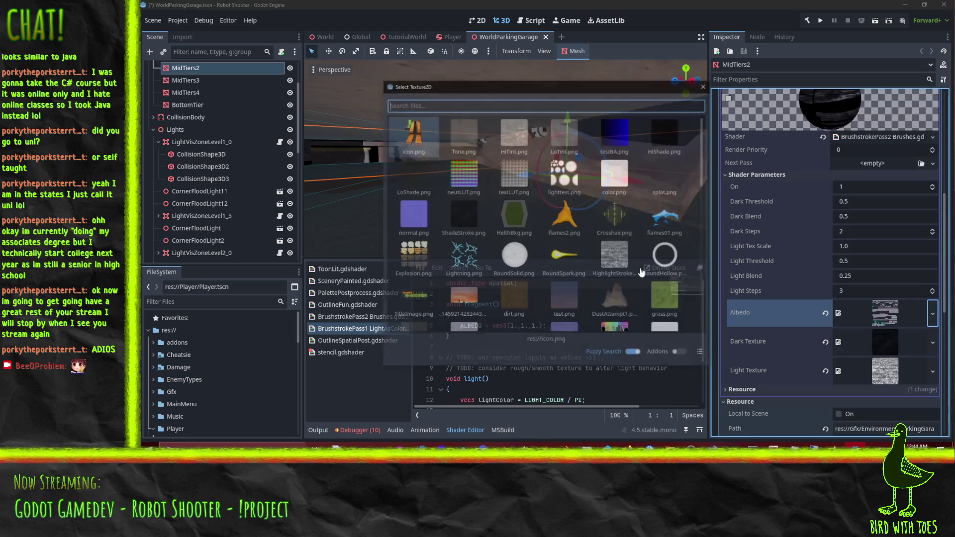
pyautogui.write('park')
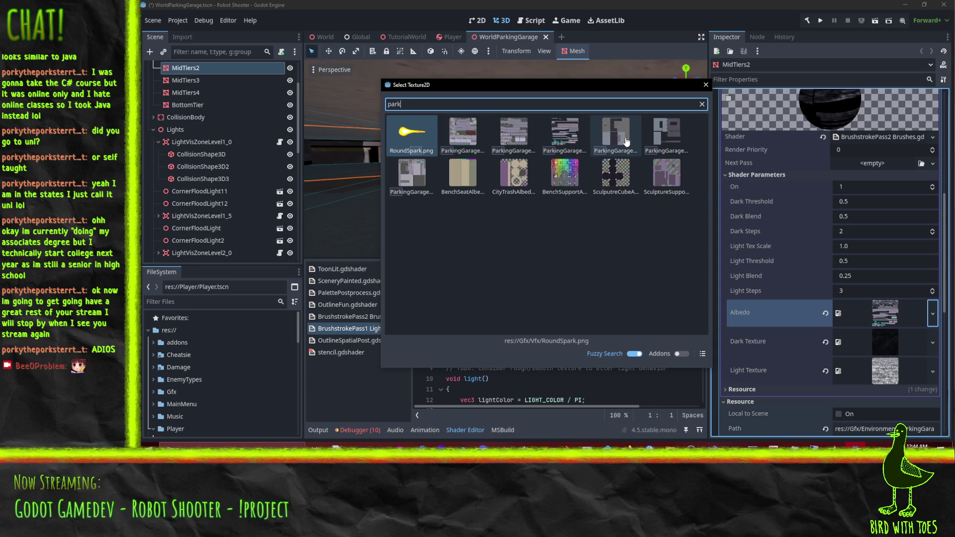
pyautogui.doubleClick(417, 177)
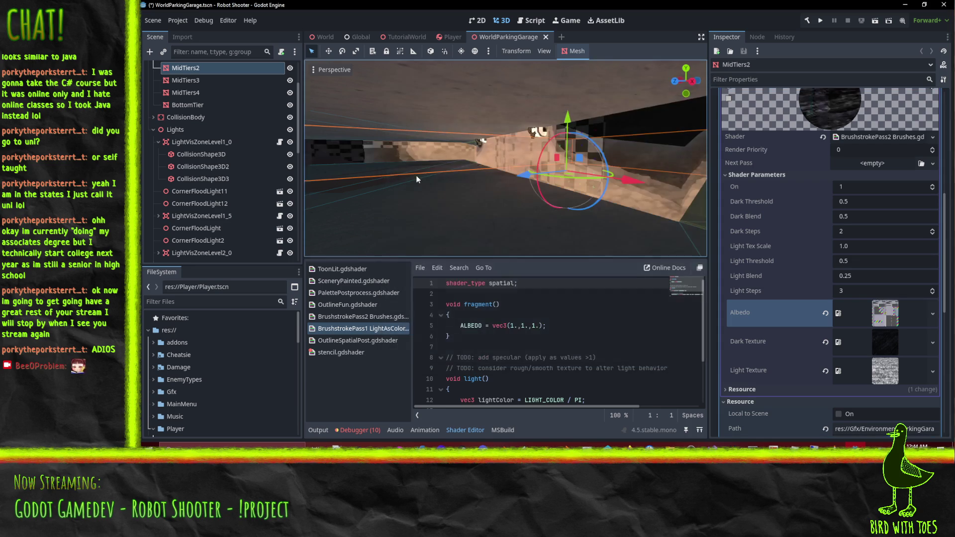
pyautogui.click(934, 315)
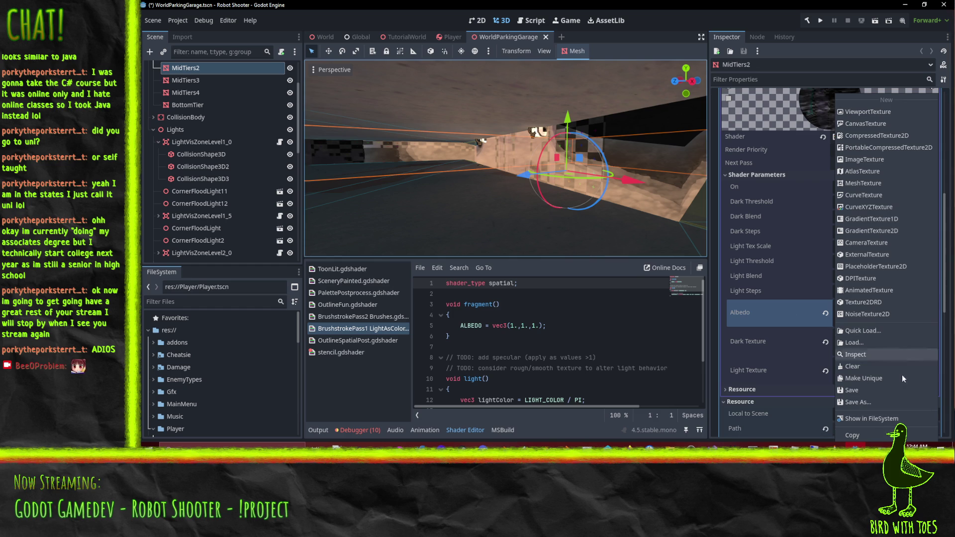
pyautogui.click(876, 331)
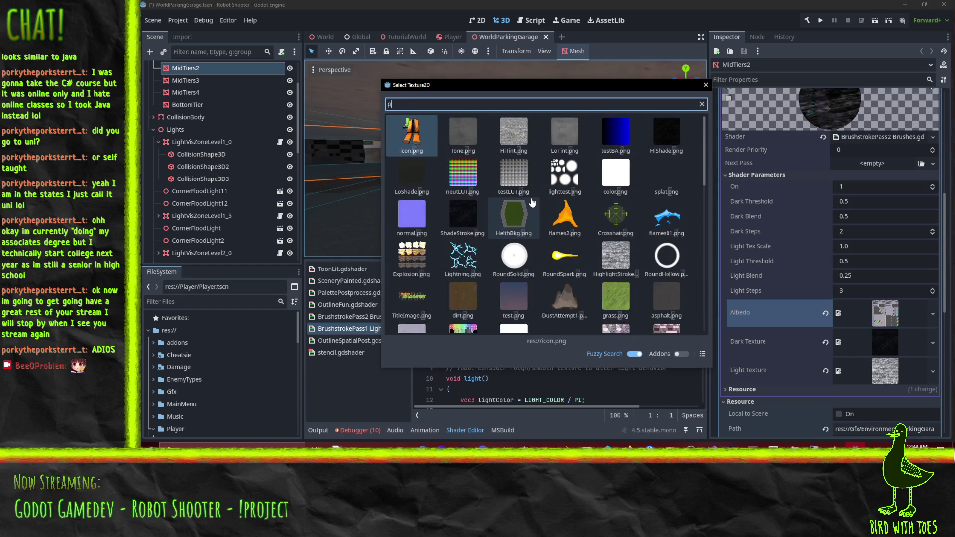
pyautogui.write('parkin')
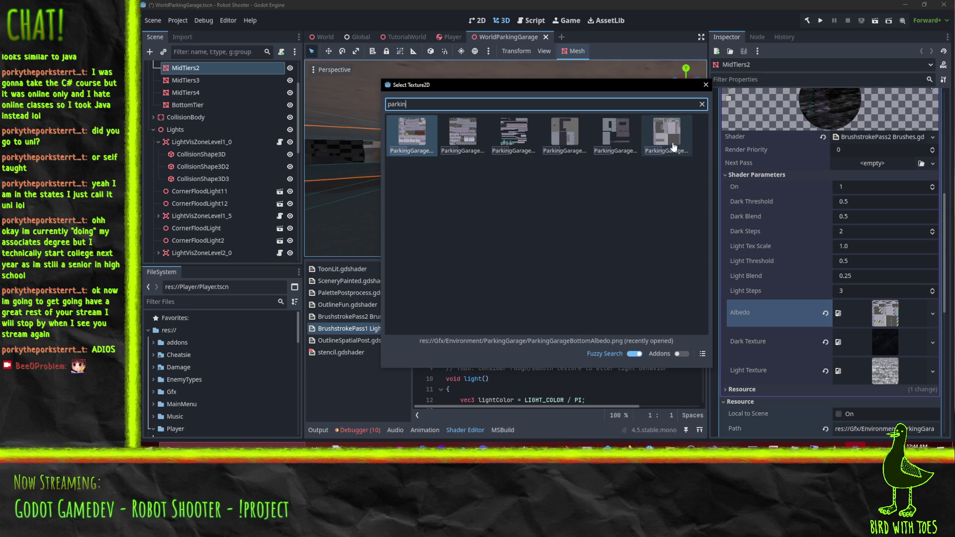
pyautogui.doubleClick(410, 139)
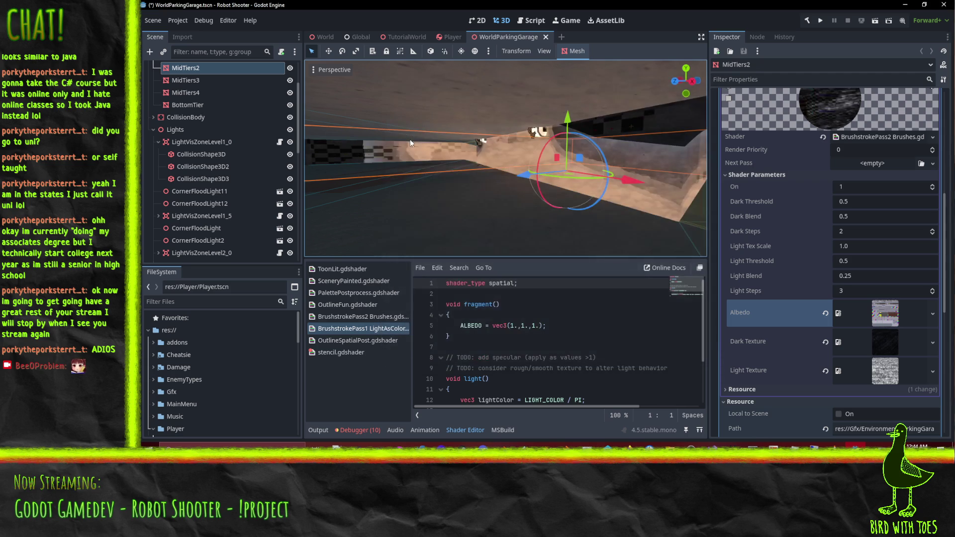
# Try the sixth and fourth ParkingGarage textures, settling on the second one as Albedo.
pyautogui.click(930, 314)
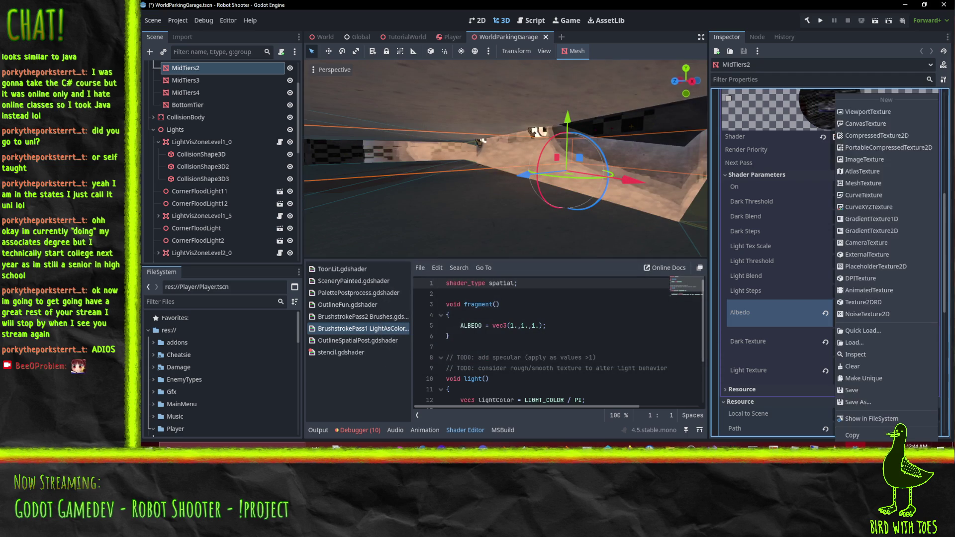
pyautogui.click(862, 331)
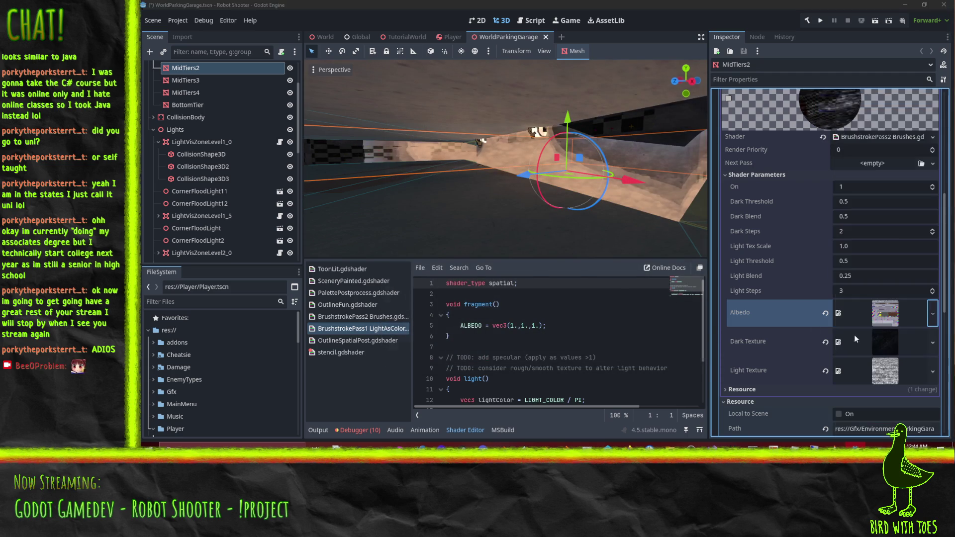
pyautogui.write('parking')
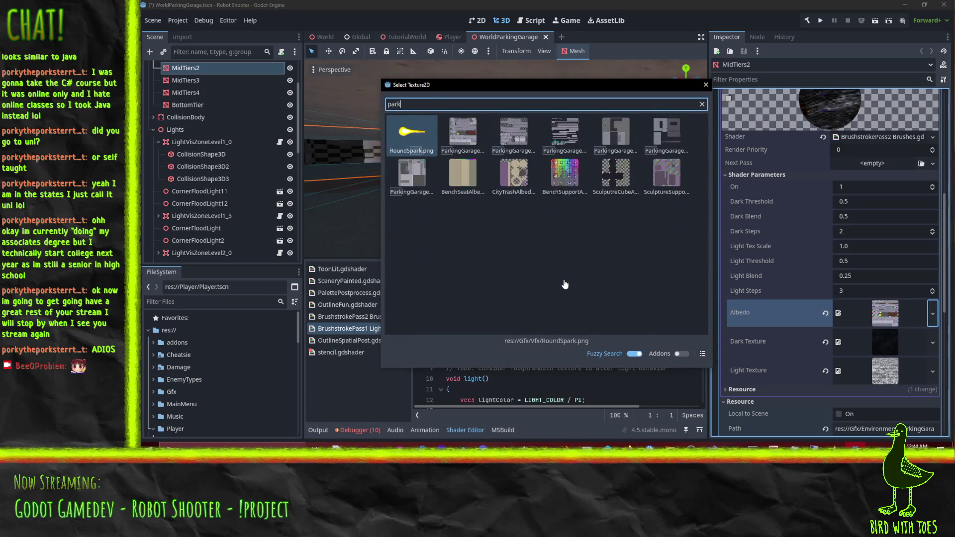
pyautogui.doubleClick(661, 154)
pyautogui.moveTo(560, 195)
pyautogui.mouseDown()
pyautogui.moveTo(570, 195)
pyautogui.moveTo(435, 196)
pyautogui.mouseUp()
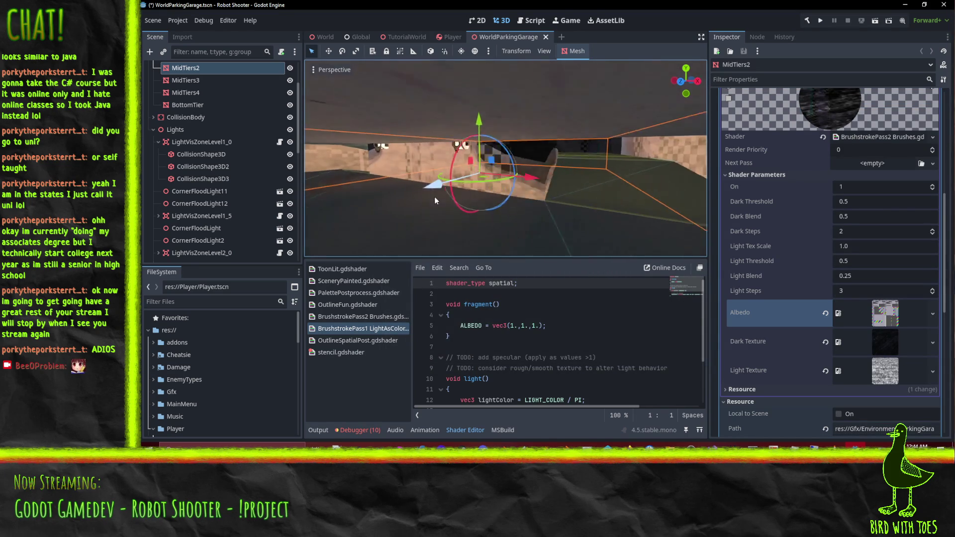
pyautogui.click(933, 314)
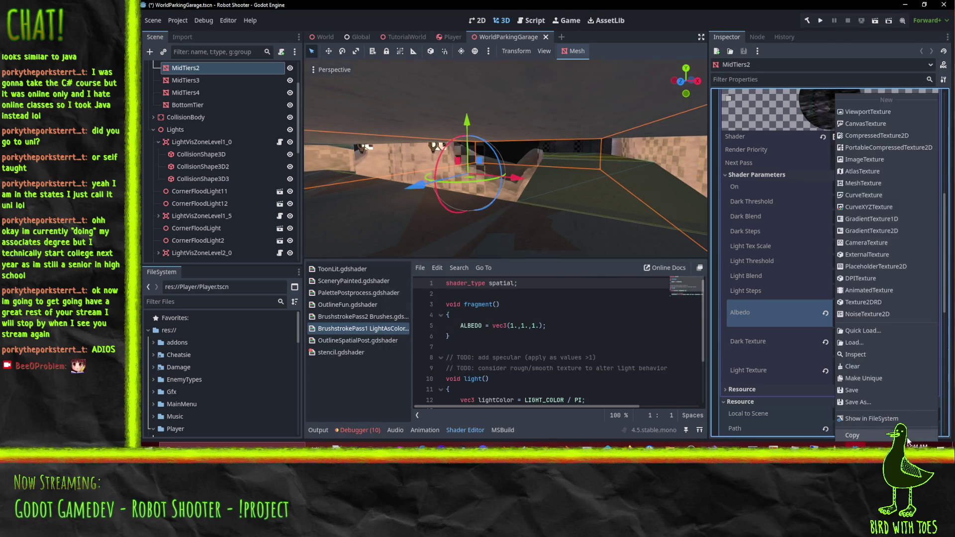
pyautogui.click(863, 331)
pyautogui.write('parking')
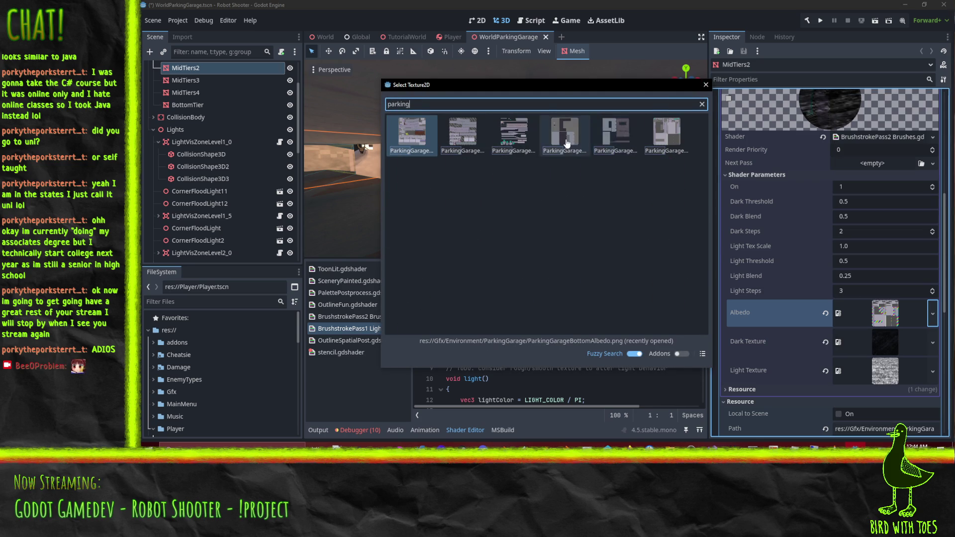
pyautogui.doubleClick(565, 143)
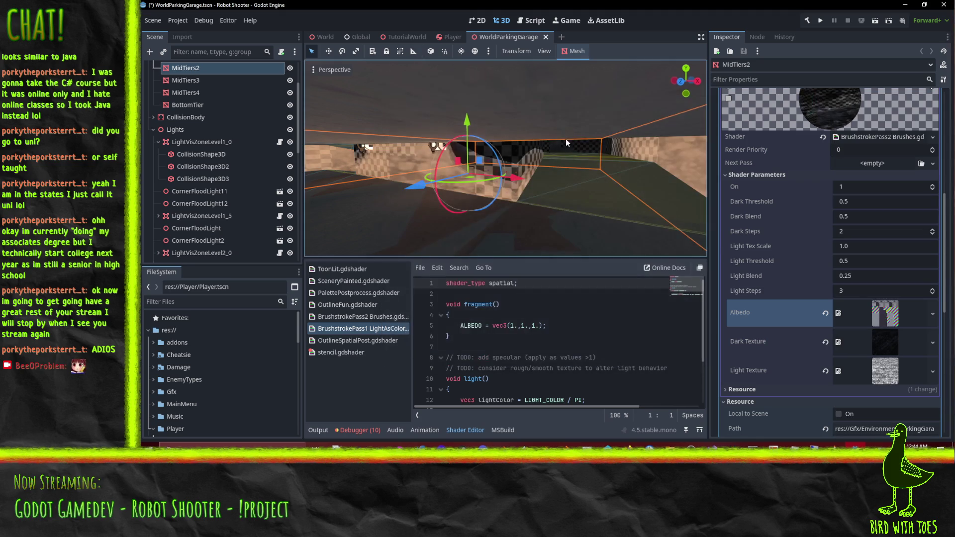
pyautogui.click(930, 313)
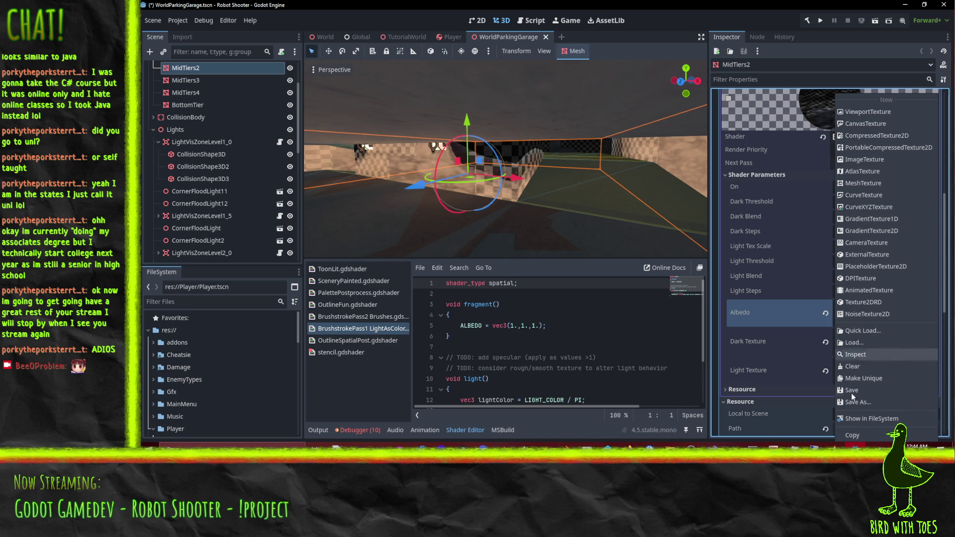
pyautogui.click(860, 330)
pyautogui.write('parking')
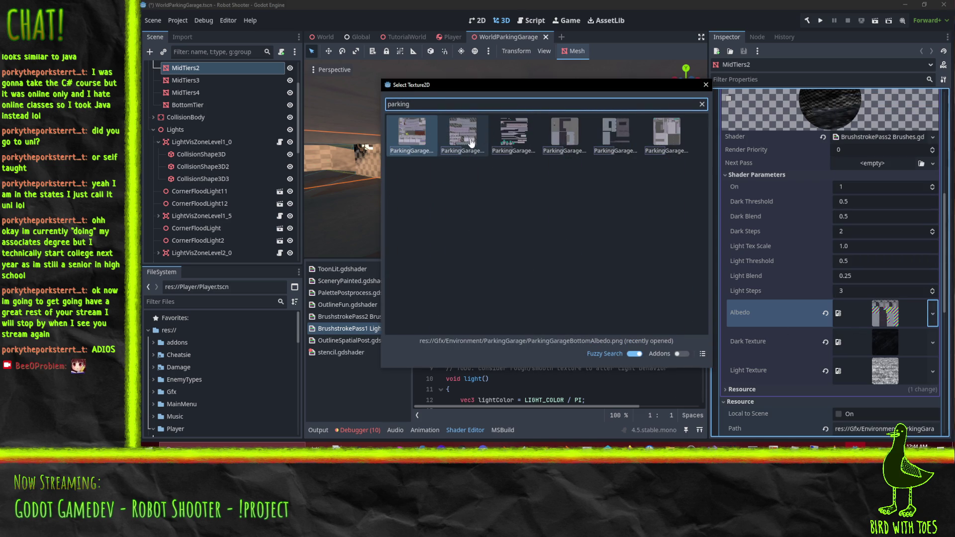
pyautogui.click(471, 142)
pyautogui.moveTo(525, 194)
pyautogui.mouseDown()
pyautogui.moveTo(584, 183)
pyautogui.moveTo(634, 186)
pyautogui.moveTo(614, 189)
pyautogui.moveTo(642, 199)
pyautogui.mouseUp()
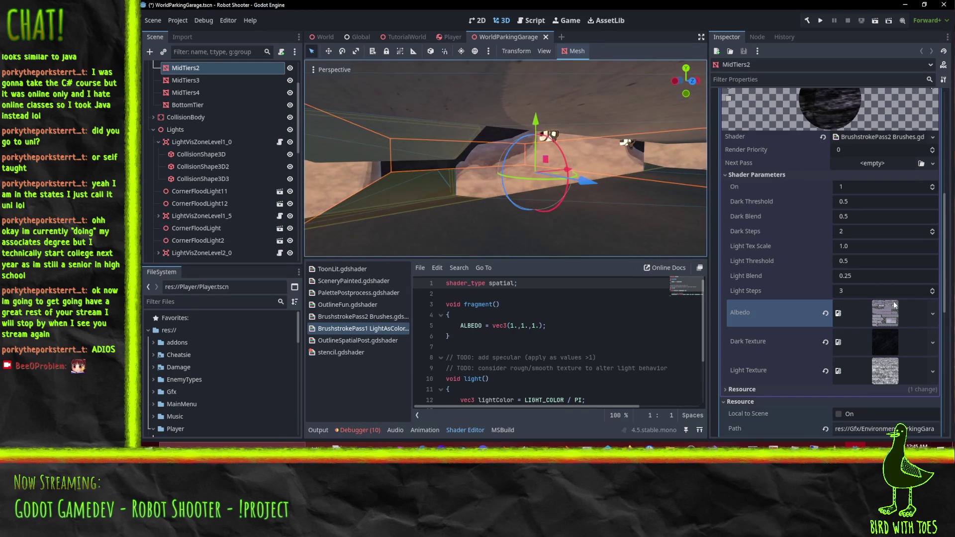
# Set Light Tex Scale to 3 and Light Threshold to 0.8 on the brushstroke pass.
pyautogui.click(876, 248)
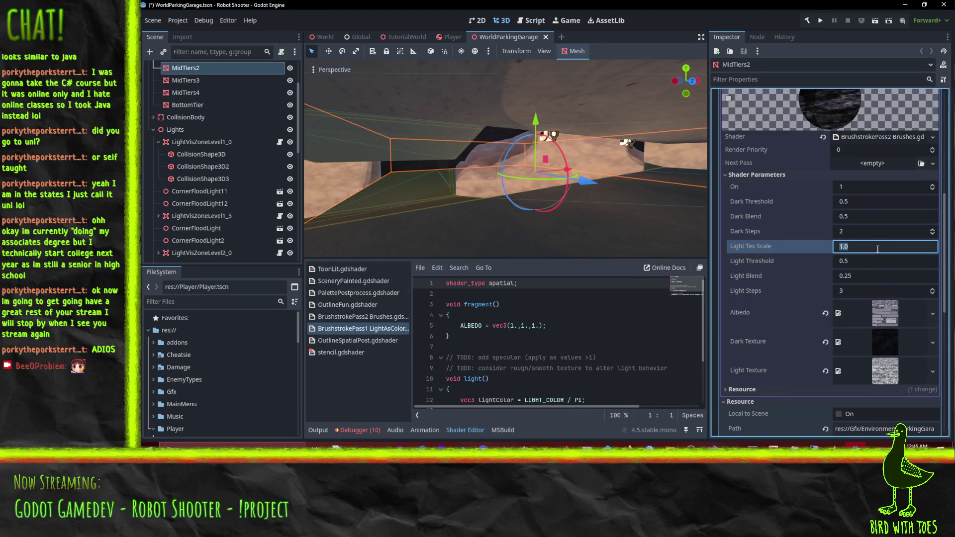
pyautogui.write('3')
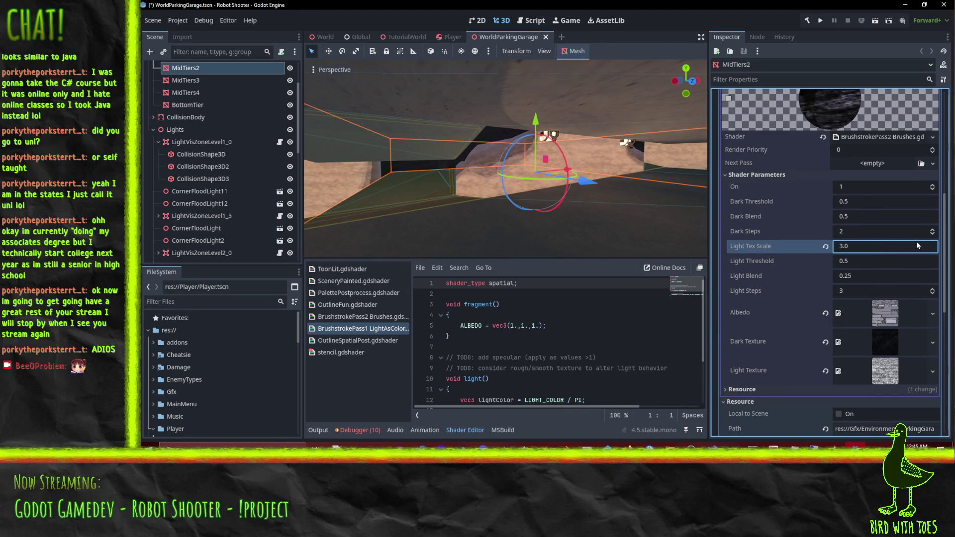
pyautogui.moveTo(504, 229)
pyautogui.mouseDown()
pyautogui.moveTo(565, 207)
pyautogui.moveTo(553, 211)
pyautogui.moveTo(702, 197)
pyautogui.moveTo(685, 190)
pyautogui.moveTo(527, 214)
pyautogui.mouseUp()
pyautogui.scroll(3, 553, 211)
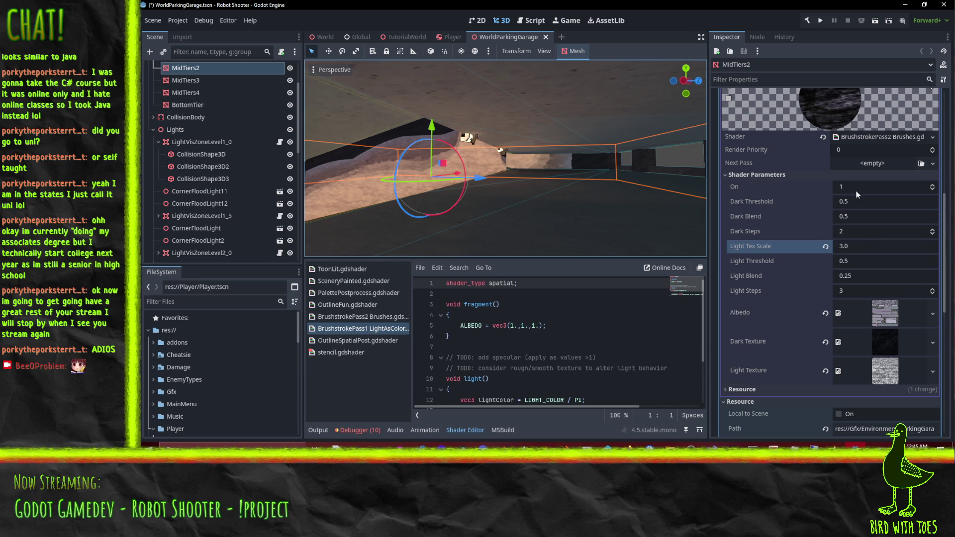
pyautogui.click(866, 263)
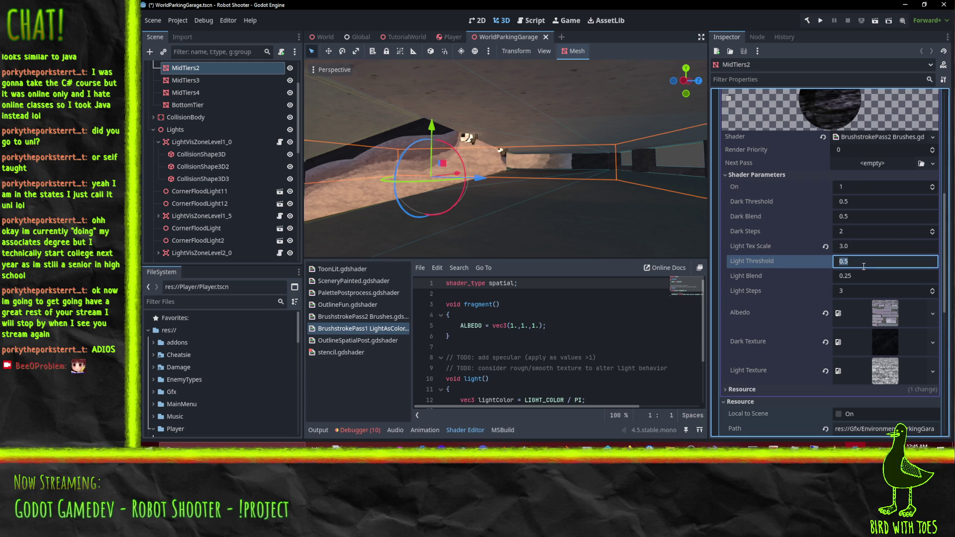
pyautogui.write('.75')
pyautogui.press('Return')
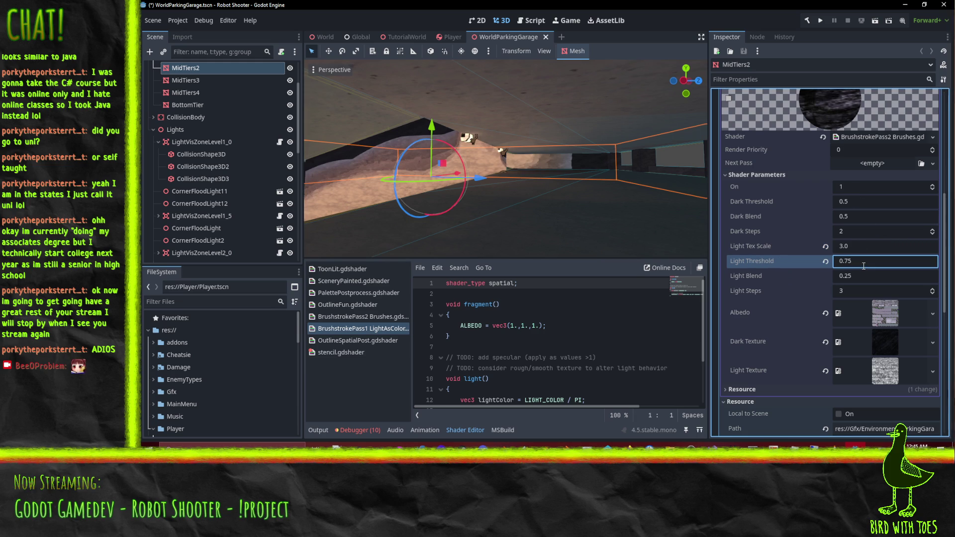
pyautogui.moveTo(641, 208)
pyautogui.mouseDown()
pyautogui.moveTo(619, 201)
pyautogui.moveTo(598, 213)
pyautogui.mouseUp()
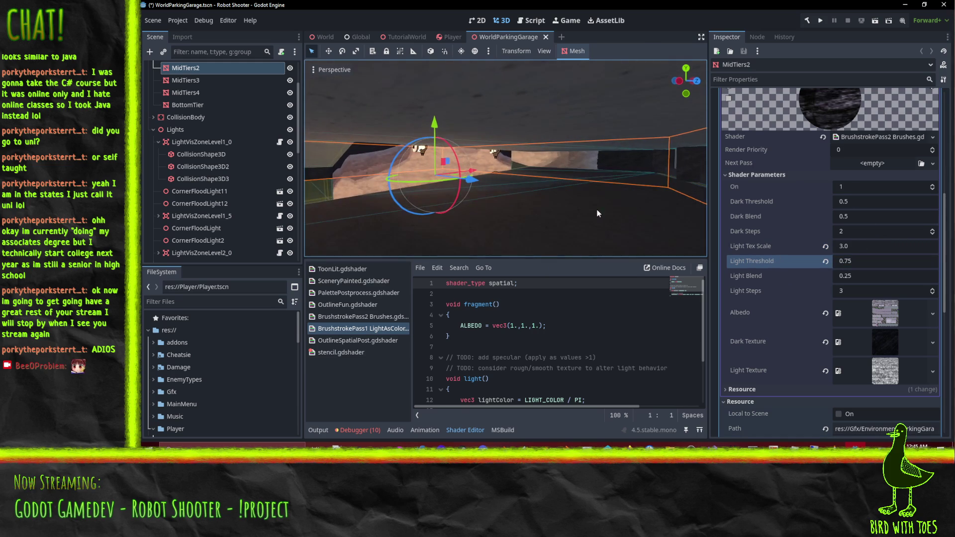
pyautogui.click(872, 264)
pyautogui.write('0.8')
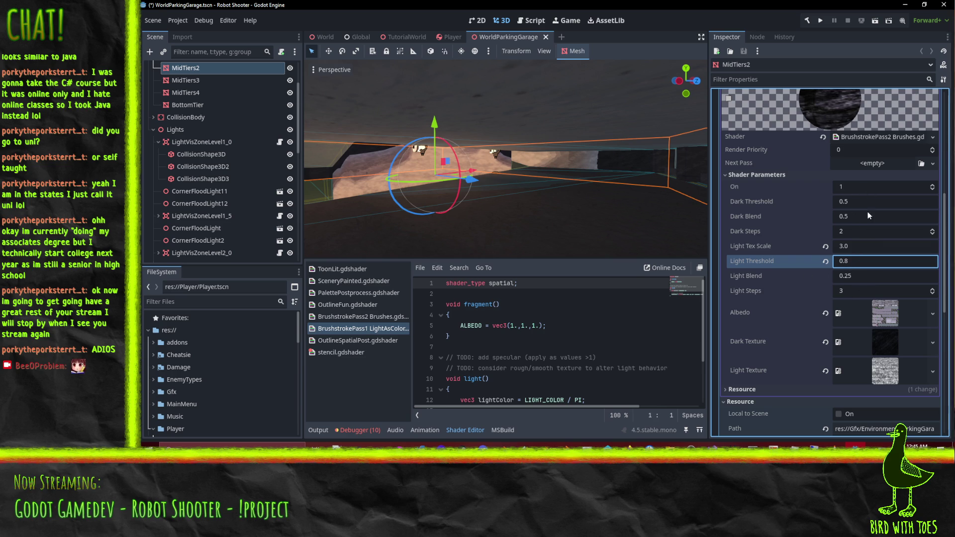
# Lower Light Blend to 0.1 and raise Light Steps to 5.
pyautogui.click(863, 275)
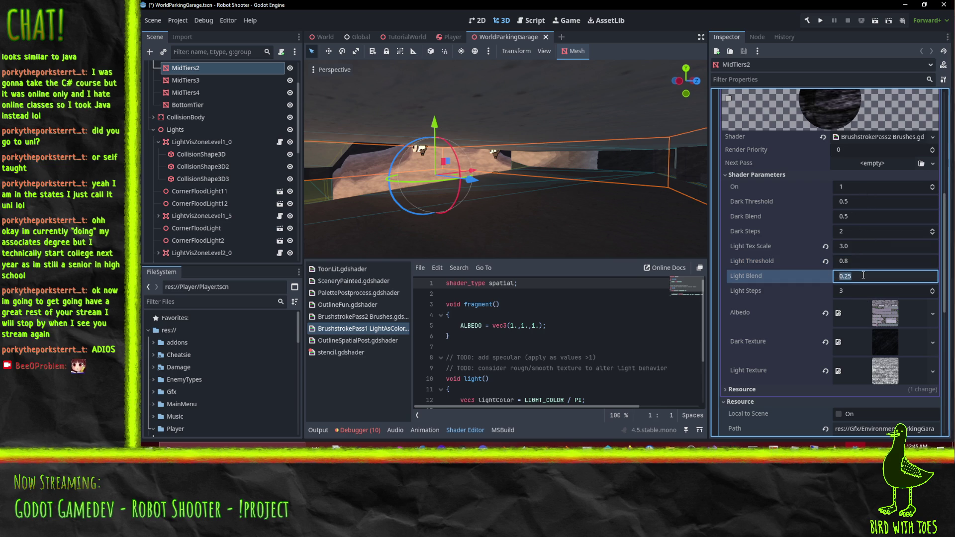
pyautogui.write('.125')
pyautogui.write('0.125')
pyautogui.press('Return')
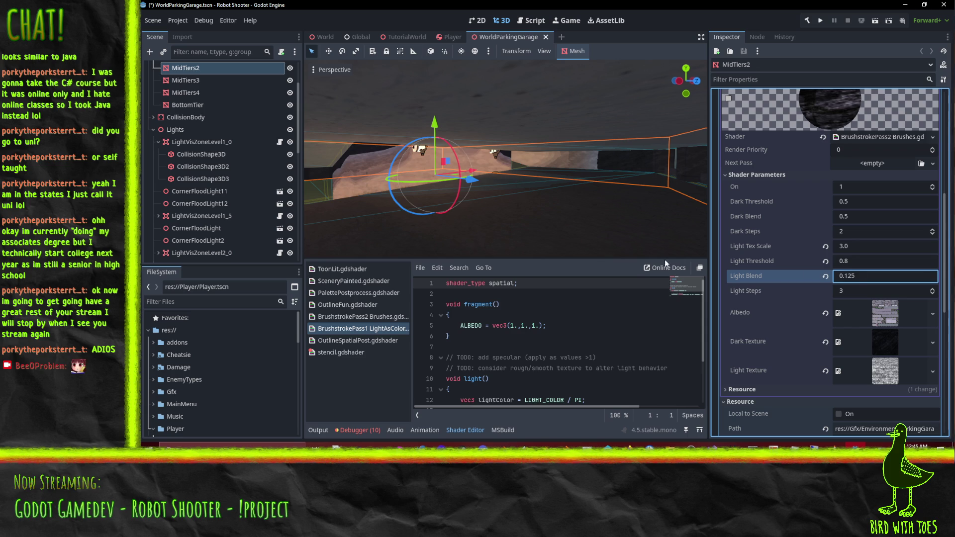
pyautogui.moveTo(474, 192)
pyautogui.mouseDown()
pyautogui.moveTo(419, 173)
pyautogui.moveTo(531, 168)
pyautogui.mouseUp()
pyautogui.click(874, 276)
pyautogui.write('0.1')
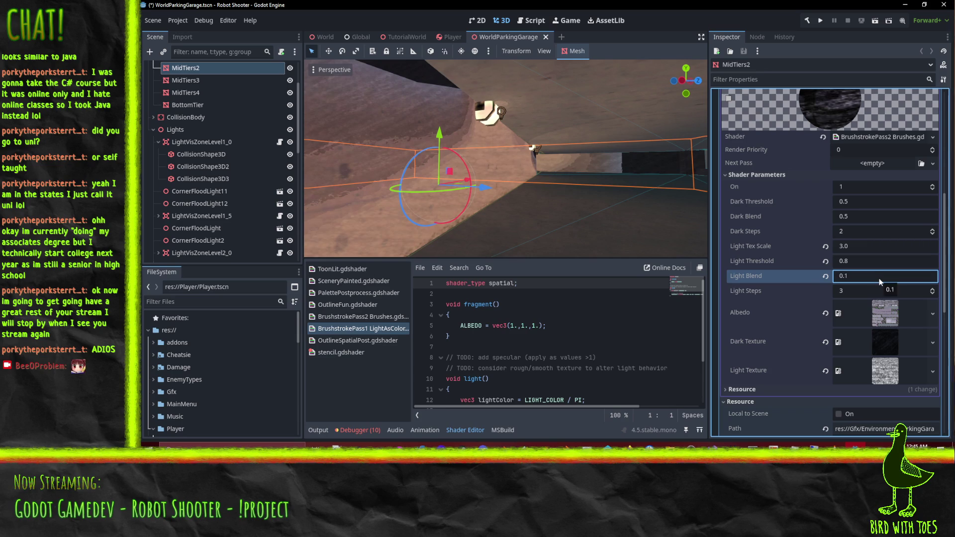
pyautogui.click(932, 292)
pyautogui.moveTo(493, 209); pyautogui.dragTo(462, 215)
pyautogui.click(934, 291)
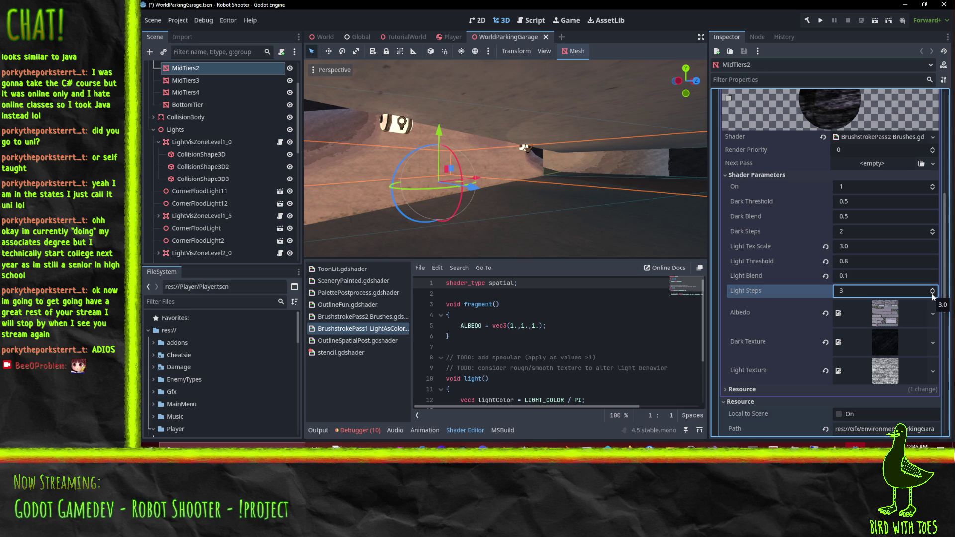
pyautogui.click(932, 292)
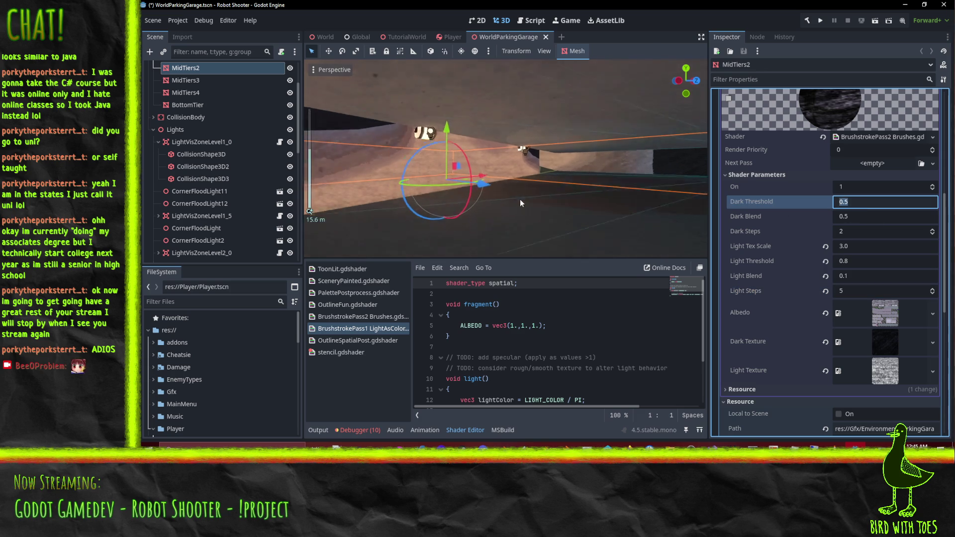
# Set the MidTiers2 material's Dark Blend to 0.35 and judge the brighter shading on the garage.
pyautogui.scroll(3, 521, 205)
pyautogui.moveTo(500, 186); pyautogui.dragTo(520, 190)
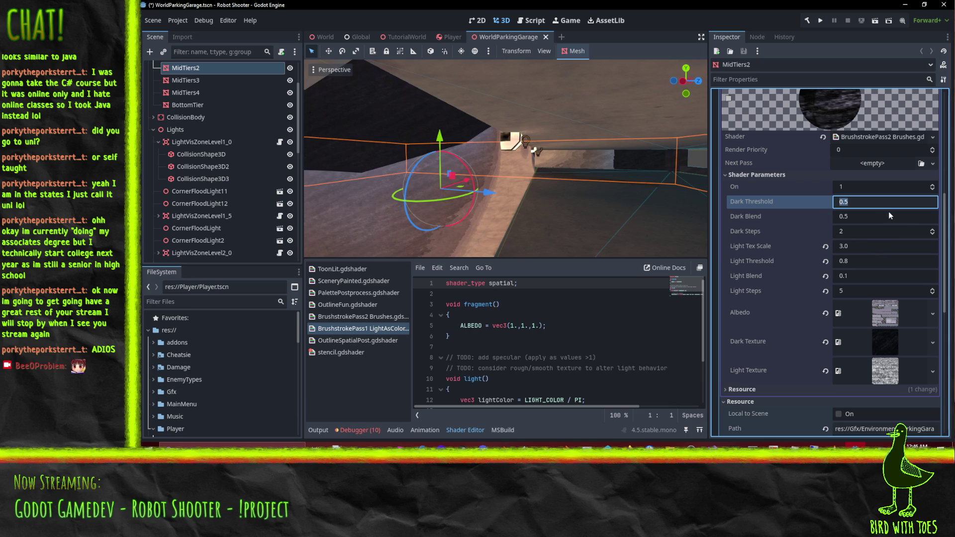
pyautogui.click(879, 217)
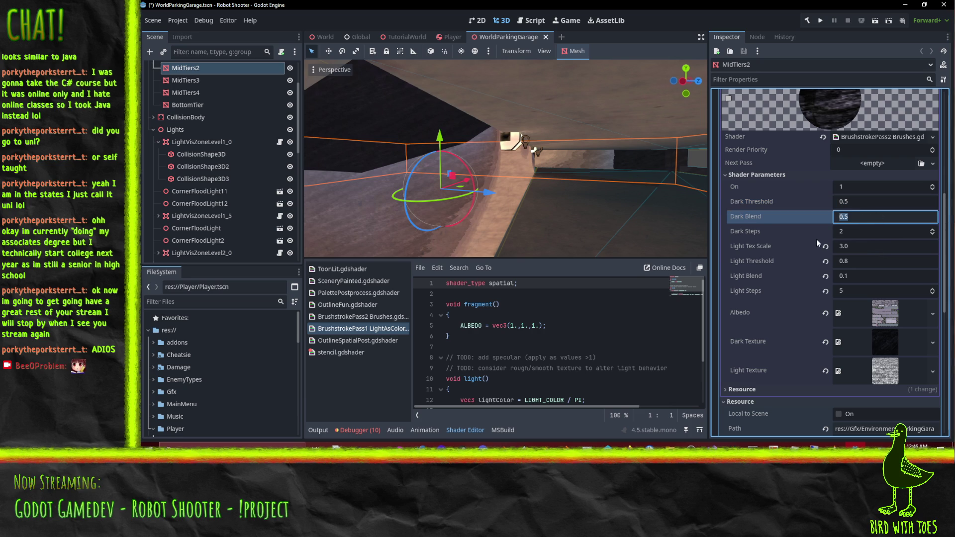
pyautogui.write('0.35')
pyautogui.press('Return')
pyautogui.moveTo(572, 211)
pyautogui.mouseDown()
pyautogui.moveTo(531, 208)
pyautogui.moveTo(528, 192)
pyautogui.moveTo(555, 201)
pyautogui.moveTo(541, 201)
pyautogui.mouseUp()
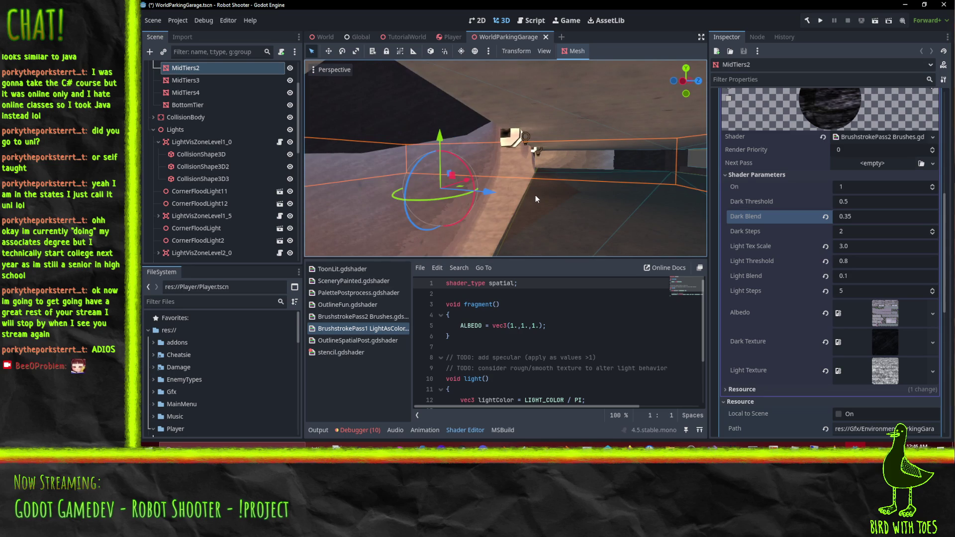
pyautogui.moveTo(515, 190)
pyautogui.mouseDown()
pyautogui.moveTo(438, 133)
pyautogui.moveTo(468, 128)
pyautogui.mouseUp()
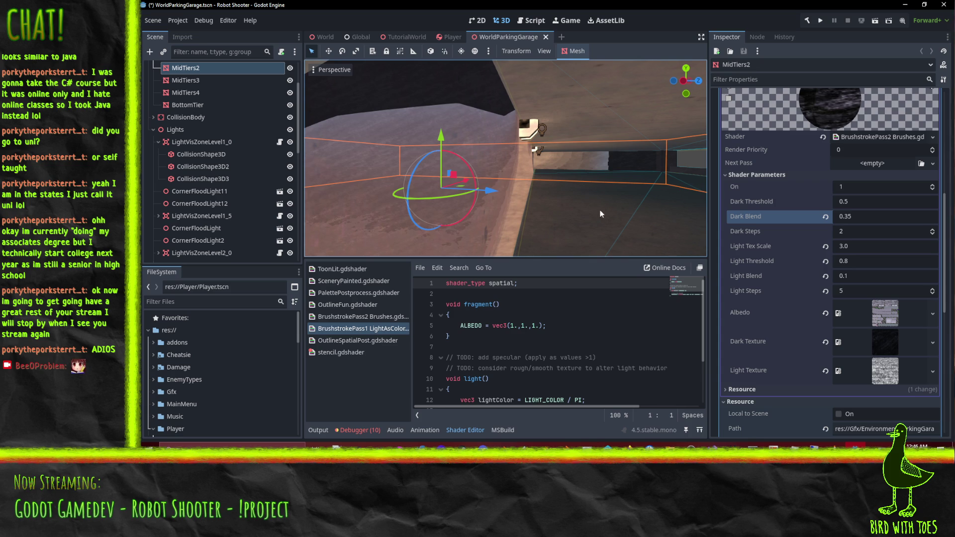
# Turn the brushstroke effect off and back on to compare the look.
pyautogui.click(933, 189)
pyautogui.moveTo(696, 173); pyautogui.dragTo(690, 173)
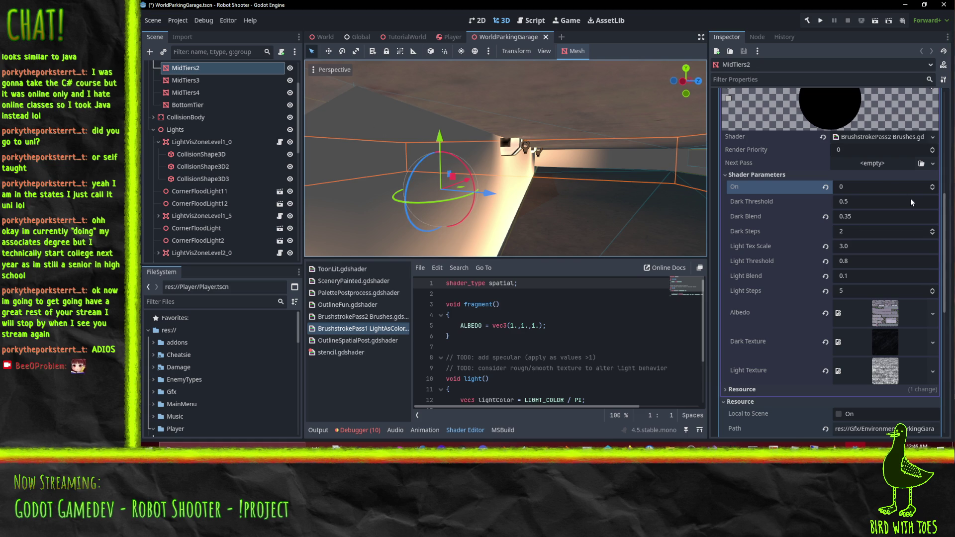
pyautogui.click(933, 186)
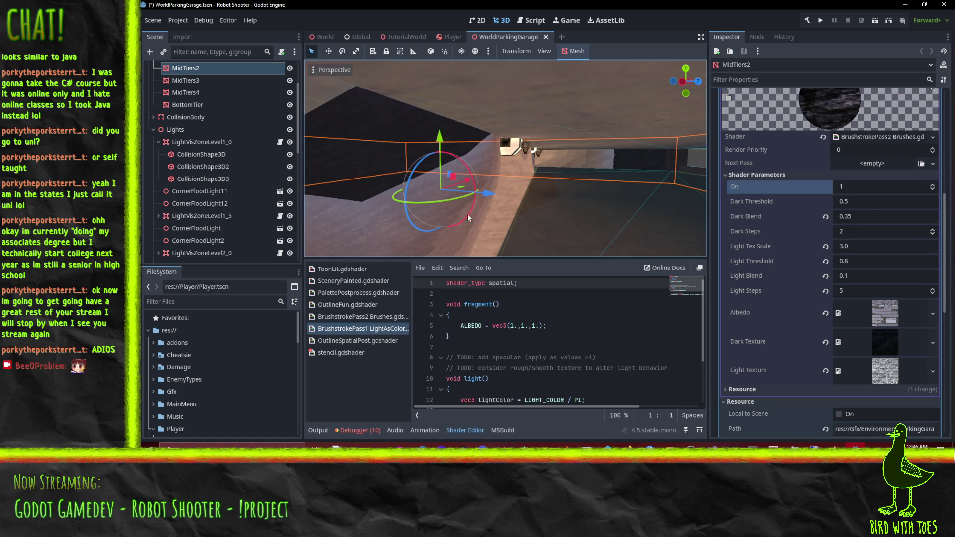
pyautogui.scroll(-2, 559, 347)
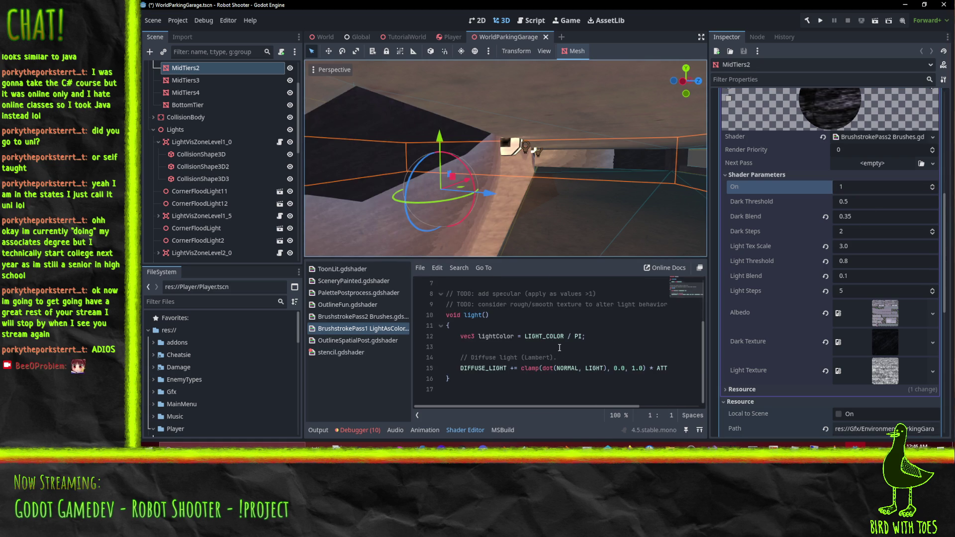
pyautogui.scroll(2, 560, 347)
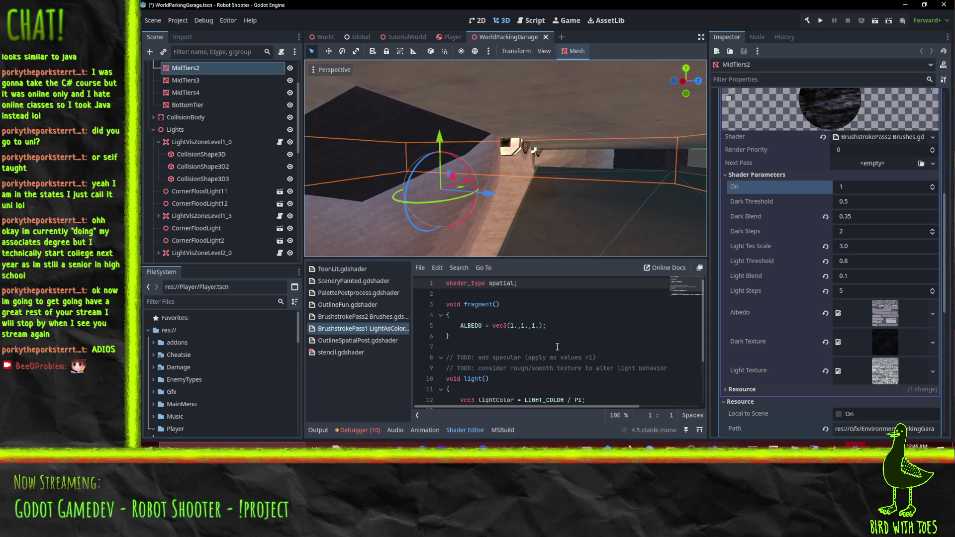
# Try Dark Threshold at 0.2, then restore it to 0.5.
pyautogui.click(877, 203)
pyautogui.press('BackSpace')
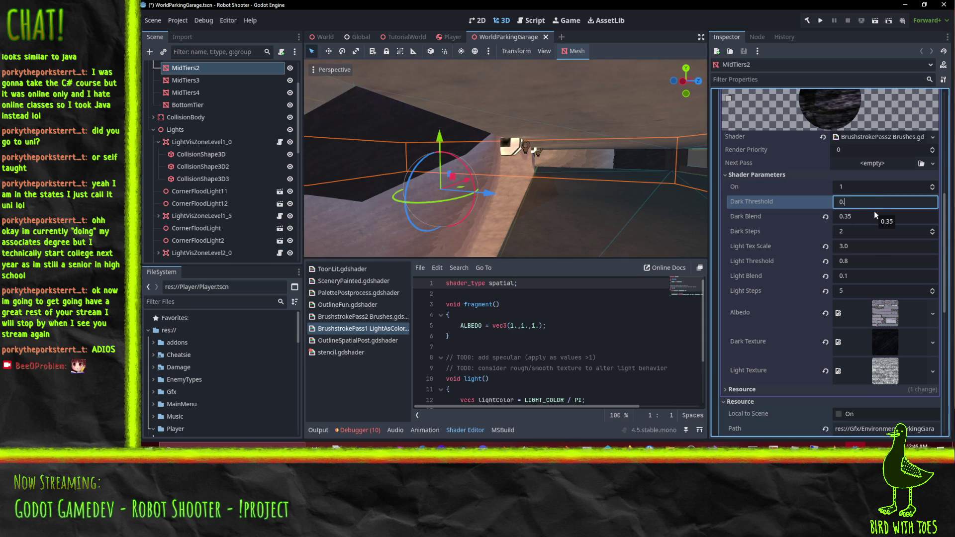
pyautogui.write('2')
pyautogui.press('Return')
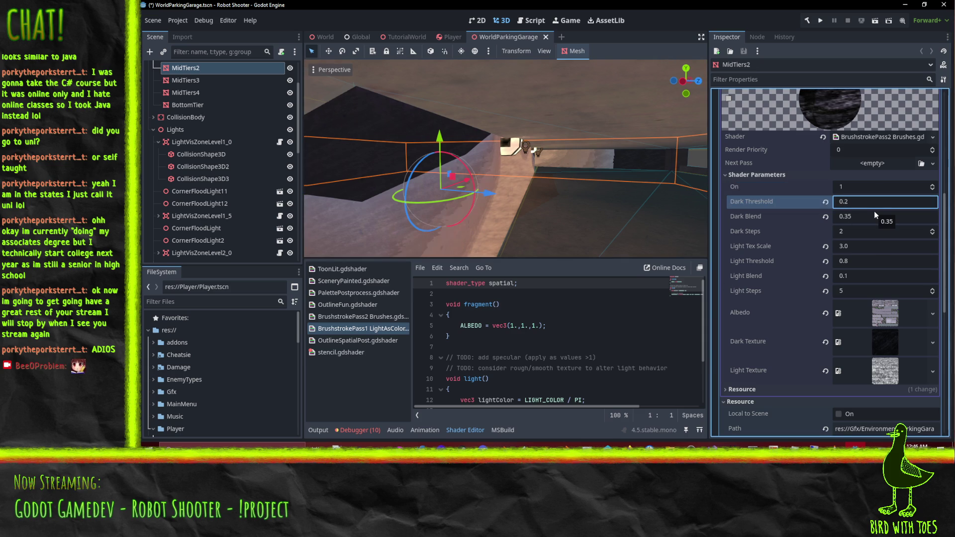
pyautogui.click(870, 203)
pyautogui.write('0.5')
pyautogui.press('Return')
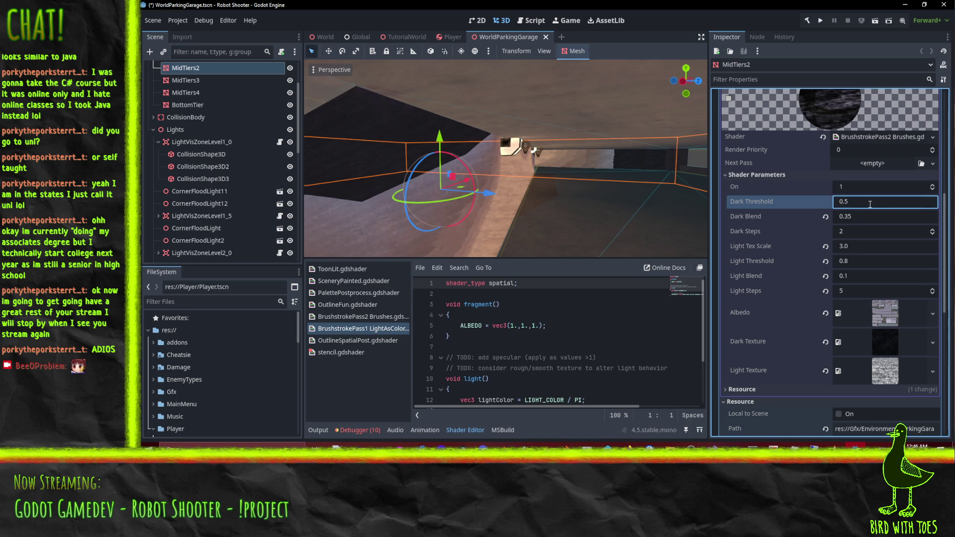
pyautogui.moveTo(616, 149)
pyautogui.mouseDown()
pyautogui.moveTo(578, 162)
pyautogui.moveTo(407, 148)
pyautogui.moveTo(450, 122)
pyautogui.moveTo(493, 112)
pyautogui.moveTo(569, 165)
pyautogui.moveTo(530, 147)
pyautogui.moveTo(465, 152)
pyautogui.moveTo(574, 153)
pyautogui.moveTo(527, 168)
pyautogui.moveTo(589, 152)
pyautogui.moveTo(503, 166)
pyautogui.mouseUp()
# Save the WorldParkingGarage scene and dismiss the load errors report.
pyautogui.scroll(2, 568, 159)
pyautogui.moveTo(565, 213)
pyautogui.mouseDown()
pyautogui.moveTo(514, 136)
pyautogui.moveTo(498, 149)
pyautogui.moveTo(509, 177)
pyautogui.mouseUp()
pyautogui.hotkey('ctrl', 's')
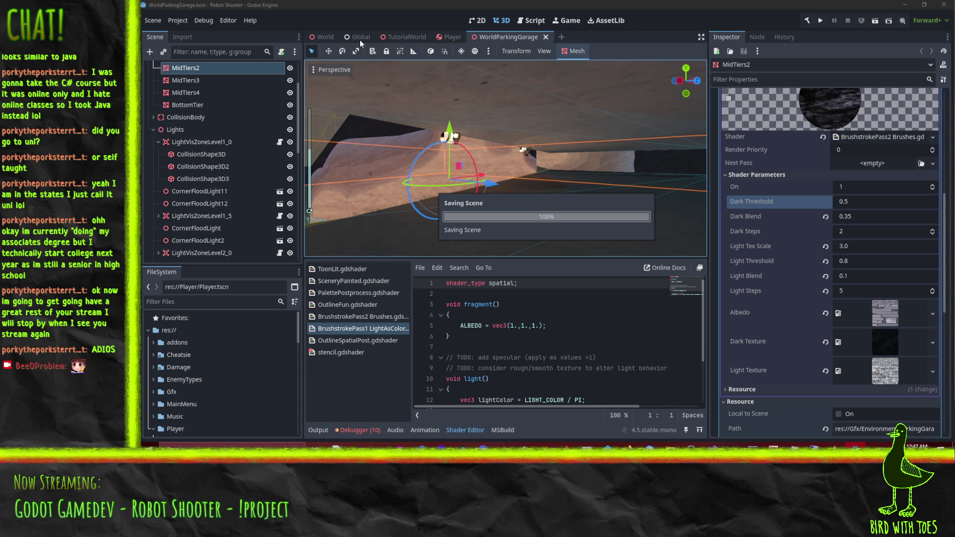
pyautogui.click(548, 331)
pyautogui.click(607, 445)
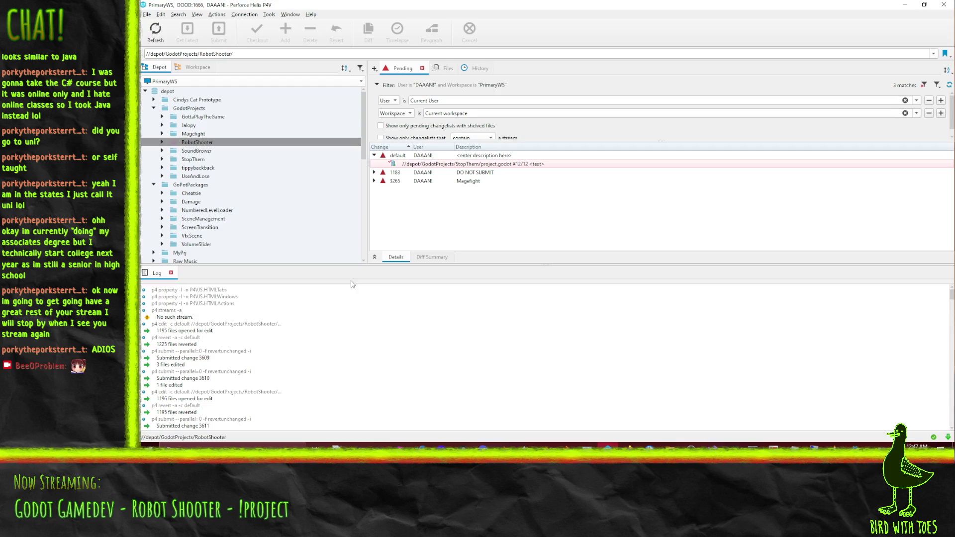
# Review the RobotShooter depot's pending changelist in P4V, then return to Godot's Global scene.
pyautogui.click(214, 142)
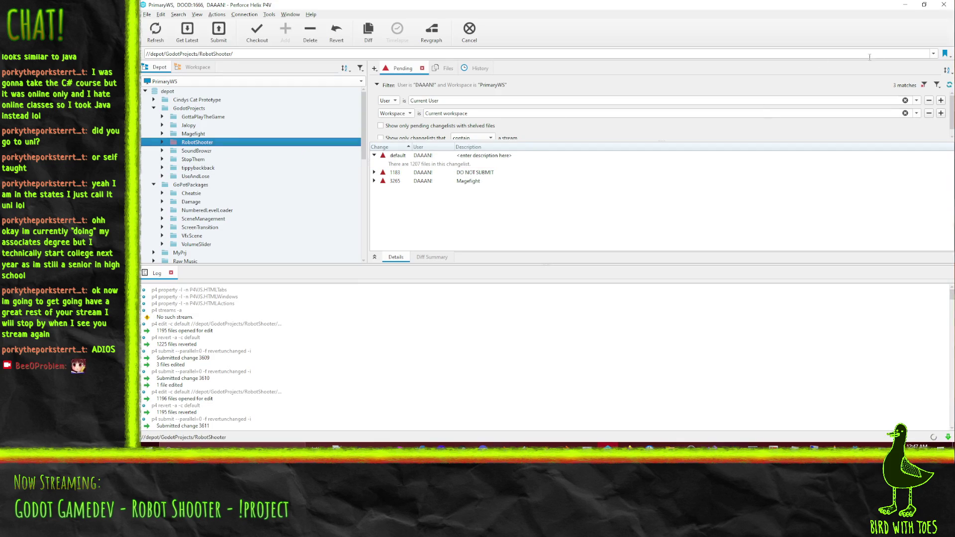
pyautogui.click(905, 4)
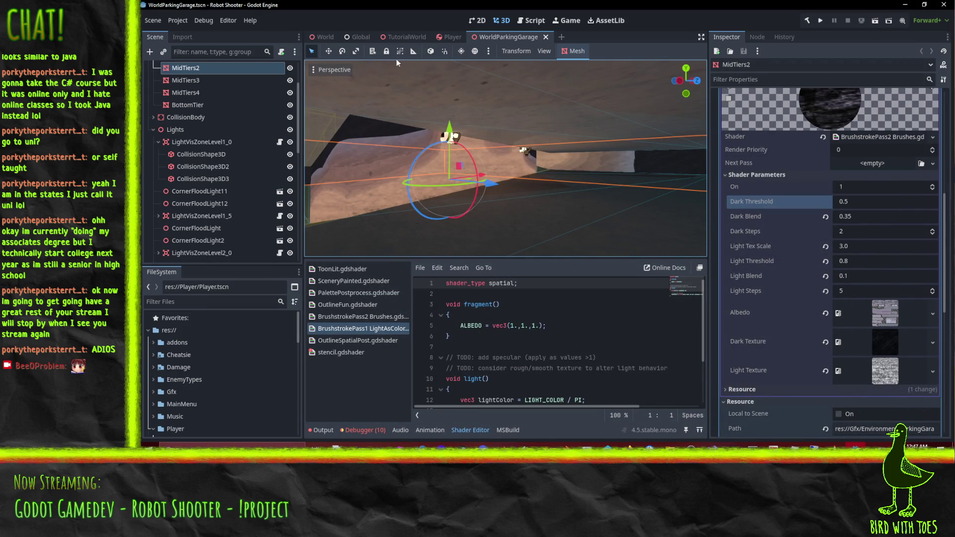
pyautogui.click(357, 37)
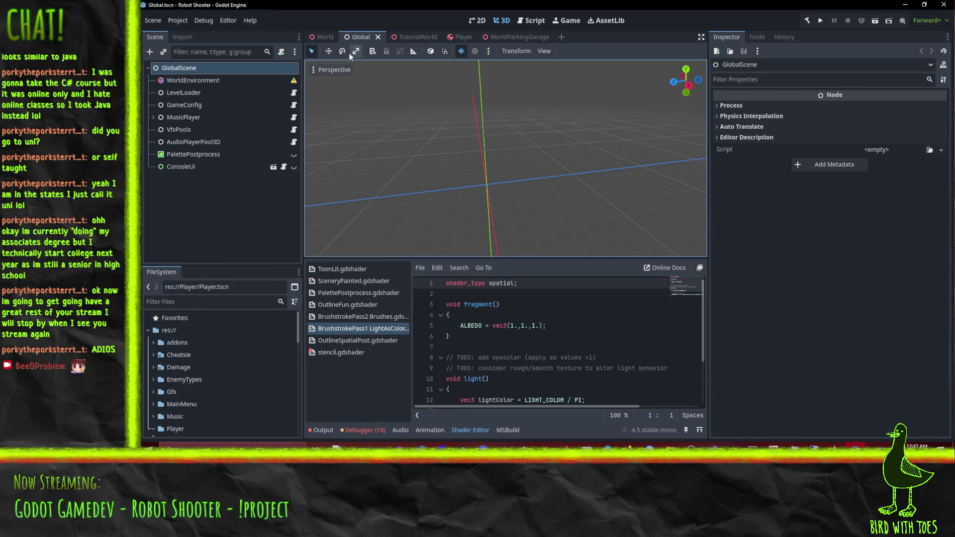
# View the parking garage from several angles in the World scene.
pyautogui.click(323, 36)
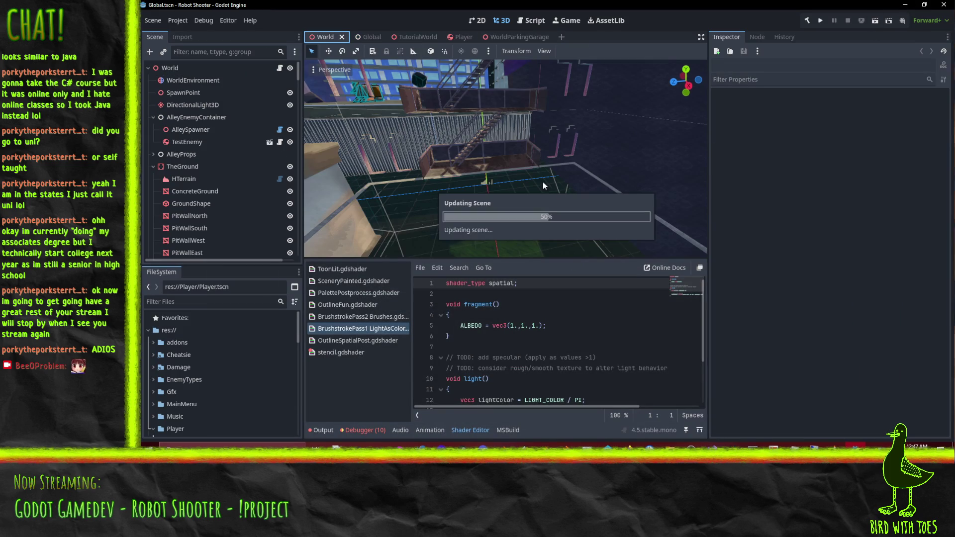
pyautogui.moveTo(485, 143)
pyautogui.mouseDown()
pyautogui.moveTo(525, 133)
pyautogui.moveTo(484, 154)
pyautogui.moveTo(507, 169)
pyautogui.moveTo(576, 169)
pyautogui.moveTo(543, 166)
pyautogui.mouseUp()
pyautogui.scroll(3, 569, 136)
pyautogui.moveTo(569, 136)
pyautogui.mouseDown()
pyautogui.moveTo(524, 147)
pyautogui.moveTo(548, 157)
pyautogui.moveTo(574, 197)
pyautogui.moveTo(447, 194)
pyautogui.moveTo(517, 177)
pyautogui.moveTo(607, 96)
pyautogui.moveTo(598, 113)
pyautogui.moveTo(537, 131)
pyautogui.moveTo(487, 180)
pyautogui.moveTo(432, 212)
pyautogui.moveTo(449, 220)
pyautogui.moveTo(453, 197)
pyautogui.moveTo(462, 219)
pyautogui.moveTo(477, 214)
pyautogui.mouseUp()
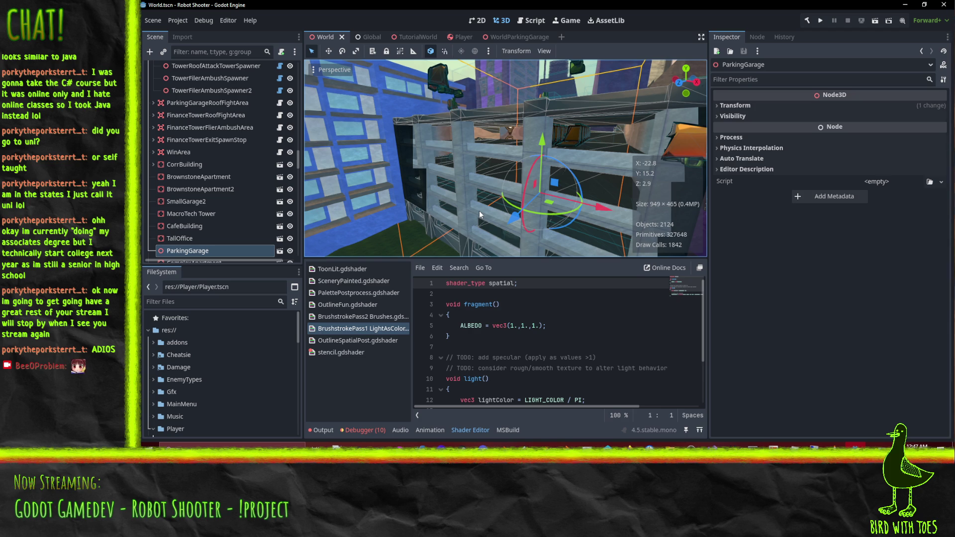
pyautogui.moveTo(428, 159)
pyautogui.mouseDown()
pyautogui.moveTo(536, 161)
pyautogui.moveTo(563, 151)
pyautogui.moveTo(579, 123)
pyautogui.moveTo(576, 100)
pyautogui.moveTo(565, 91)
pyautogui.moveTo(473, 103)
pyautogui.moveTo(386, 156)
pyautogui.moveTo(486, 163)
pyautogui.mouseUp()
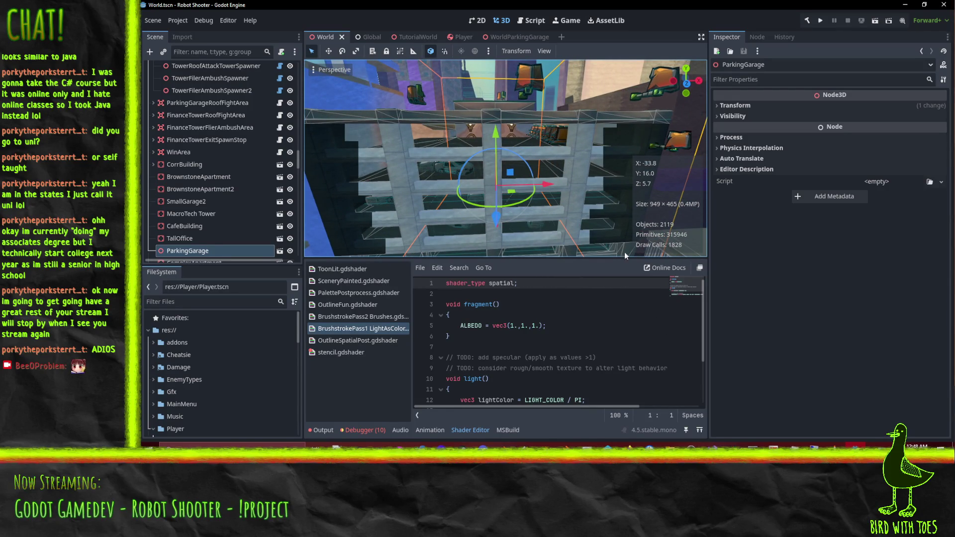
# Set the shader's On to off in WorldParkingGarage and view the result in World.
pyautogui.click(515, 37)
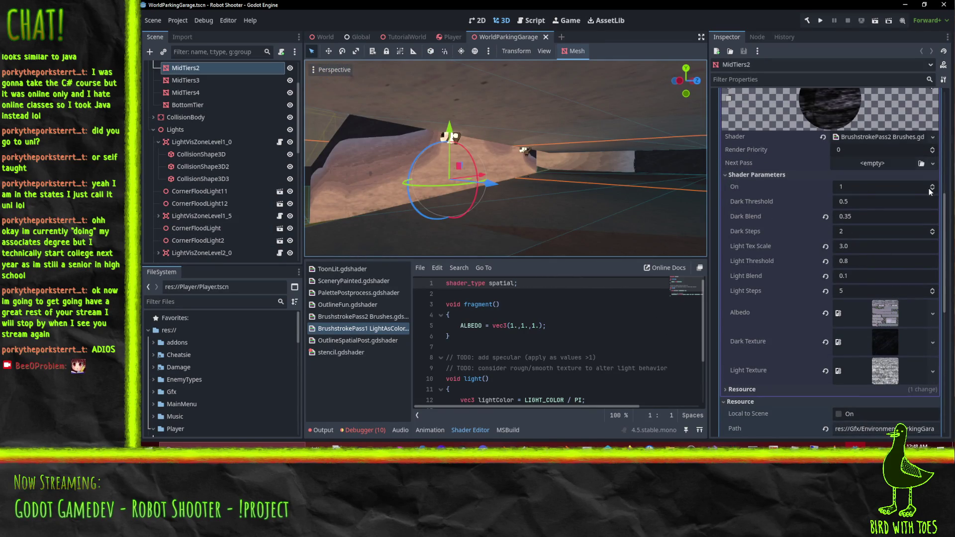
pyautogui.click(933, 190)
pyautogui.click(321, 38)
pyautogui.moveTo(550, 184)
pyautogui.mouseDown()
pyautogui.moveTo(515, 145)
pyautogui.moveTo(586, 137)
pyautogui.moveTo(622, 161)
pyautogui.moveTo(618, 174)
pyautogui.moveTo(471, 159)
pyautogui.moveTo(595, 177)
pyautogui.mouseUp()
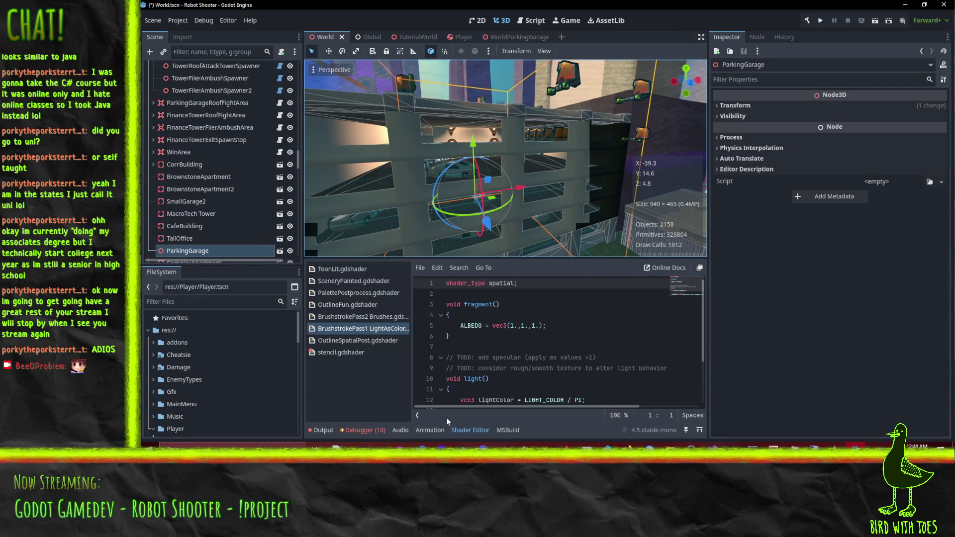
pyautogui.click(369, 330)
# Navigate the LightAsColor shader code down to the diffuse lighting line.
pyautogui.scroll(-2, 561, 343)
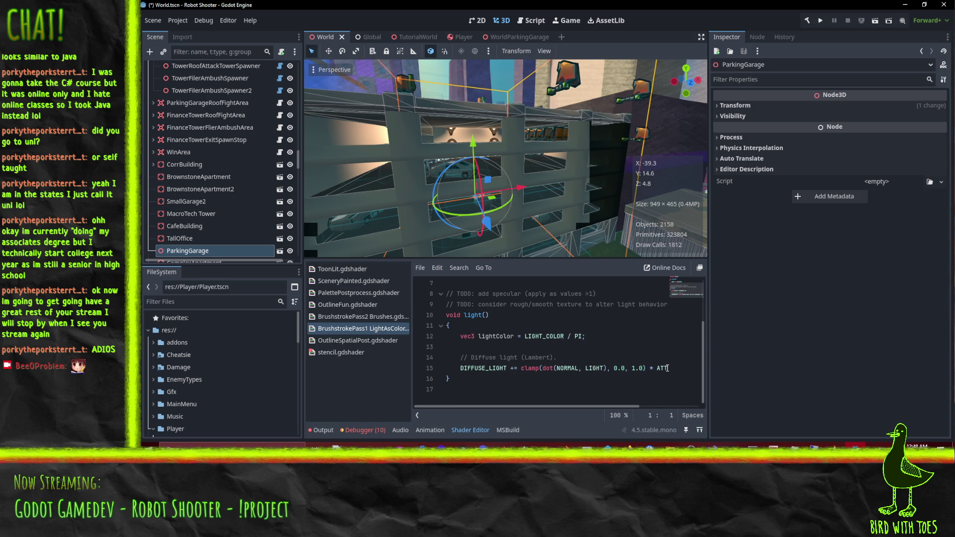
pyautogui.moveTo(628, 406)
pyautogui.mouseDown()
pyautogui.moveTo(661, 406)
pyautogui.moveTo(629, 406)
pyautogui.mouseUp()
pyautogui.click(680, 334)
pyautogui.click(649, 313)
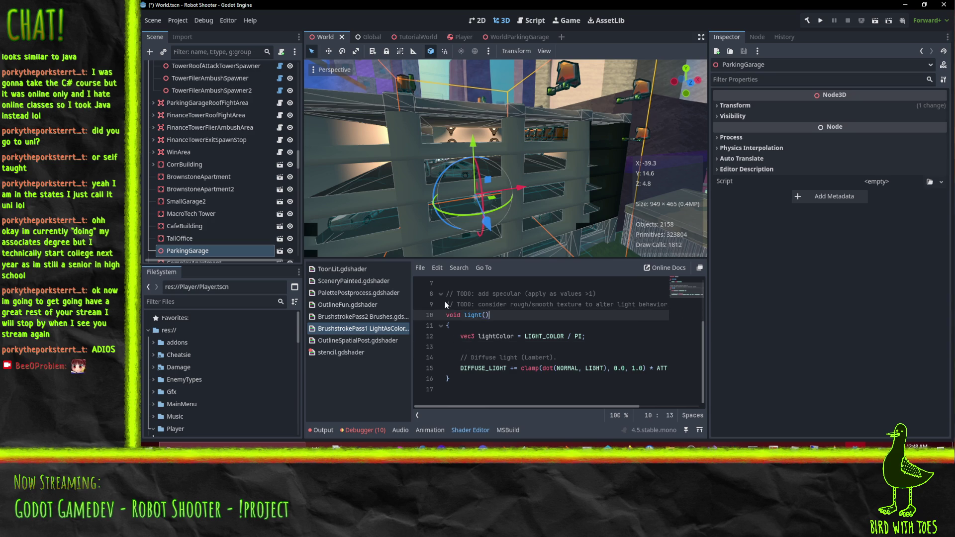
pyautogui.scroll(2, 476, 368)
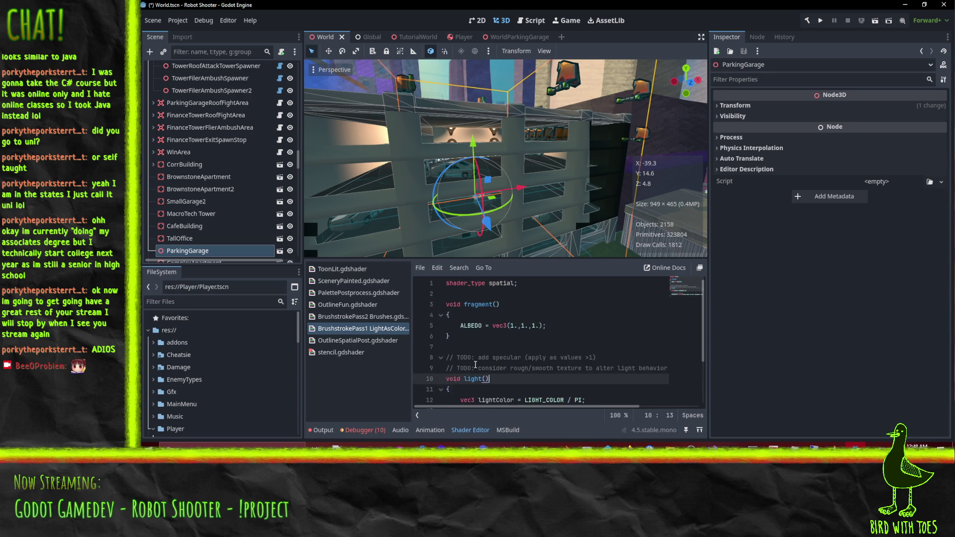
pyautogui.click(539, 325)
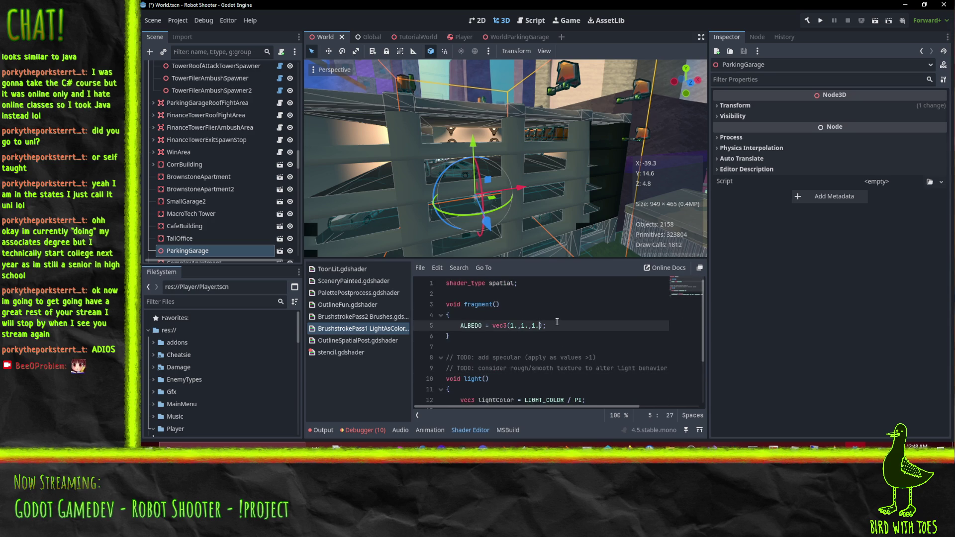
pyautogui.scroll(-2, 557, 328)
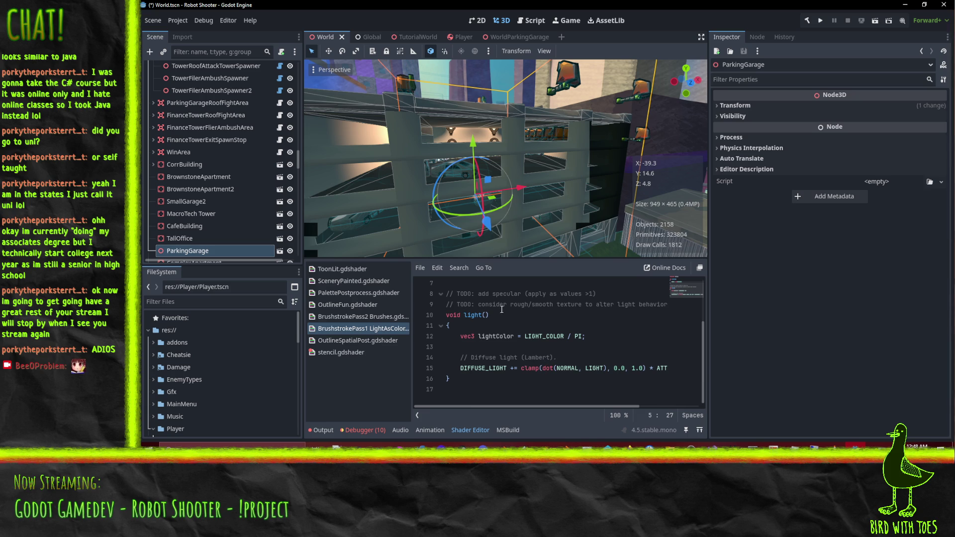
pyautogui.moveTo(525, 406)
pyautogui.mouseDown()
pyautogui.moveTo(584, 409)
pyautogui.moveTo(484, 414)
pyautogui.mouseUp()
# Remove 'clamp(' and ', 0.0, 1.0)' from the diffuse line, leaving dot(NORMAL, LIGHT) unclamped.
pyautogui.moveTo(521, 371); pyautogui.dragTo(544, 373)
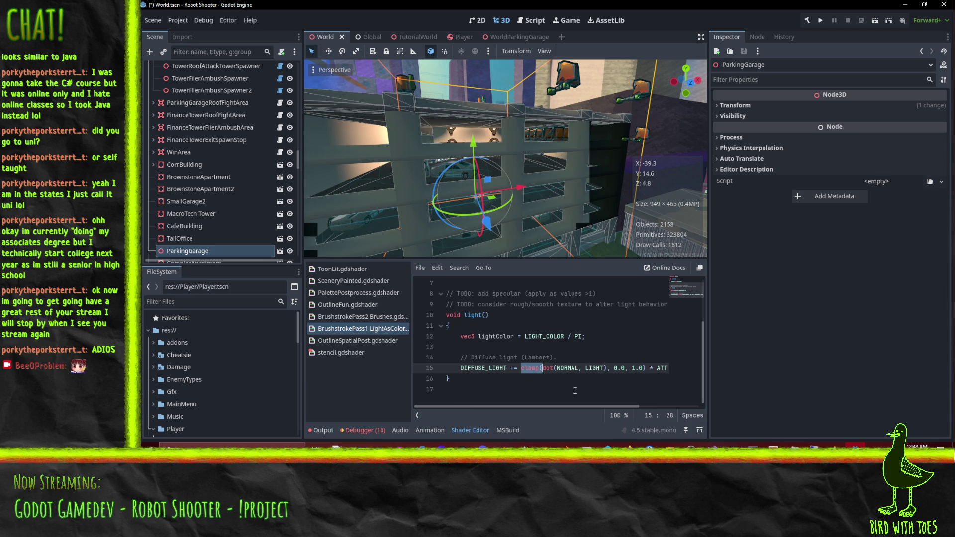
pyautogui.press('End')
pyautogui.press('Home')
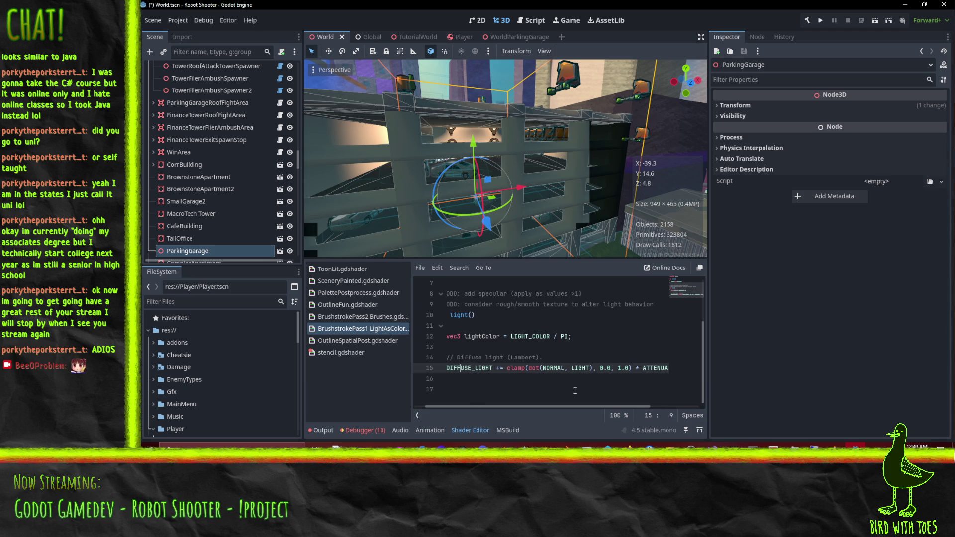
pyautogui.hotkey('shift', 'Right')
pyautogui.hotkey('shift', 'Right')
pyautogui.hotkey('shift', 'Right')
pyautogui.press('Delete')
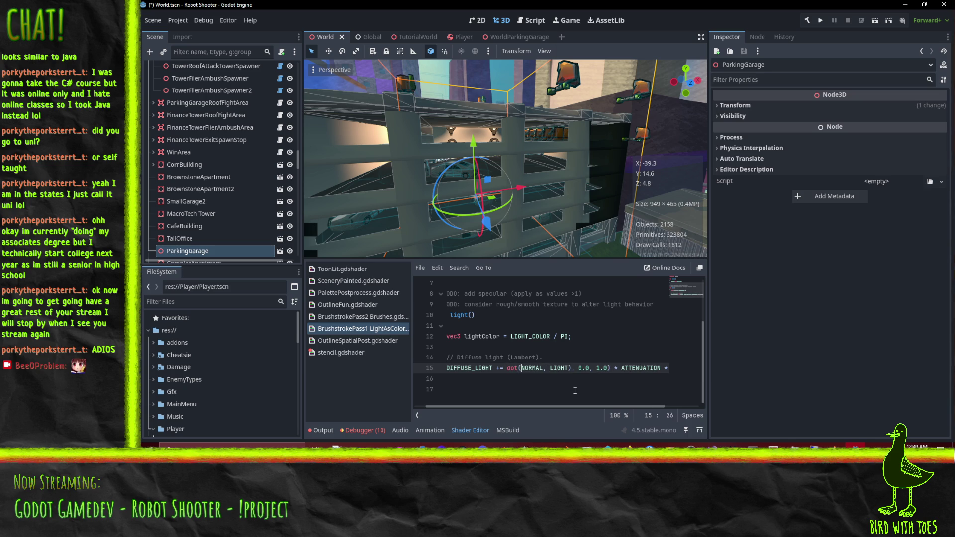
pyautogui.press('Right')
pyautogui.press('Right')
pyautogui.press('Right')
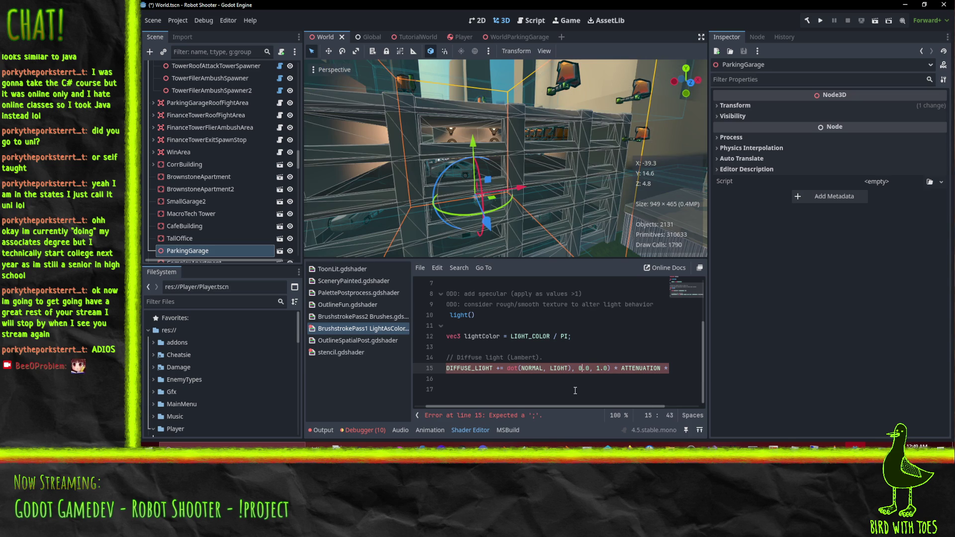
pyautogui.press('Delete')
pyautogui.press('Delete')
pyautogui.press('Delete')
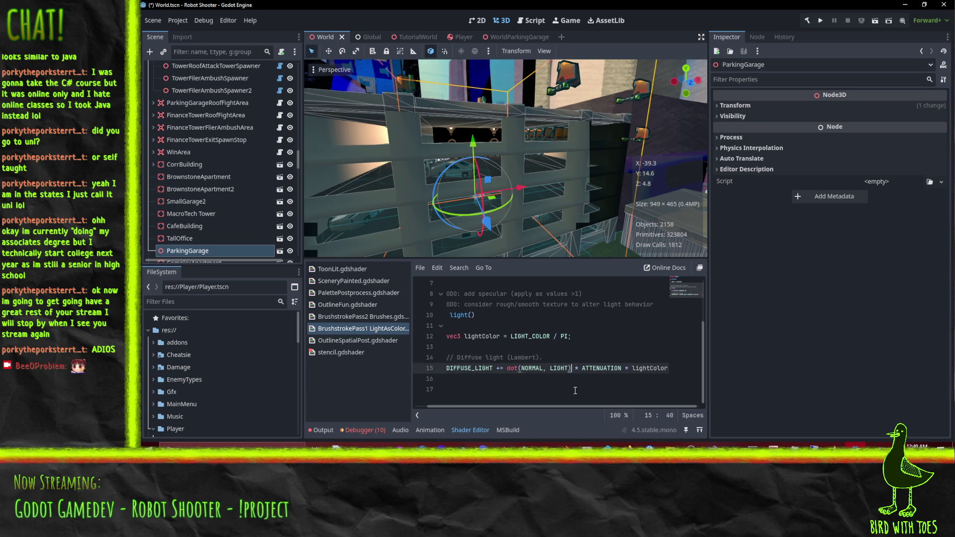
pyautogui.moveTo(446, 141)
pyautogui.mouseDown()
pyautogui.moveTo(428, 174)
pyautogui.moveTo(358, 177)
pyautogui.mouseUp()
pyautogui.scroll(-5, 375, 142)
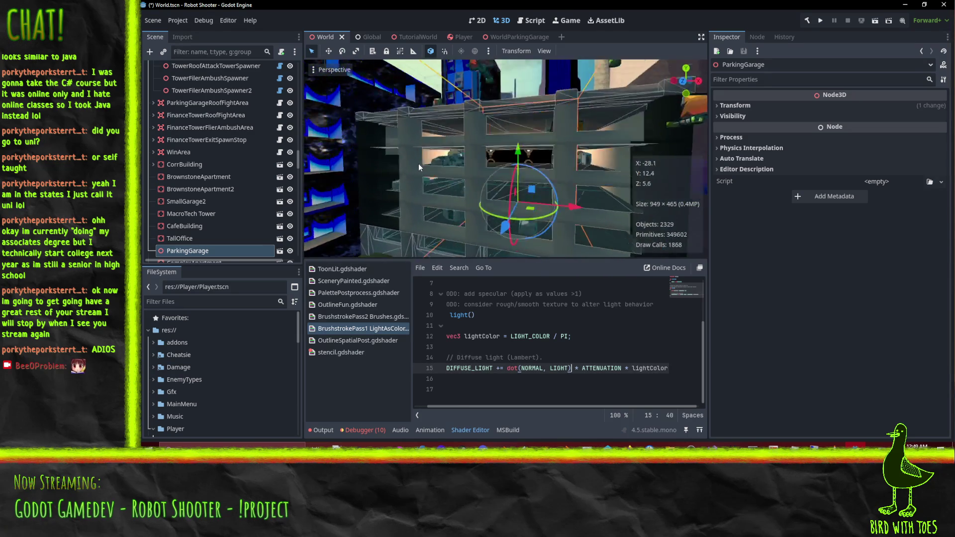
# Inspect the unclamped garage lighting, then restore clamp(dot(NORMAL, LIGHT), 0.0, 1.0) on the diffuse line.
pyautogui.moveTo(465, 181)
pyautogui.mouseDown()
pyautogui.moveTo(423, 178)
pyautogui.moveTo(554, 215)
pyautogui.moveTo(530, 211)
pyautogui.moveTo(492, 178)
pyautogui.moveTo(430, 161)
pyautogui.moveTo(495, 113)
pyautogui.moveTo(496, 141)
pyautogui.moveTo(463, 163)
pyautogui.moveTo(491, 166)
pyautogui.moveTo(538, 195)
pyautogui.moveTo(567, 195)
pyautogui.moveTo(554, 157)
pyautogui.moveTo(590, 130)
pyautogui.moveTo(602, 150)
pyautogui.moveTo(599, 178)
pyautogui.moveTo(510, 202)
pyautogui.moveTo(442, 194)
pyautogui.moveTo(417, 177)
pyautogui.moveTo(449, 186)
pyautogui.moveTo(482, 148)
pyautogui.moveTo(478, 139)
pyautogui.moveTo(491, 182)
pyautogui.moveTo(589, 191)
pyautogui.moveTo(613, 172)
pyautogui.moveTo(373, 160)
pyautogui.moveTo(506, 123)
pyautogui.moveTo(568, 138)
pyautogui.moveTo(499, 166)
pyautogui.moveTo(584, 234)
pyautogui.moveTo(453, 244)
pyautogui.moveTo(592, 222)
pyautogui.moveTo(506, 186)
pyautogui.moveTo(531, 197)
pyautogui.moveTo(390, 181)
pyautogui.moveTo(455, 141)
pyautogui.moveTo(296, 219)
pyautogui.moveTo(400, 162)
pyautogui.moveTo(347, 198)
pyautogui.mouseUp()
pyautogui.scroll(-3, 531, 211)
pyautogui.scroll(3, 528, 209)
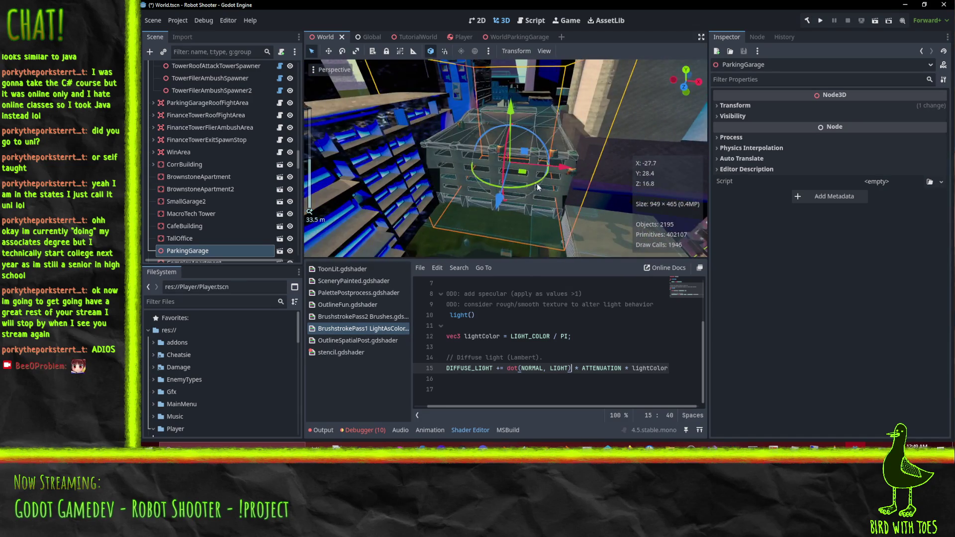
pyautogui.scroll(3, 547, 180)
pyautogui.scroll(3, 506, 125)
pyautogui.scroll(-3, 593, 223)
pyautogui.scroll(3, 530, 197)
pyautogui.scroll(-1, 296, 219)
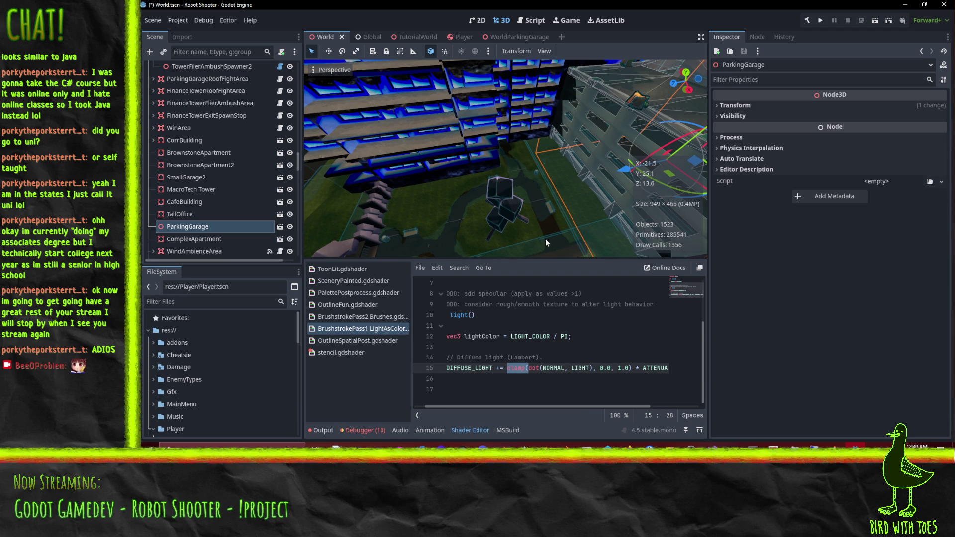
pyautogui.moveTo(542, 190)
pyautogui.mouseDown()
pyautogui.moveTo(627, 158)
pyautogui.moveTo(624, 148)
pyautogui.moveTo(569, 163)
pyautogui.moveTo(581, 141)
pyautogui.moveTo(642, 235)
pyautogui.moveTo(335, 181)
pyautogui.moveTo(313, 219)
pyautogui.moveTo(429, 206)
pyautogui.moveTo(345, 231)
pyautogui.moveTo(514, 160)
pyautogui.moveTo(586, 150)
pyautogui.mouseUp()
pyautogui.scroll(3, 569, 162)
pyautogui.scroll(-3, 570, 160)
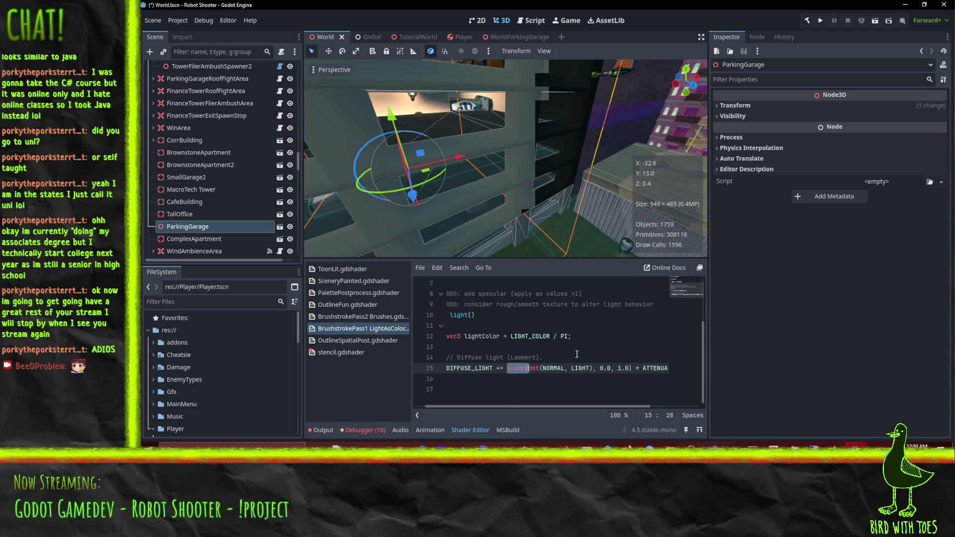
pyautogui.moveTo(505, 406); pyautogui.dragTo(454, 405)
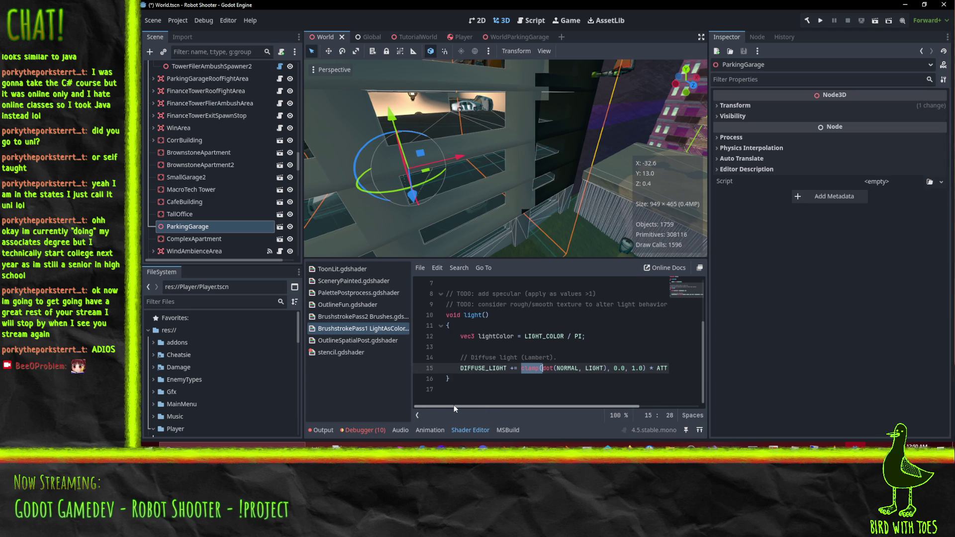
pyautogui.click(374, 318)
pyautogui.scroll(-1, 534, 343)
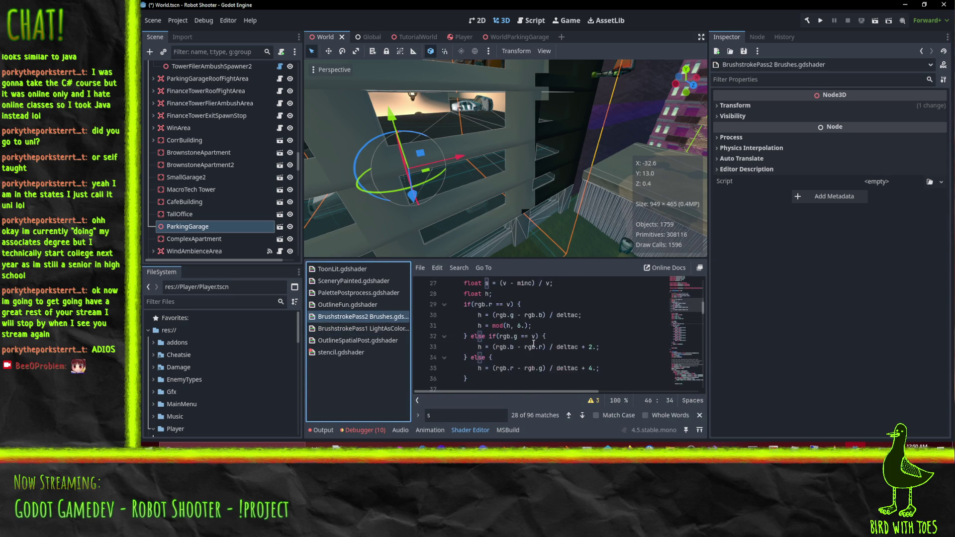
pyautogui.scroll(-1, 535, 345)
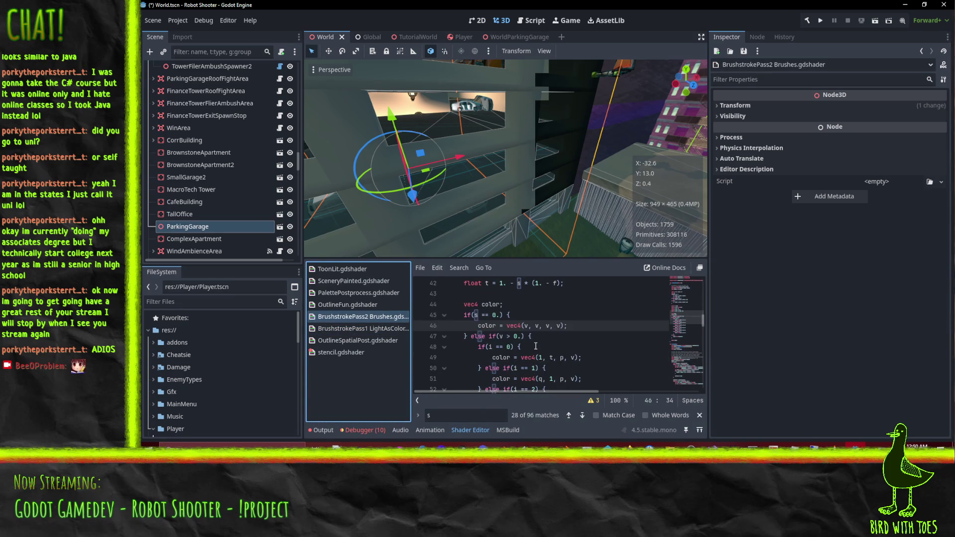
pyautogui.scroll(-1, 552, 329)
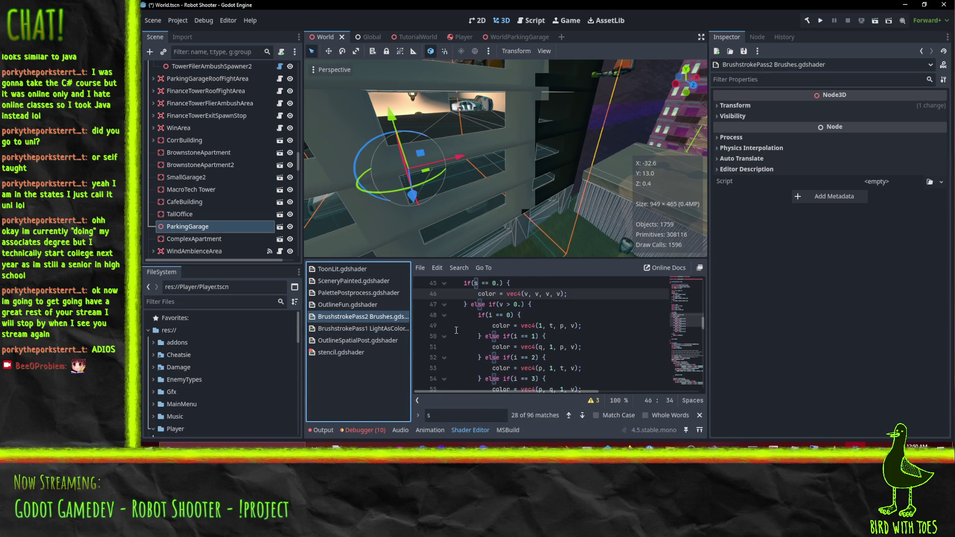
pyautogui.scroll(-4, 548, 310)
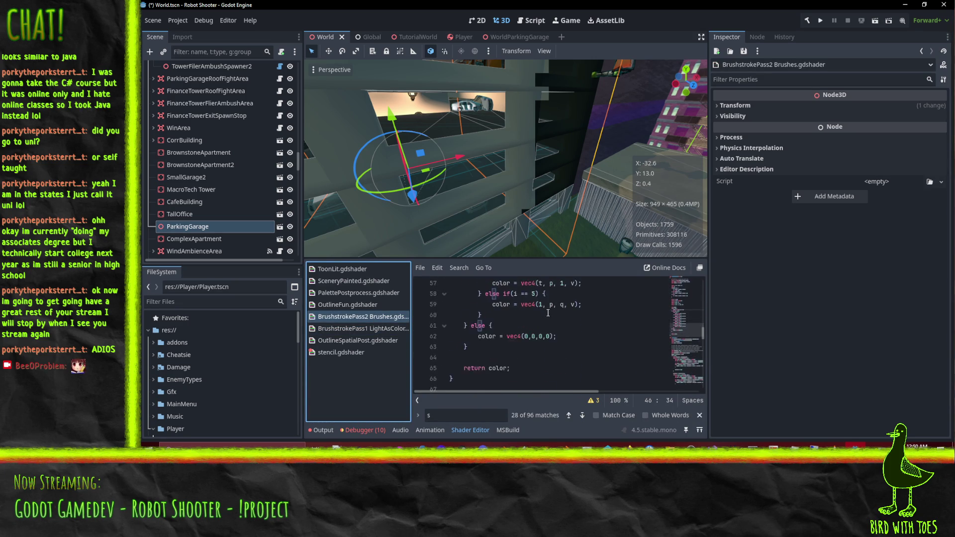
pyautogui.scroll(1, 548, 313)
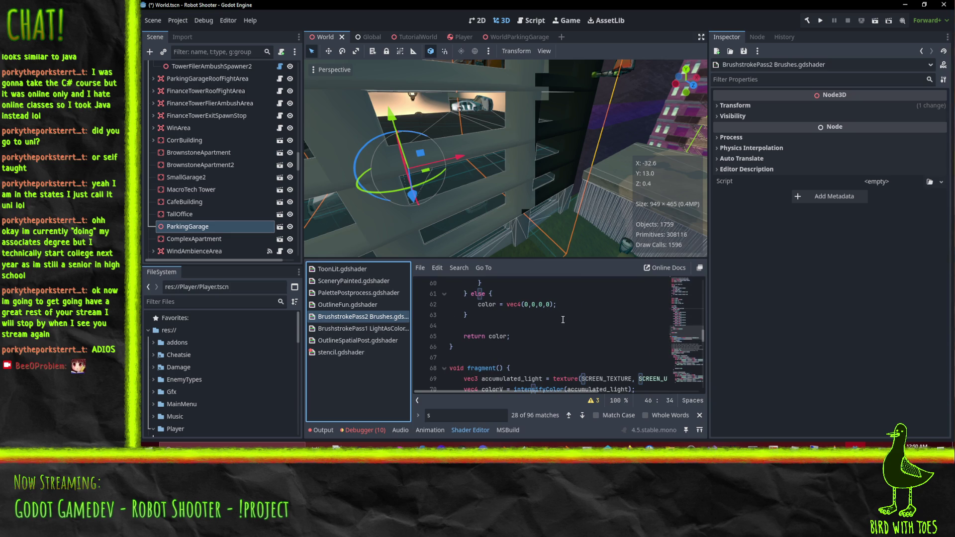
pyautogui.scroll(1, 563, 319)
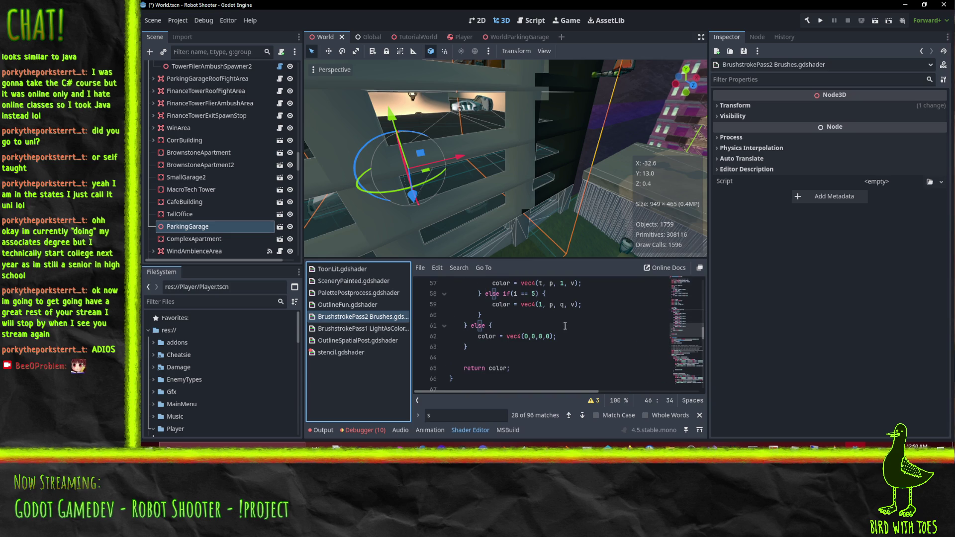
pyautogui.scroll(7, 565, 329)
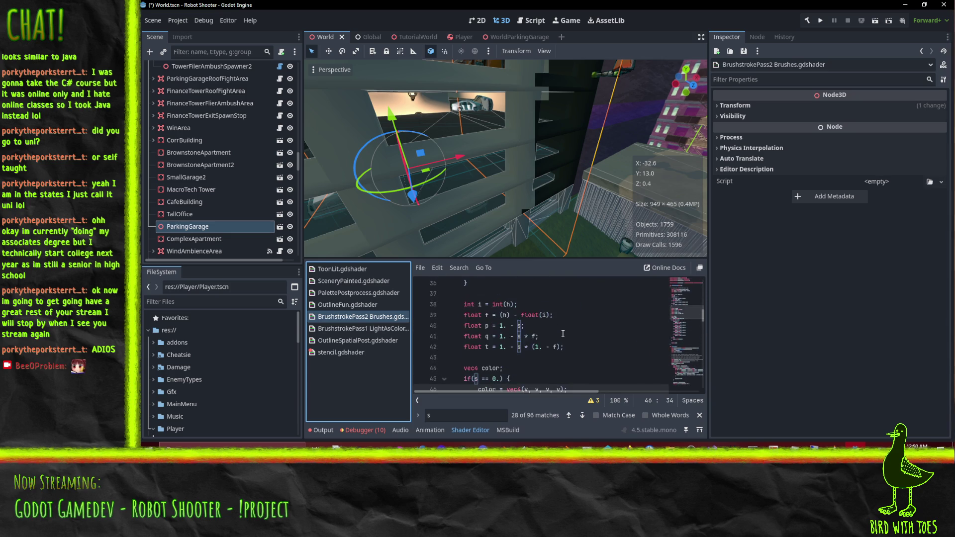
pyautogui.scroll(-6, 563, 333)
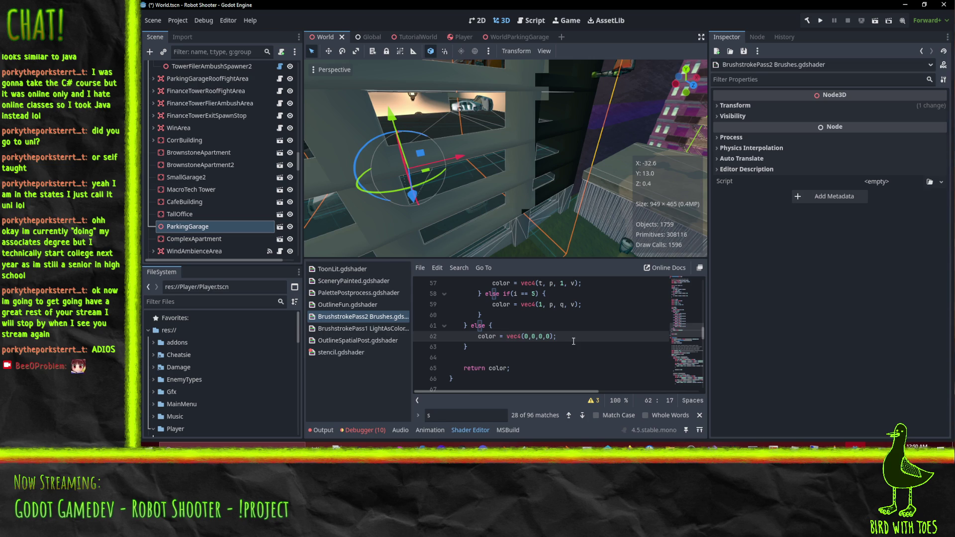
pyautogui.hotkey('ctrl', 'shift', 'k')
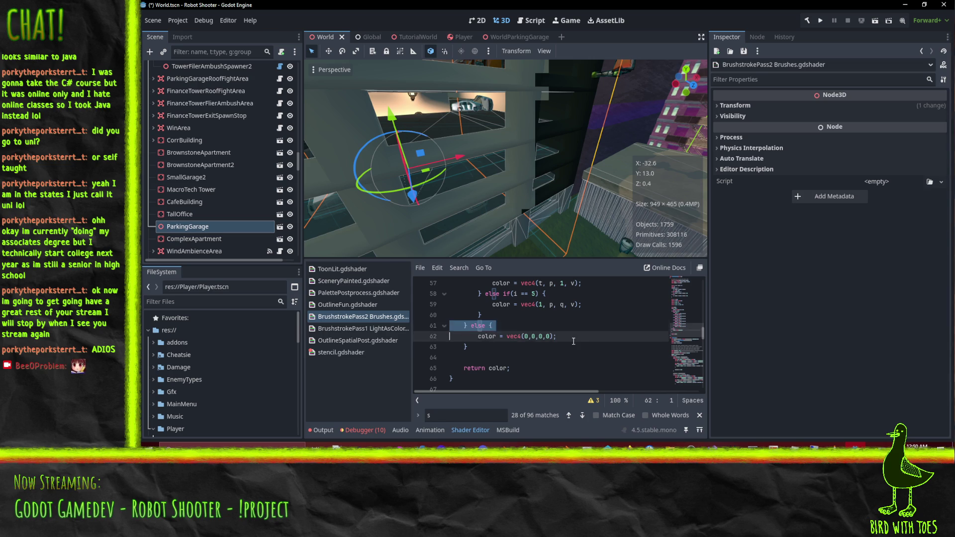
pyautogui.hotkey('ctrl', 'shift', 'k')
pyautogui.scroll(8, 518, 347)
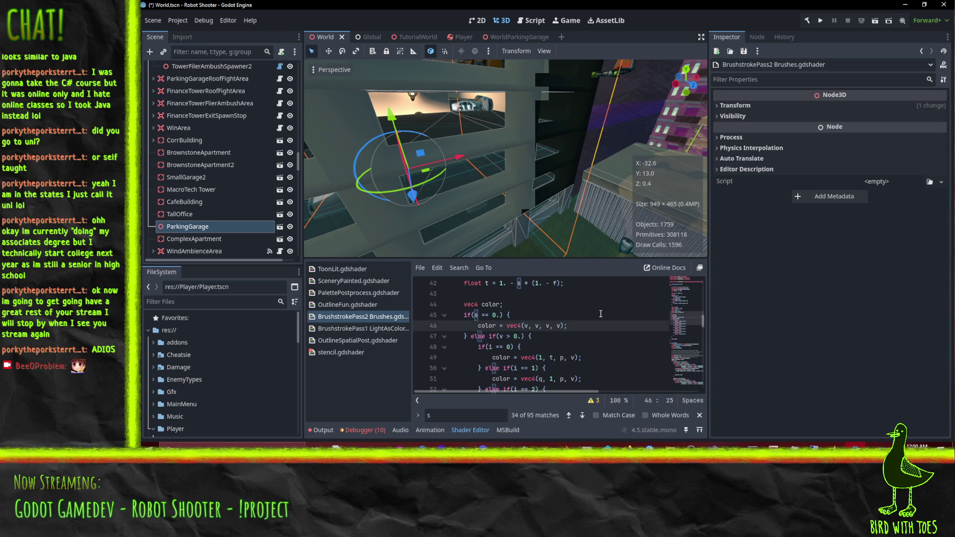
pyautogui.scroll(-3, 601, 312)
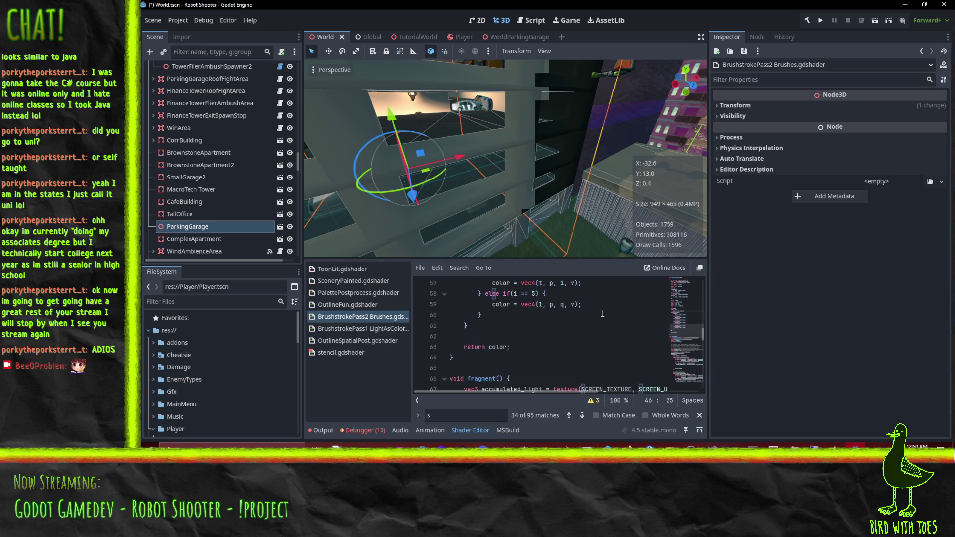
pyautogui.hotkey('ctrl', 'z')
pyautogui.click(596, 334)
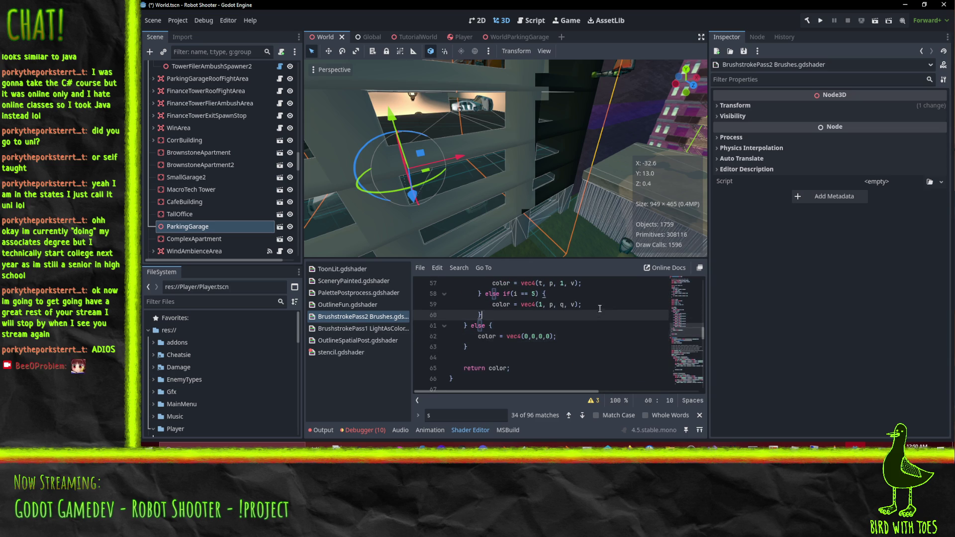
pyautogui.click(371, 329)
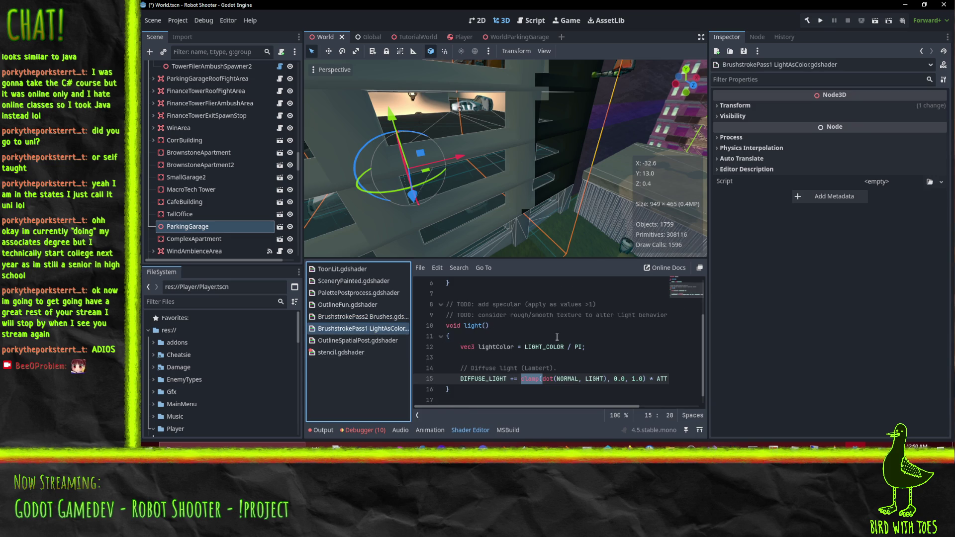
pyautogui.click(601, 357)
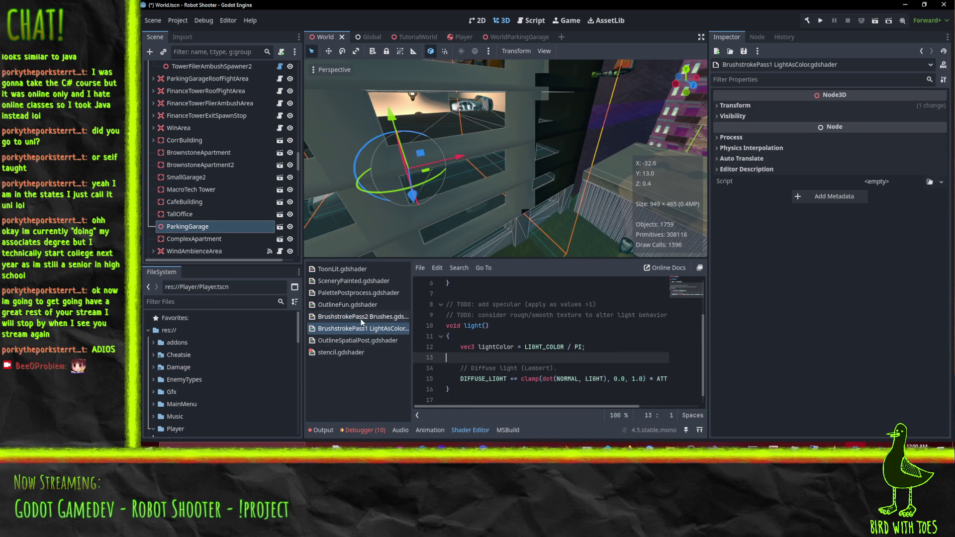